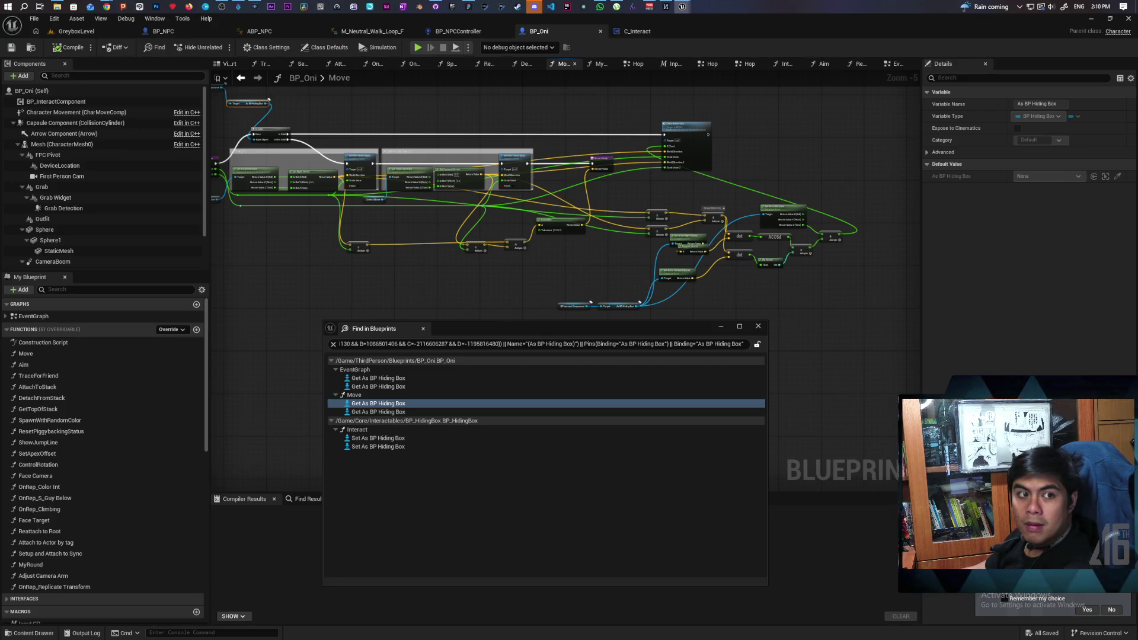
# - Jump from the Find results to where As BP Hiding Box is set in the Interact graph
pyautogui.doubleClick(375, 412)
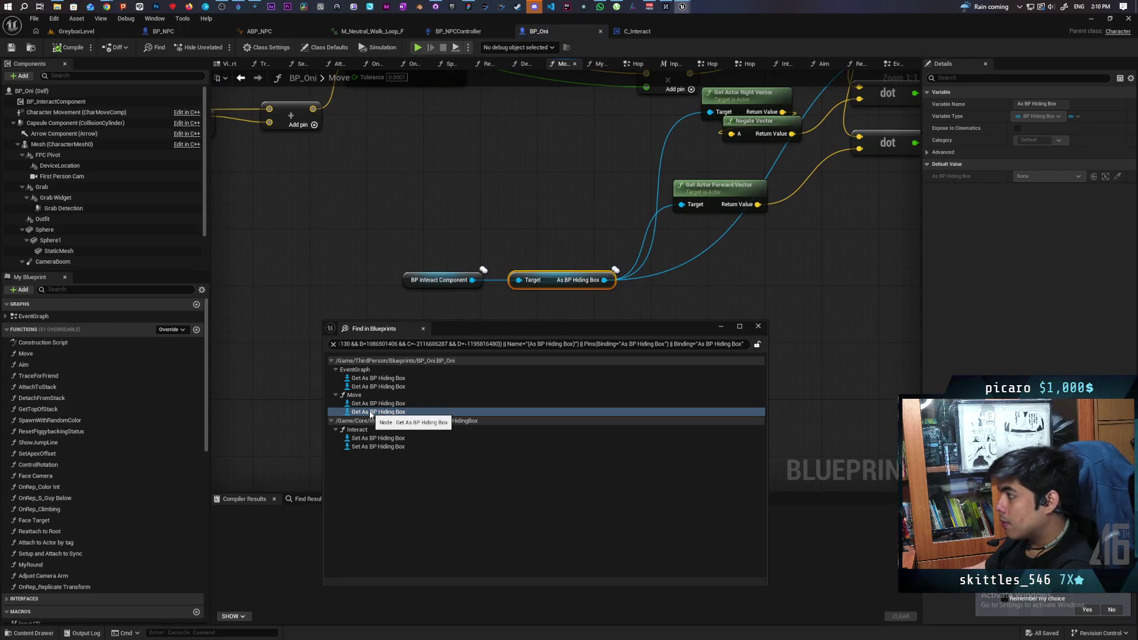
pyautogui.doubleClick(360, 439)
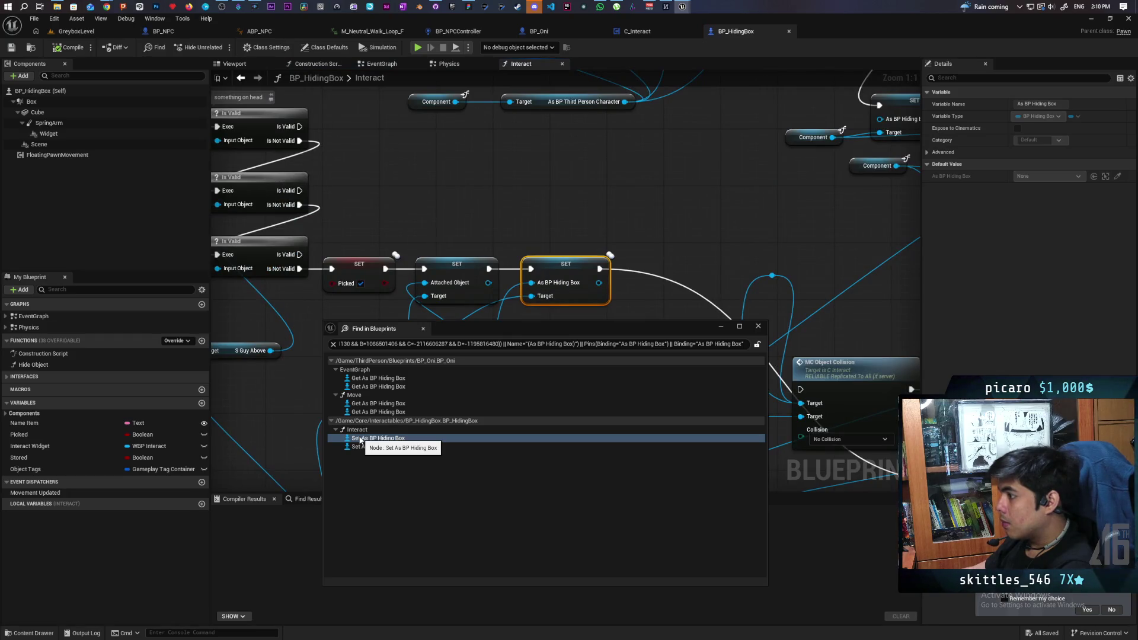
pyautogui.scroll(-4, 511, 206)
pyautogui.moveTo(512, 206); pyautogui.dragTo(579, 234)
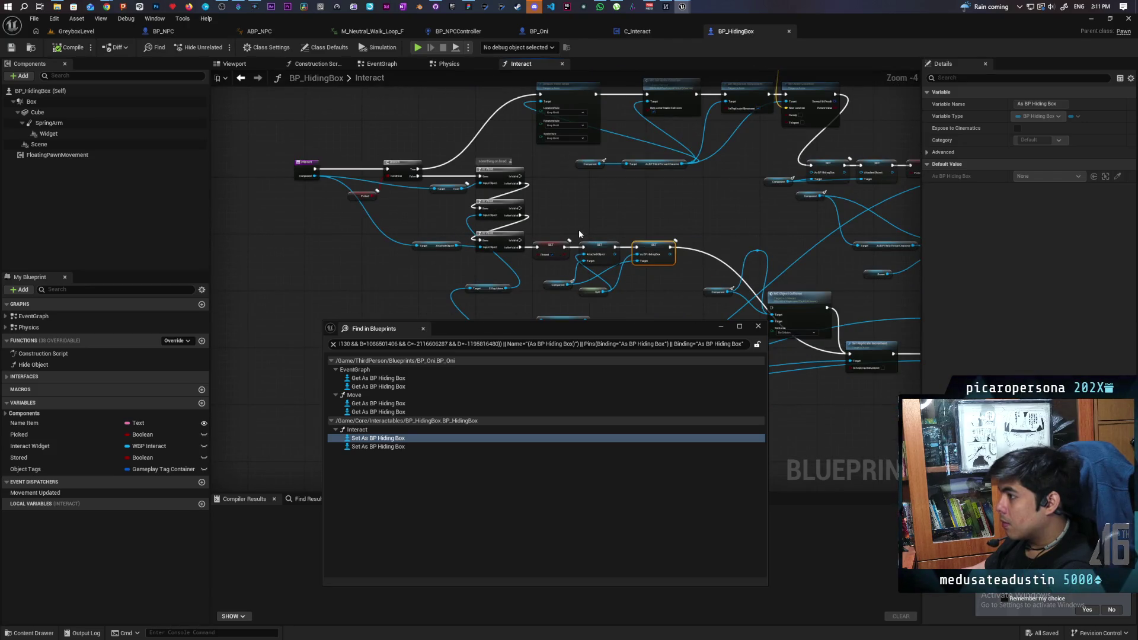
pyautogui.scroll(1, 579, 234)
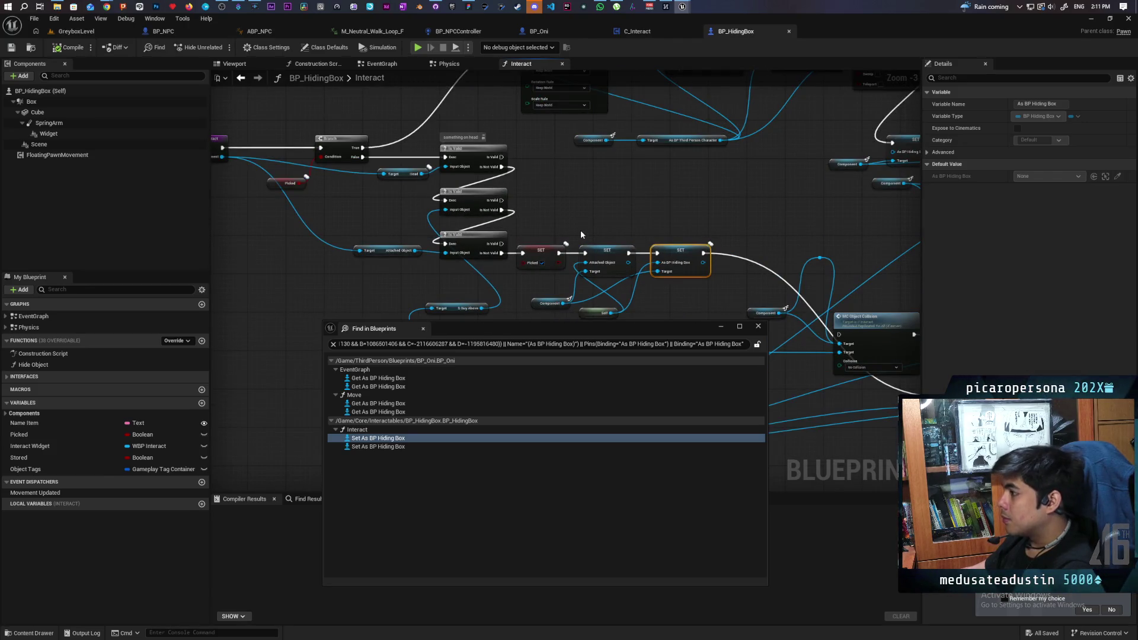
pyautogui.moveTo(581, 234)
pyautogui.mouseDown()
pyautogui.moveTo(583, 163)
pyautogui.moveTo(533, 144)
pyautogui.moveTo(546, 287)
pyautogui.moveTo(518, 249)
pyautogui.moveTo(515, 194)
pyautogui.mouseUp()
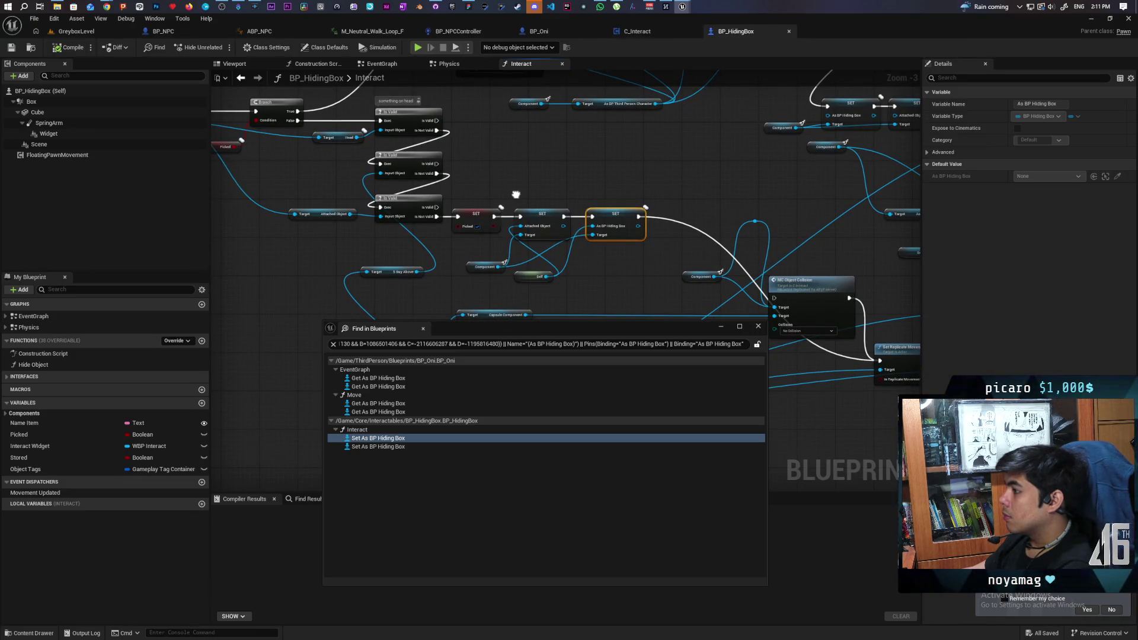
pyautogui.moveTo(516, 194)
pyautogui.mouseDown()
pyautogui.moveTo(617, 233)
pyautogui.moveTo(594, 249)
pyautogui.moveTo(572, 237)
pyautogui.mouseUp()
# - Zoom in on the second SET As BP Hiding Box node, then close the Find in Blueprints results
pyautogui.click(375, 447)
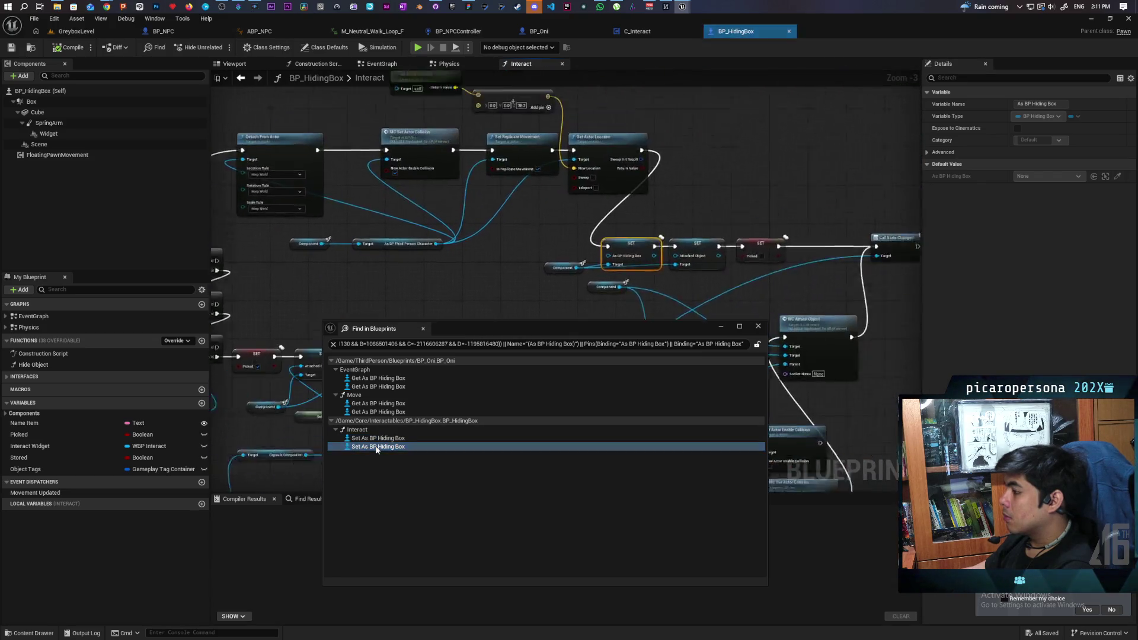
pyautogui.scroll(1, 424, 253)
pyautogui.moveTo(424, 253)
pyautogui.mouseDown()
pyautogui.moveTo(527, 202)
pyautogui.moveTo(499, 255)
pyautogui.moveTo(531, 240)
pyautogui.moveTo(594, 254)
pyautogui.moveTo(743, 246)
pyautogui.moveTo(682, 264)
pyautogui.moveTo(662, 131)
pyautogui.moveTo(657, 206)
pyautogui.mouseUp()
pyautogui.scroll(-1, 499, 255)
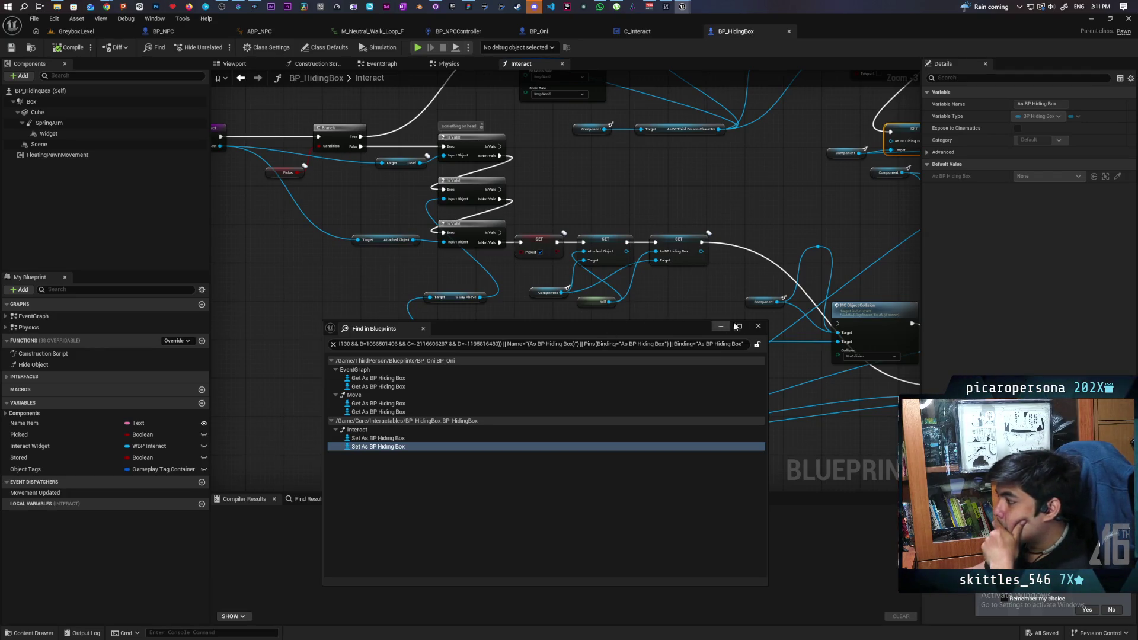
pyautogui.click(758, 326)
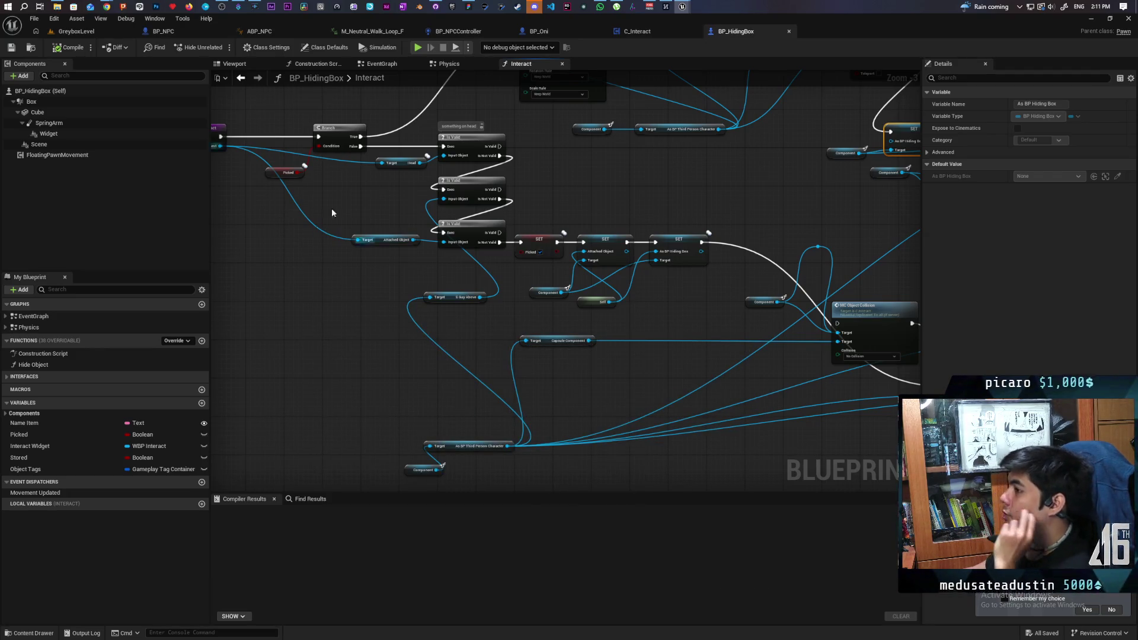
# - In C_Interact, clear the reference search and add a new variable named Bush
pyautogui.click(634, 31)
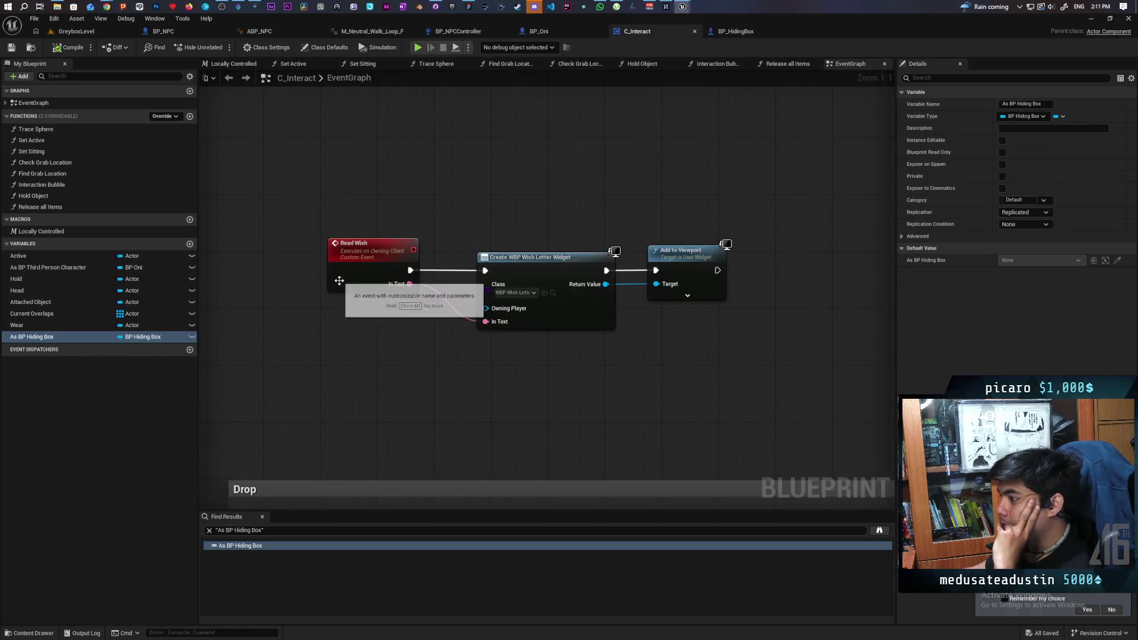
pyautogui.click(211, 531)
pyautogui.click(124, 456)
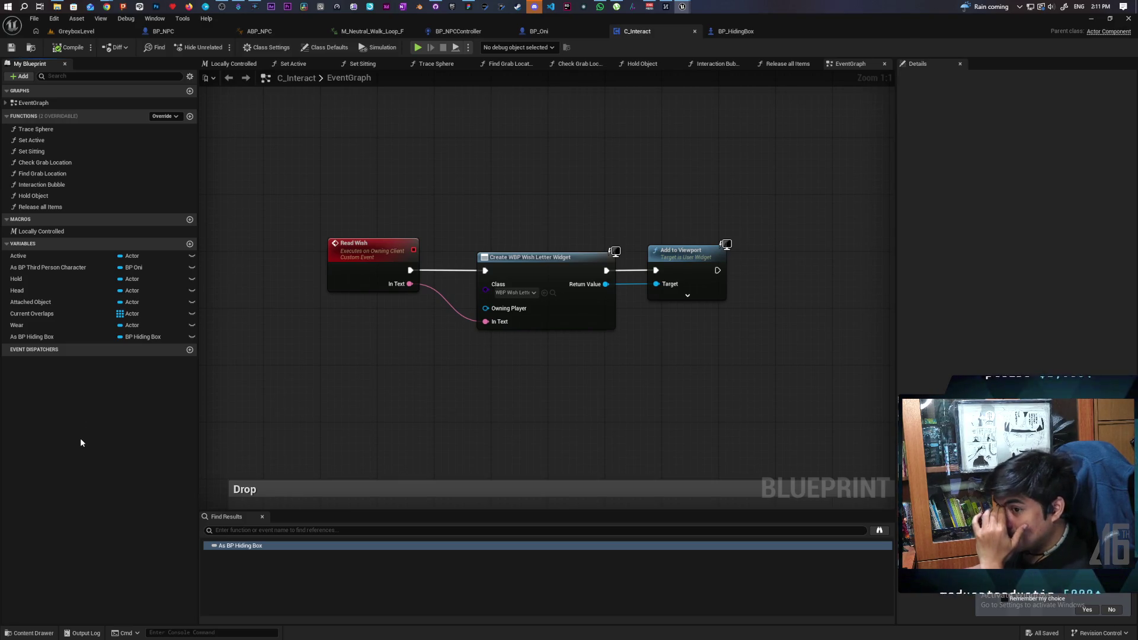
pyautogui.click(190, 244)
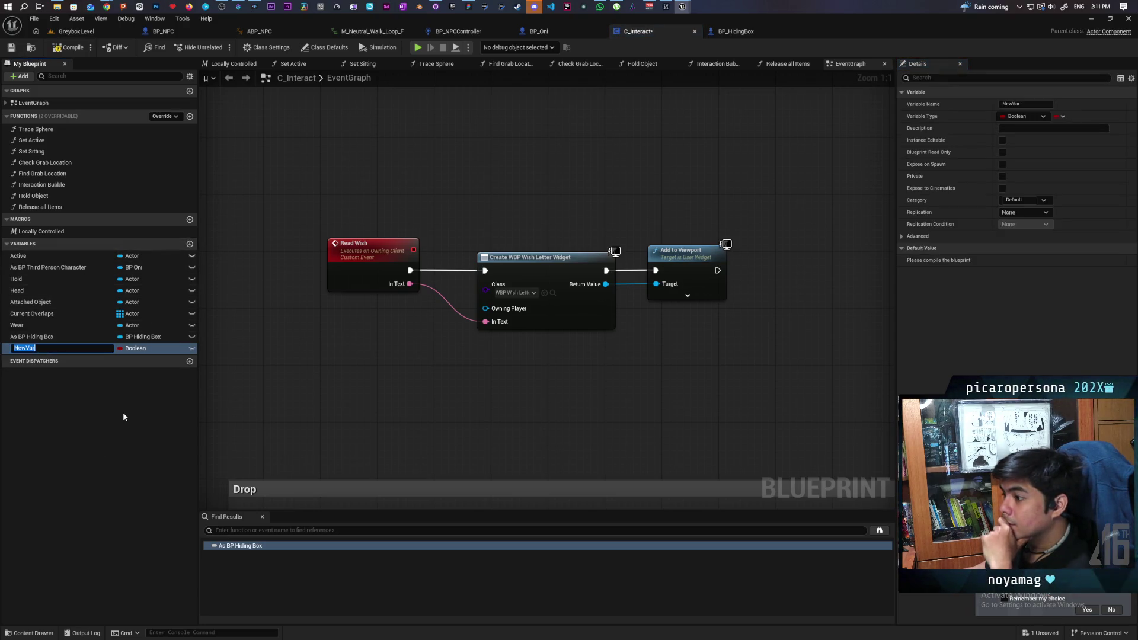
pyautogui.write('Bush')
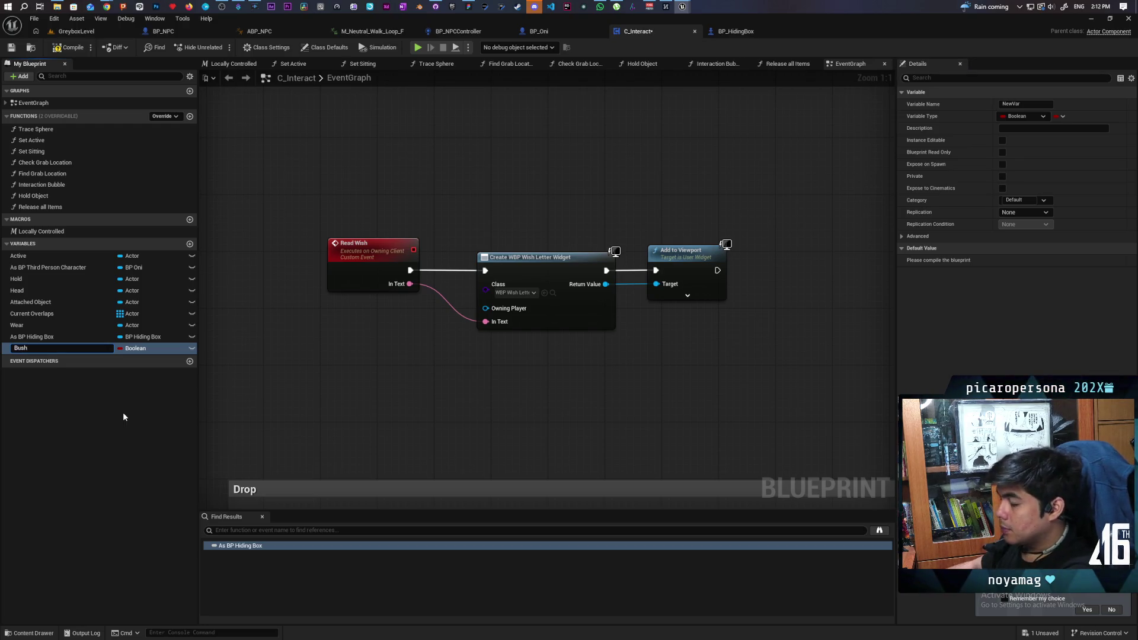
pyautogui.press('Return')
# - Make Bush a BP Bush object reference, then compile and save all assets
pyautogui.click(142, 350)
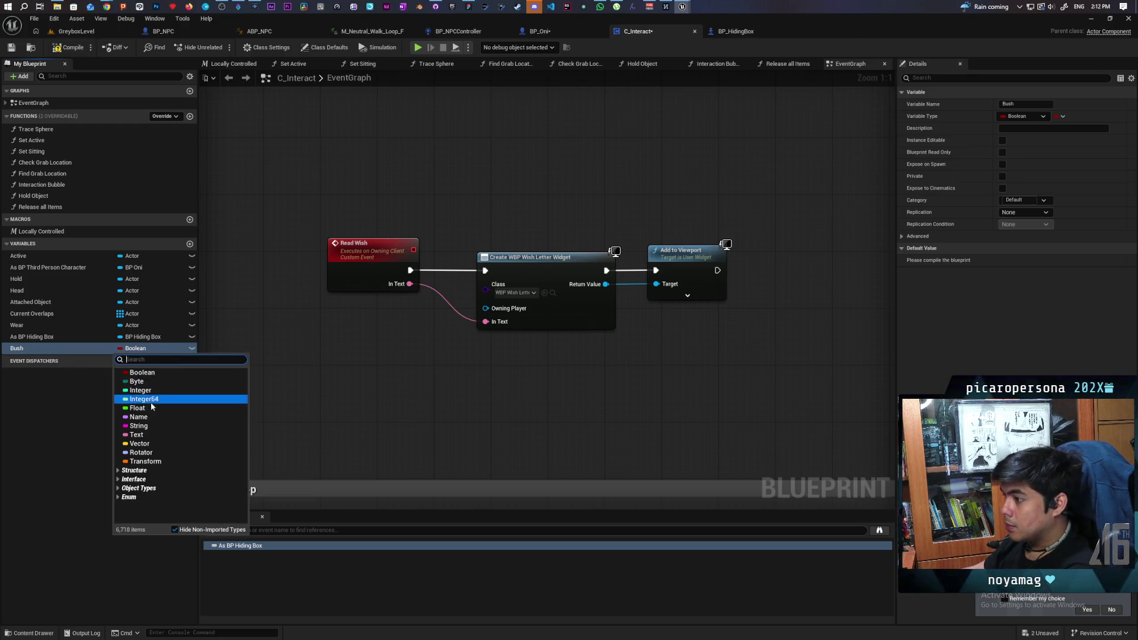
pyautogui.write('bp bush')
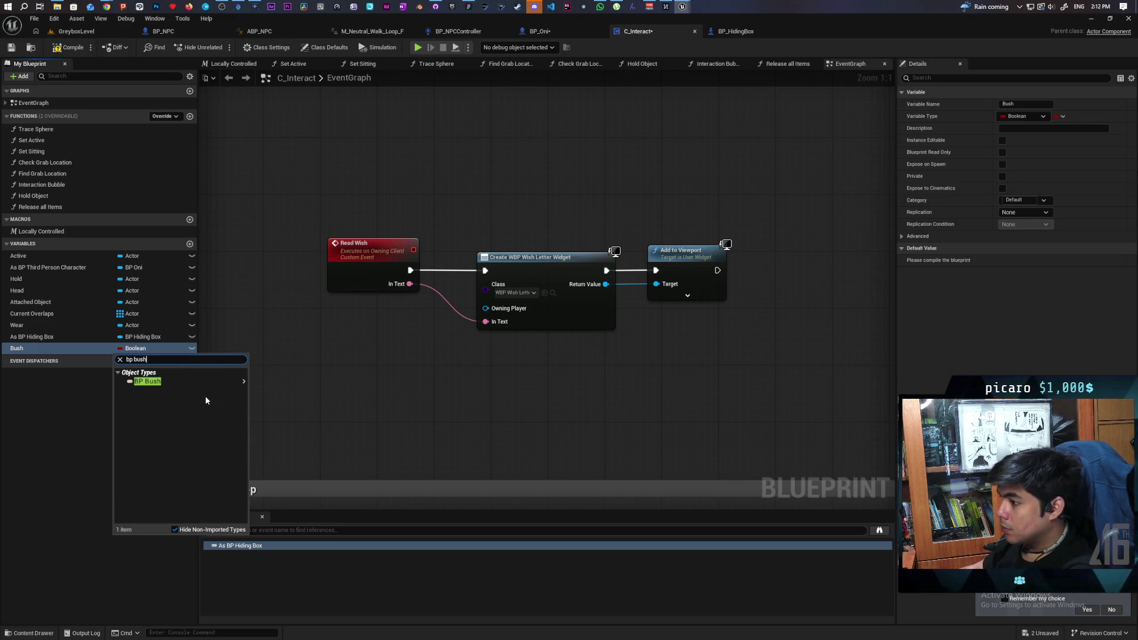
pyautogui.click(258, 383)
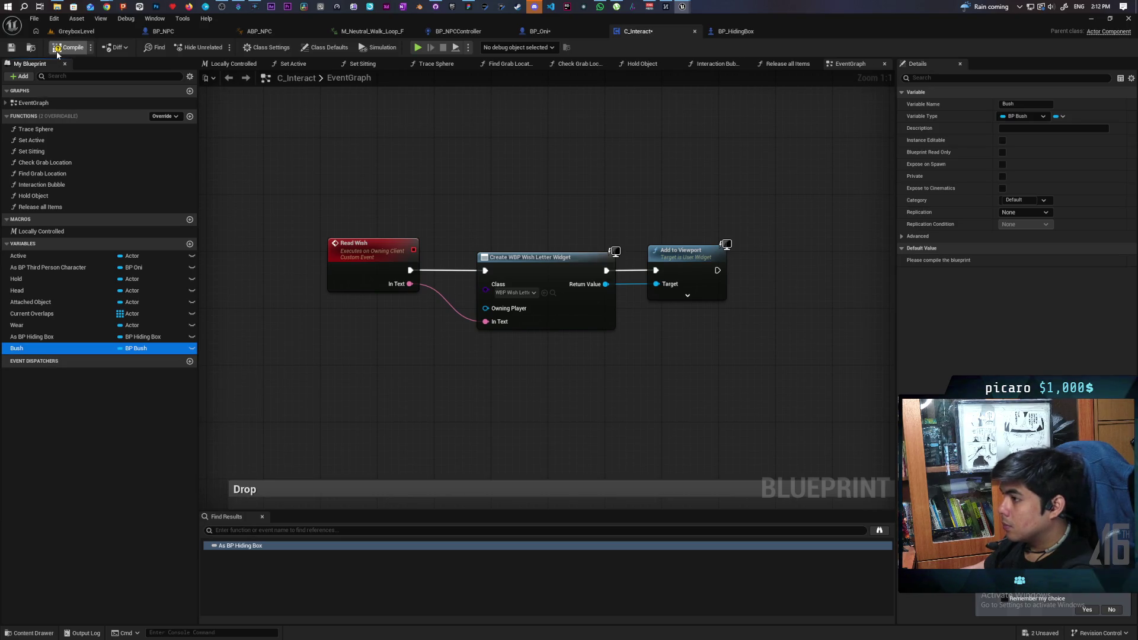
pyautogui.click(11, 47)
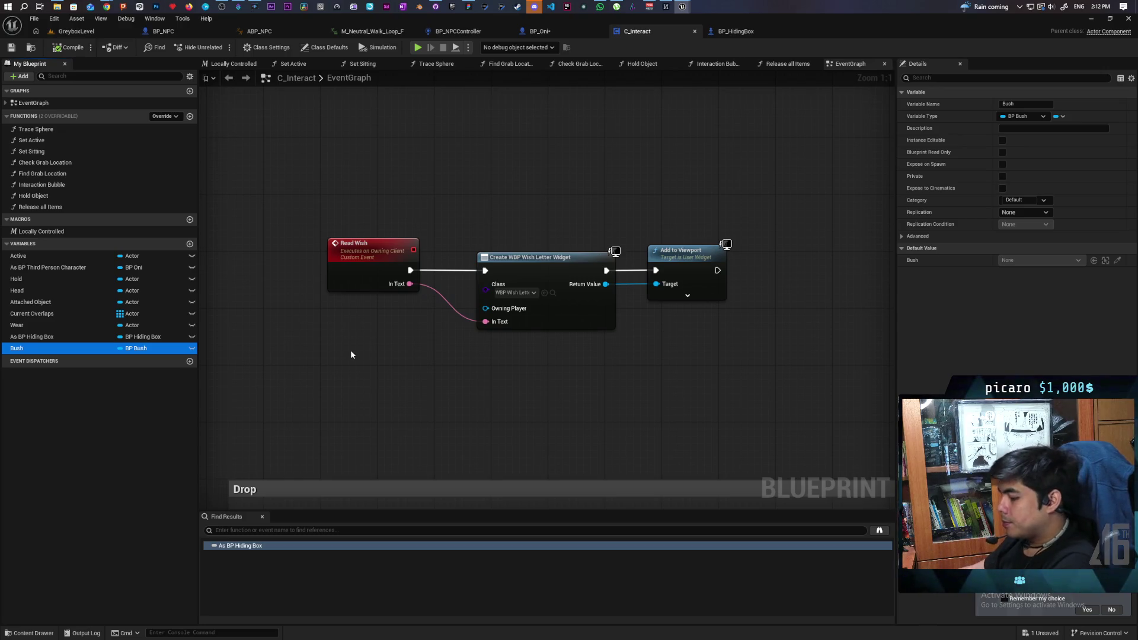
pyautogui.hotkey('ctrl', 'shift', 's')
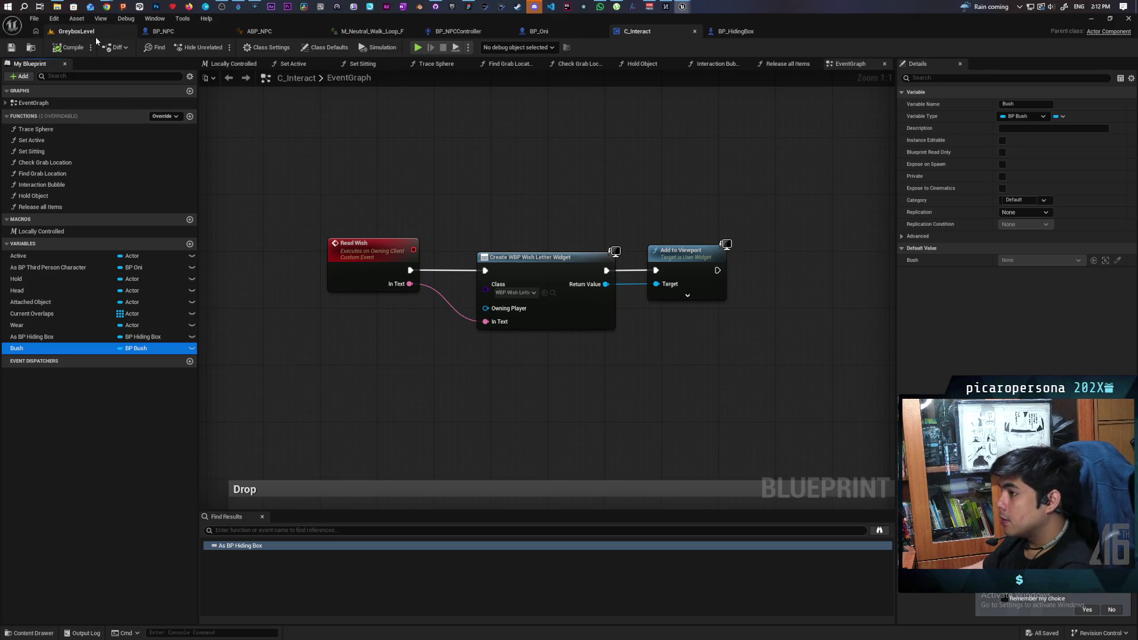
# - Select a bush in GreyboxLevel, locate its BP_Bush asset with Ctrl+B and open it
pyautogui.click(35, 633)
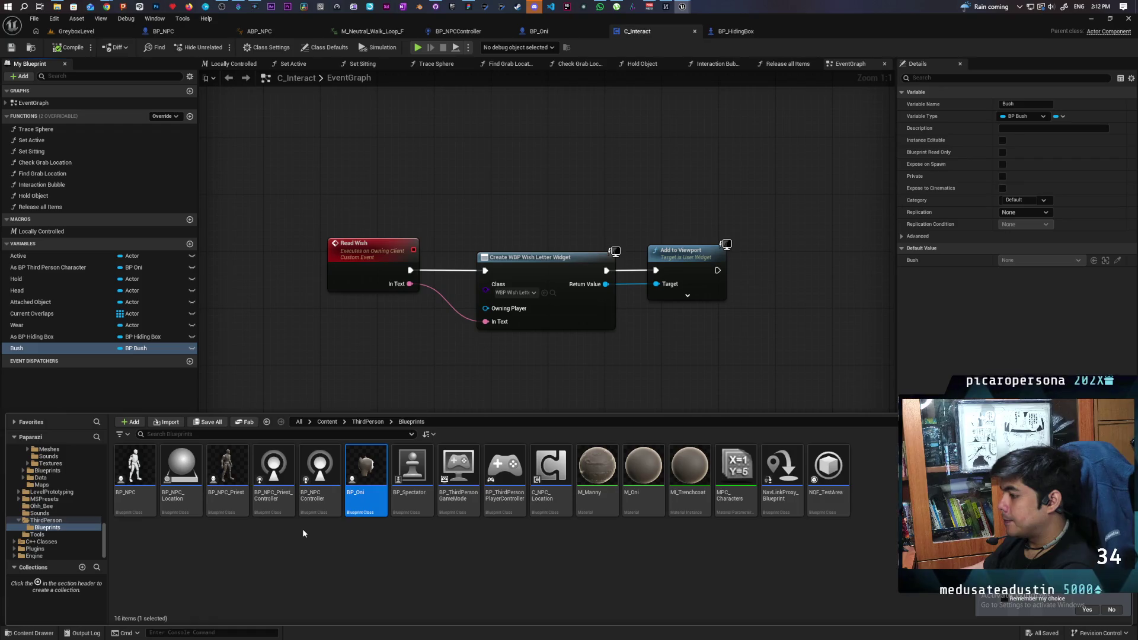
pyautogui.click(83, 33)
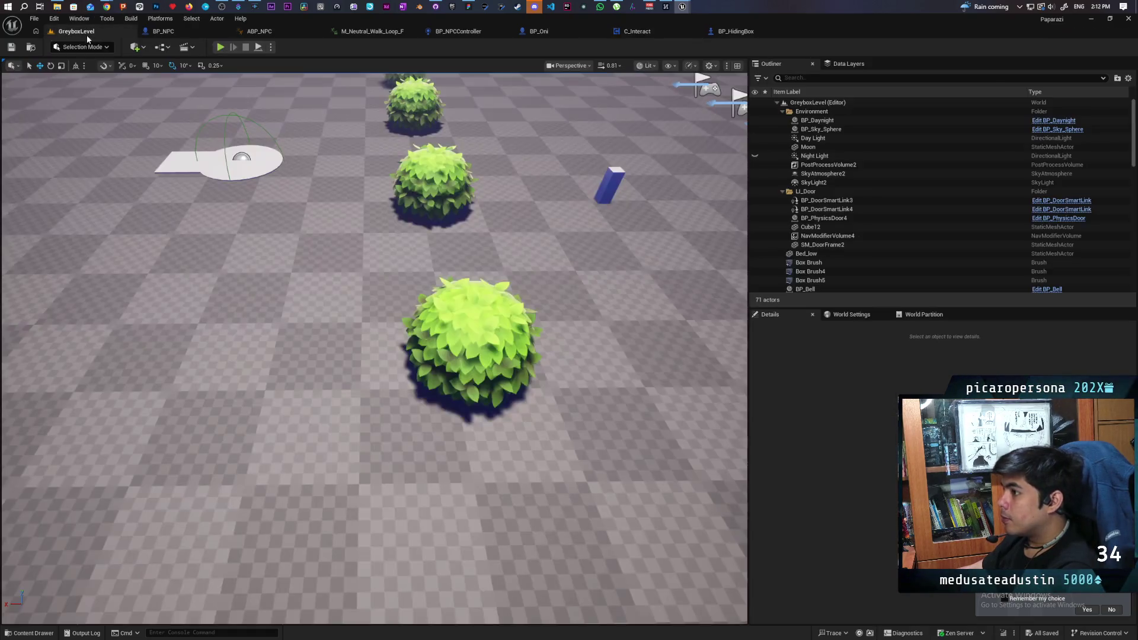
pyautogui.click(484, 328)
pyautogui.hotkey('ctrl', 'b')
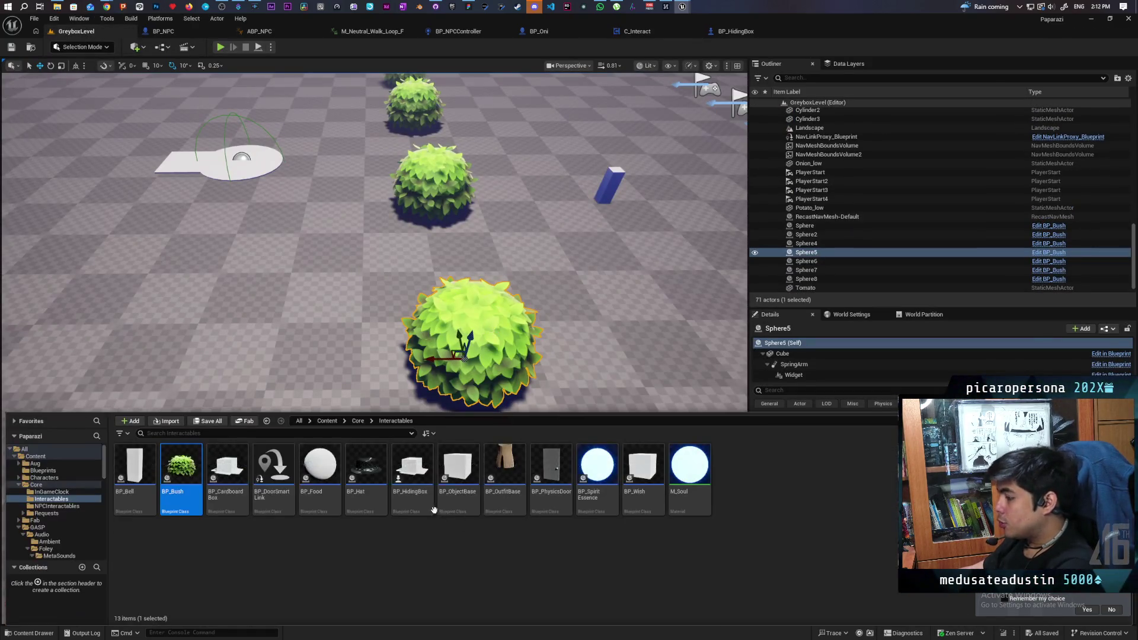
pyautogui.doubleClick(181, 467)
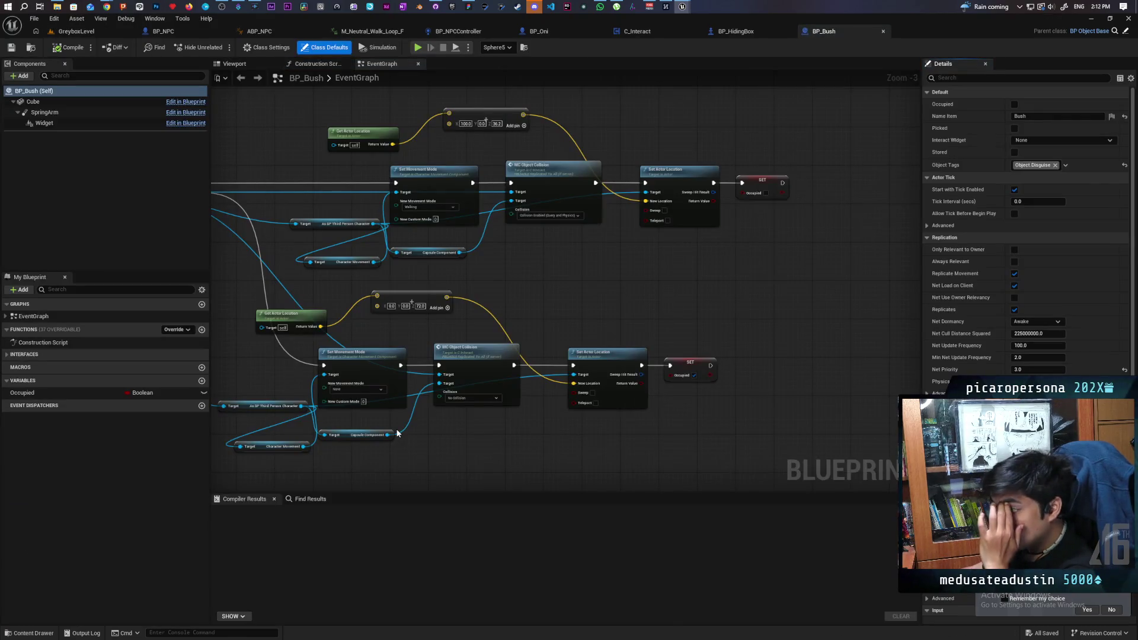
# - Frame the BP_Bush event graph and delete both SET Occupied nodes
pyautogui.scroll(-5, 595, 283)
pyautogui.press('Home')
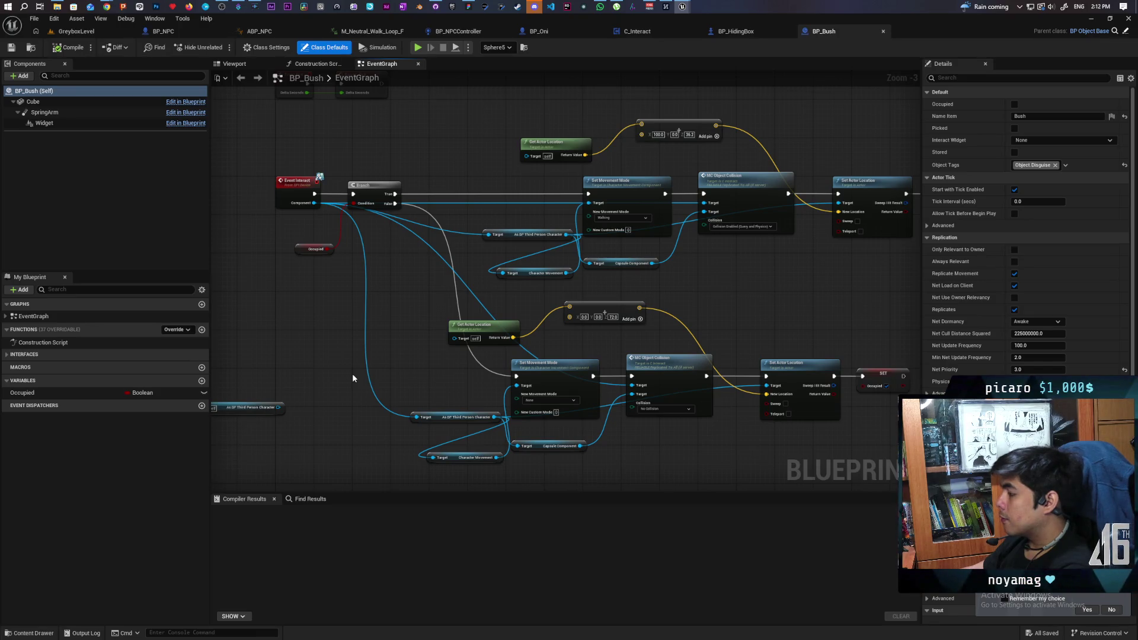
pyautogui.moveTo(352, 377)
pyautogui.mouseDown()
pyautogui.moveTo(501, 326)
pyautogui.moveTo(410, 396)
pyautogui.moveTo(393, 373)
pyautogui.moveTo(415, 432)
pyautogui.moveTo(405, 399)
pyautogui.mouseUp()
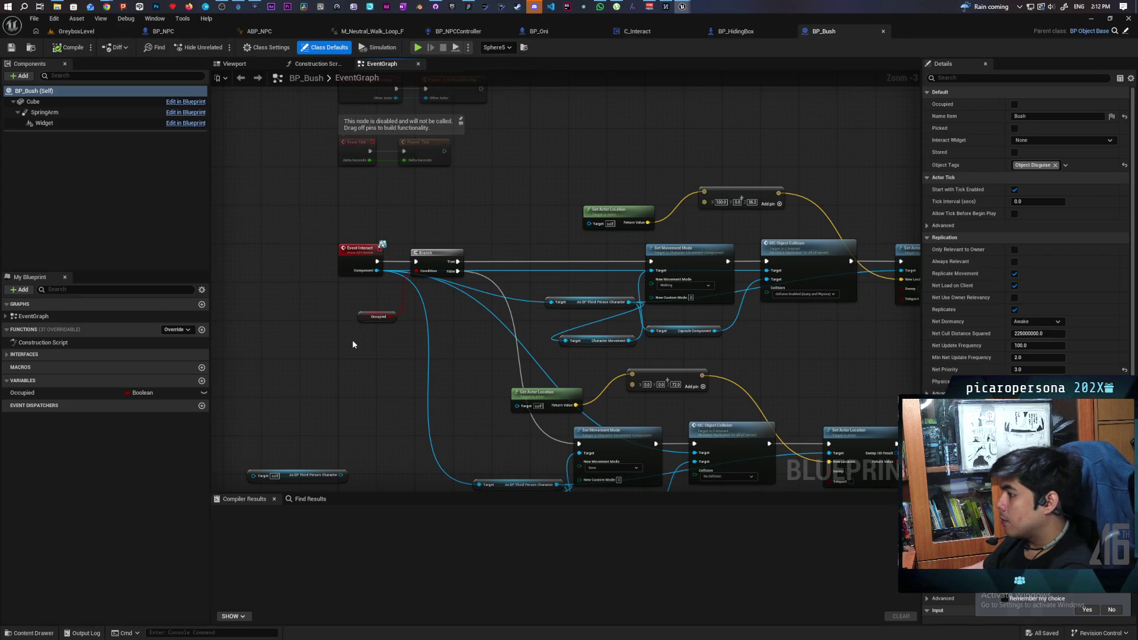
pyautogui.click(377, 316)
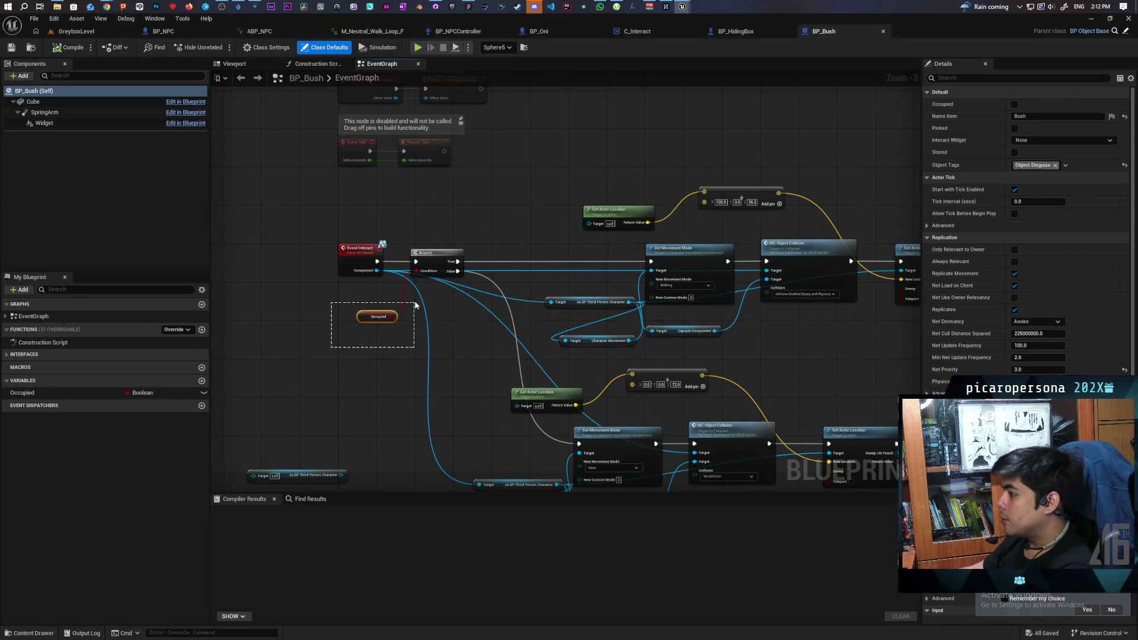
pyautogui.click(728, 151)
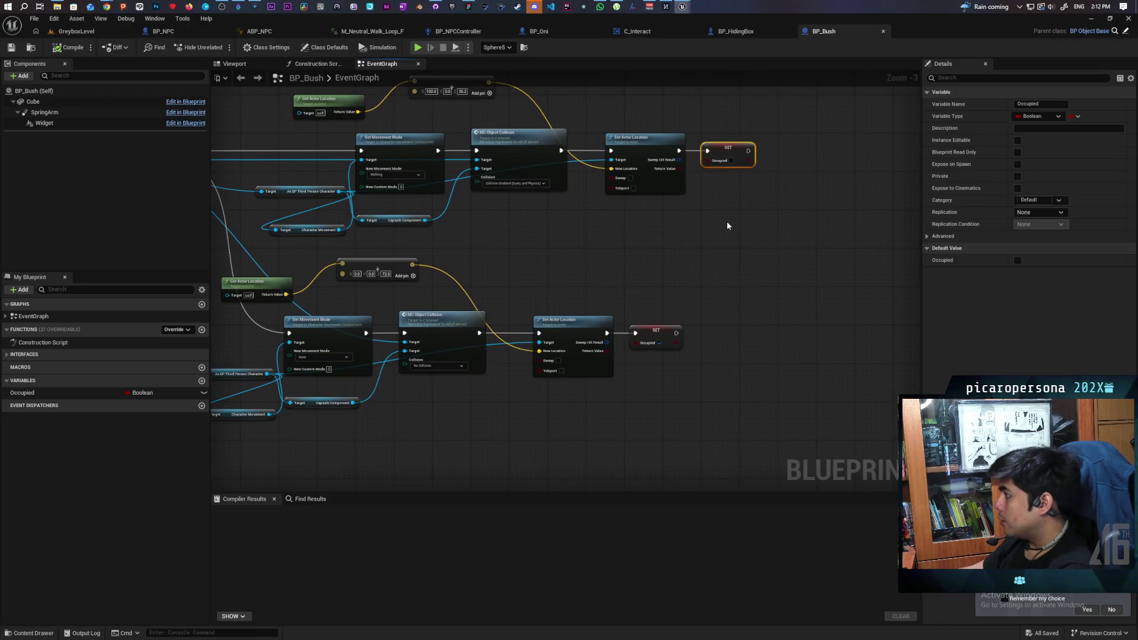
pyautogui.press('Delete')
pyautogui.click(655, 332)
pyautogui.press('Delete')
pyautogui.moveTo(657, 375)
pyautogui.mouseDown()
pyautogui.moveTo(500, 284)
pyautogui.moveTo(533, 292)
pyautogui.mouseUp()
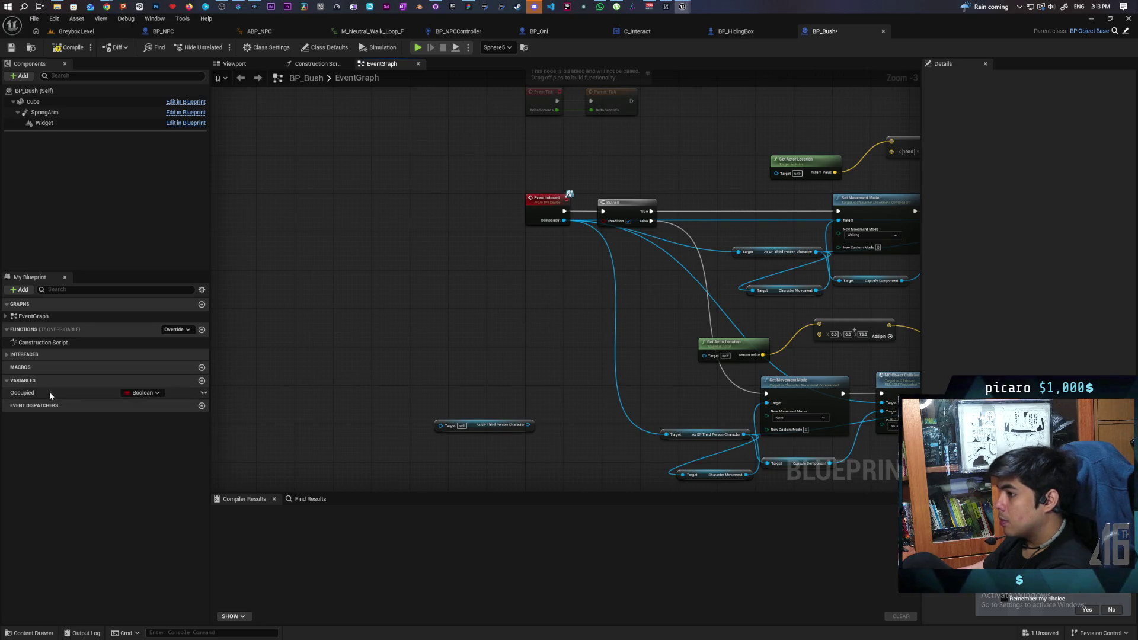
# - Delete the Occupied variable and feed a Bush getter into a new Is Valid node
pyautogui.click(33, 395)
pyautogui.press('Delete')
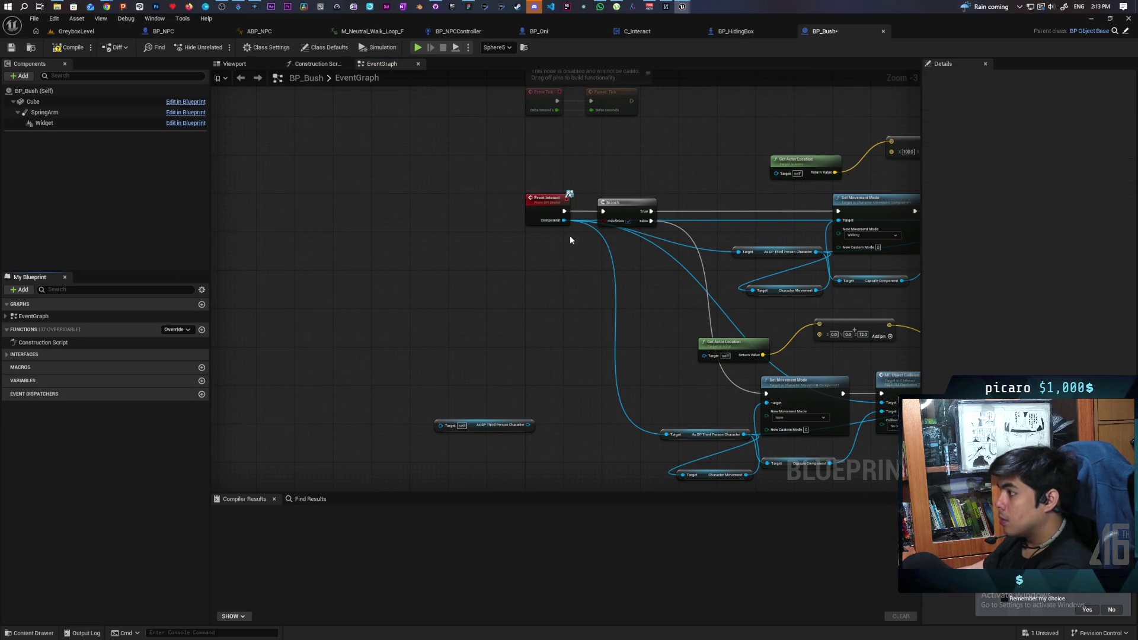
pyautogui.moveTo(565, 219); pyautogui.dragTo(562, 272)
pyautogui.write('get bus')
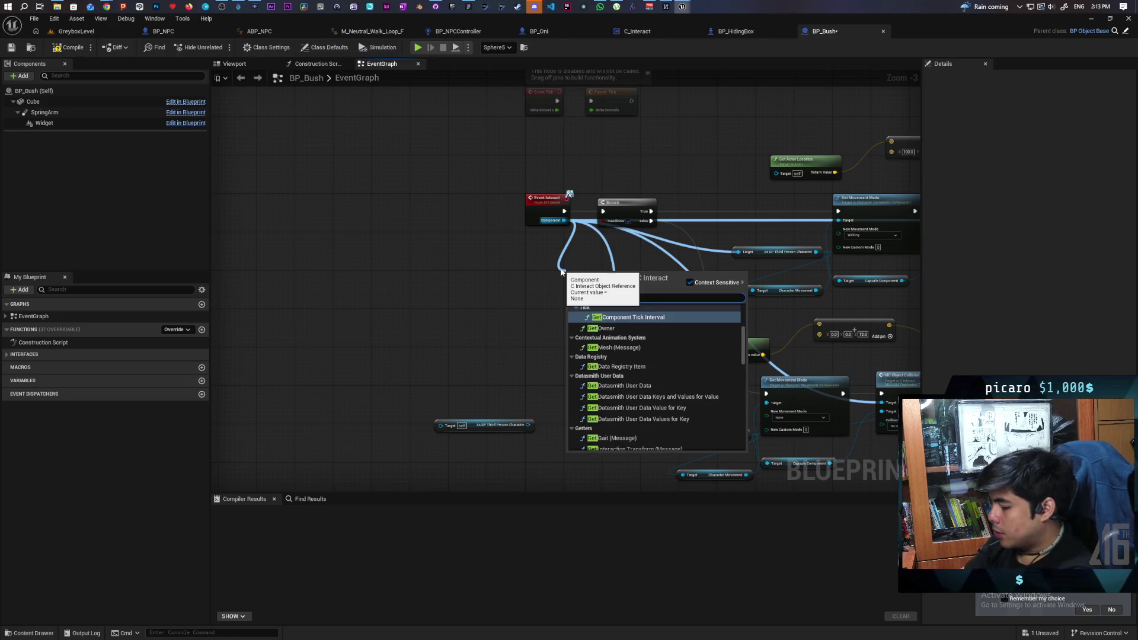
pyautogui.press('Return')
pyautogui.scroll(3, 560, 272)
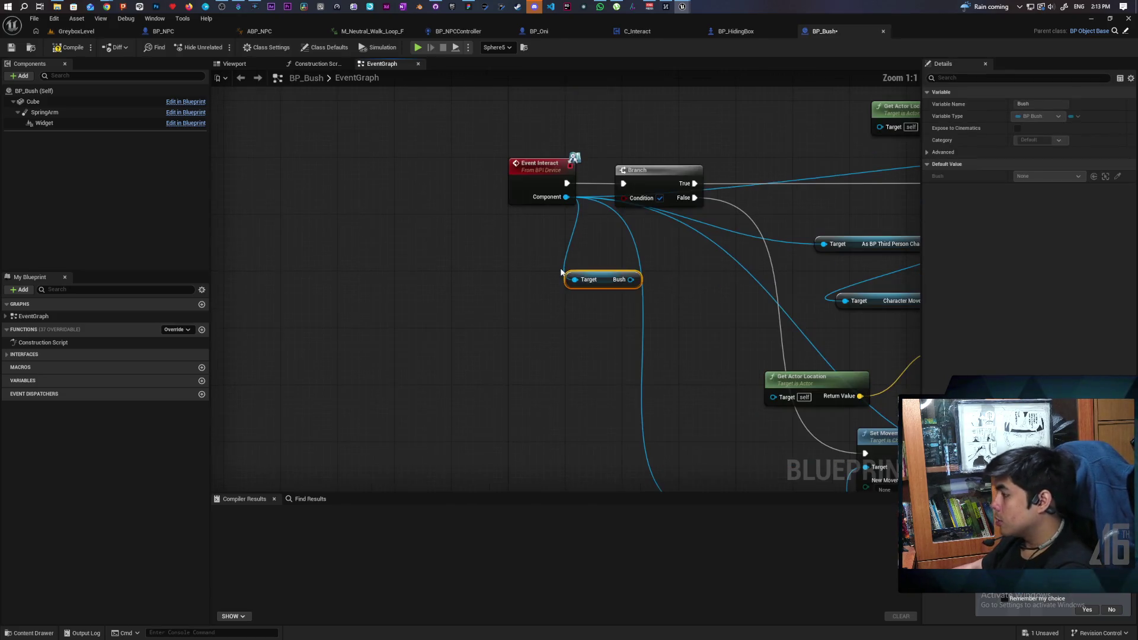
pyautogui.moveTo(604, 286); pyautogui.dragTo(526, 278)
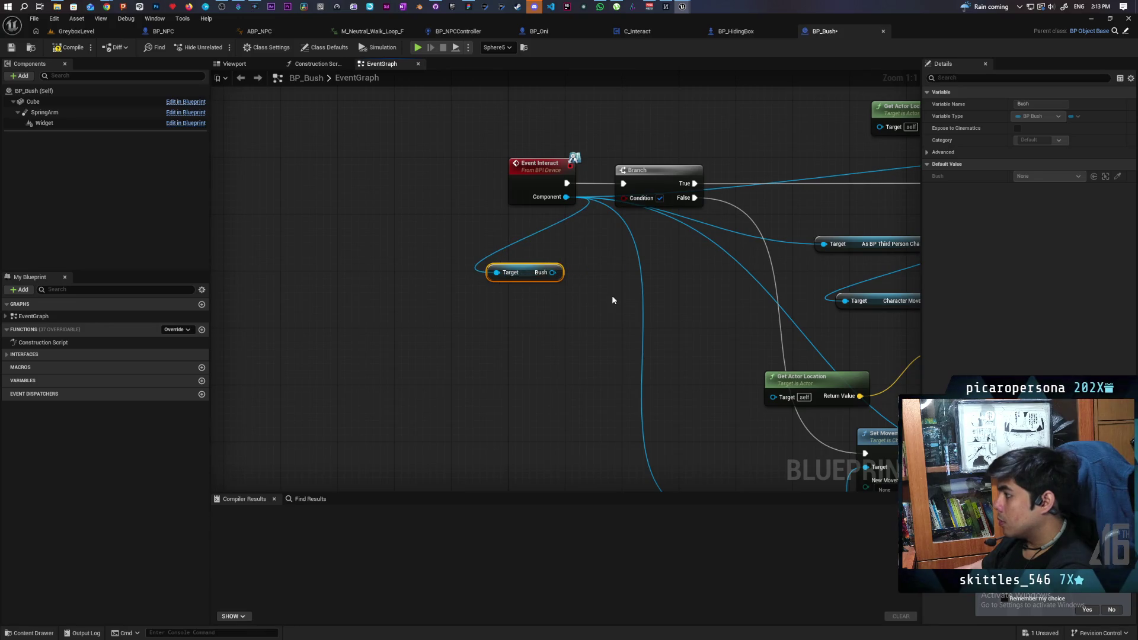
pyautogui.moveTo(612, 299); pyautogui.dragTo(534, 362)
pyautogui.hotkey('ctrl', 'v')
pyautogui.moveTo(531, 277); pyautogui.dragTo(517, 263)
pyautogui.moveTo(421, 294); pyautogui.dragTo(479, 289)
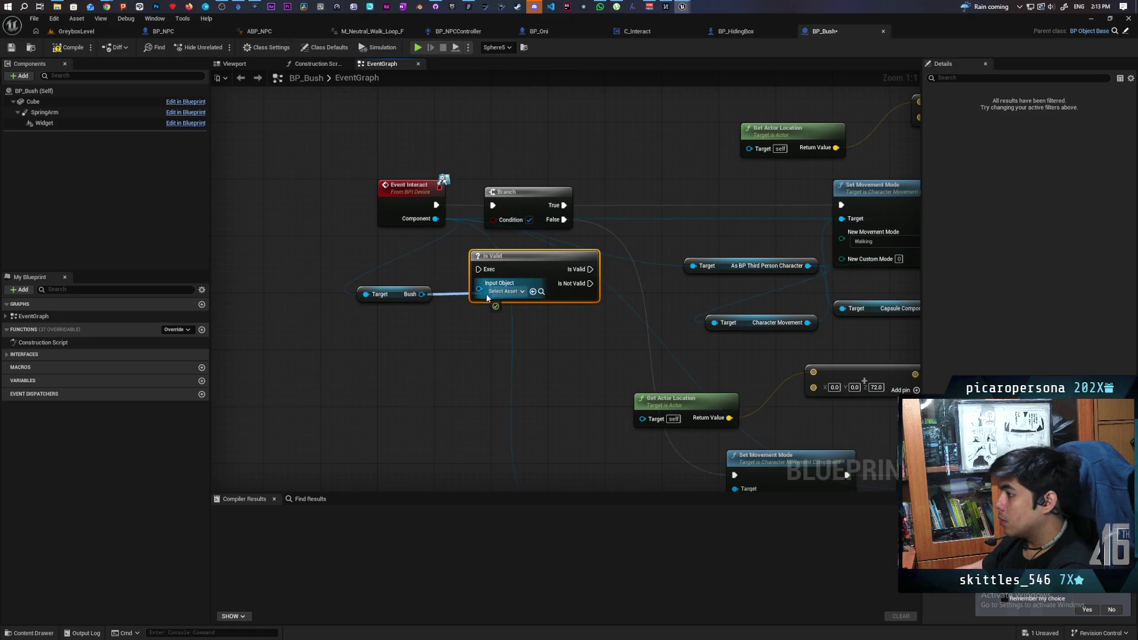
pyautogui.moveTo(596, 285); pyautogui.dragTo(410, 329)
# - Replace the old Branch with the Is Valid check, rewiring its paths, and compile
pyautogui.moveTo(378, 257)
pyautogui.mouseDown()
pyautogui.moveTo(385, 214)
pyautogui.moveTo(374, 313)
pyautogui.mouseUp()
pyautogui.moveTo(386, 221); pyautogui.dragTo(375, 326)
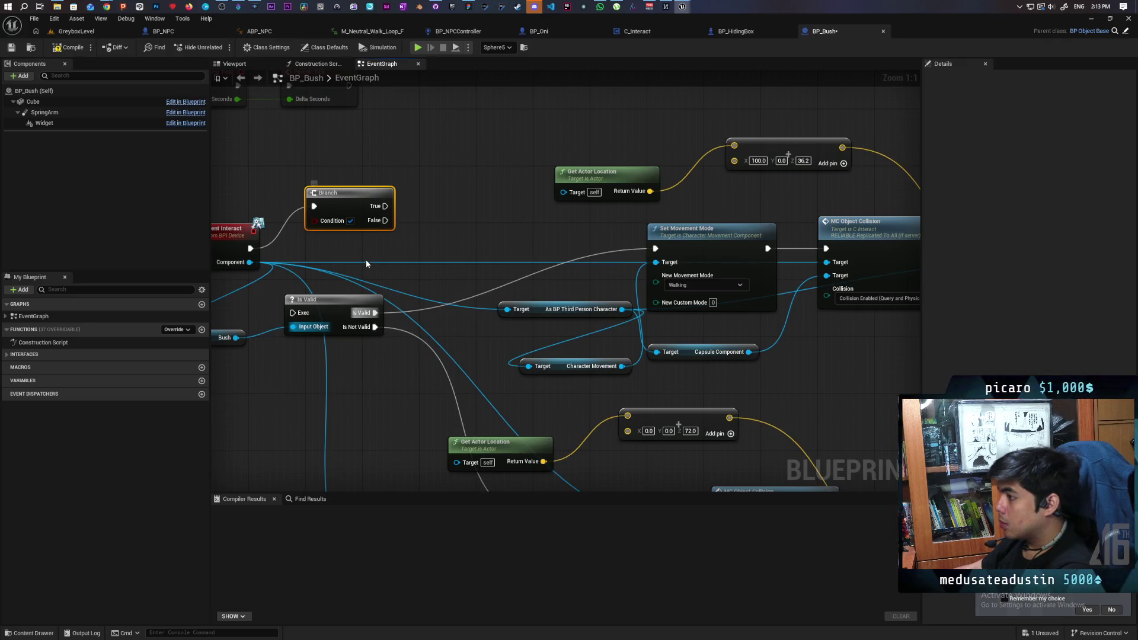
pyautogui.press('Delete')
pyautogui.moveTo(323, 299)
pyautogui.mouseDown()
pyautogui.moveTo(350, 231)
pyautogui.moveTo(362, 237)
pyautogui.mouseUp()
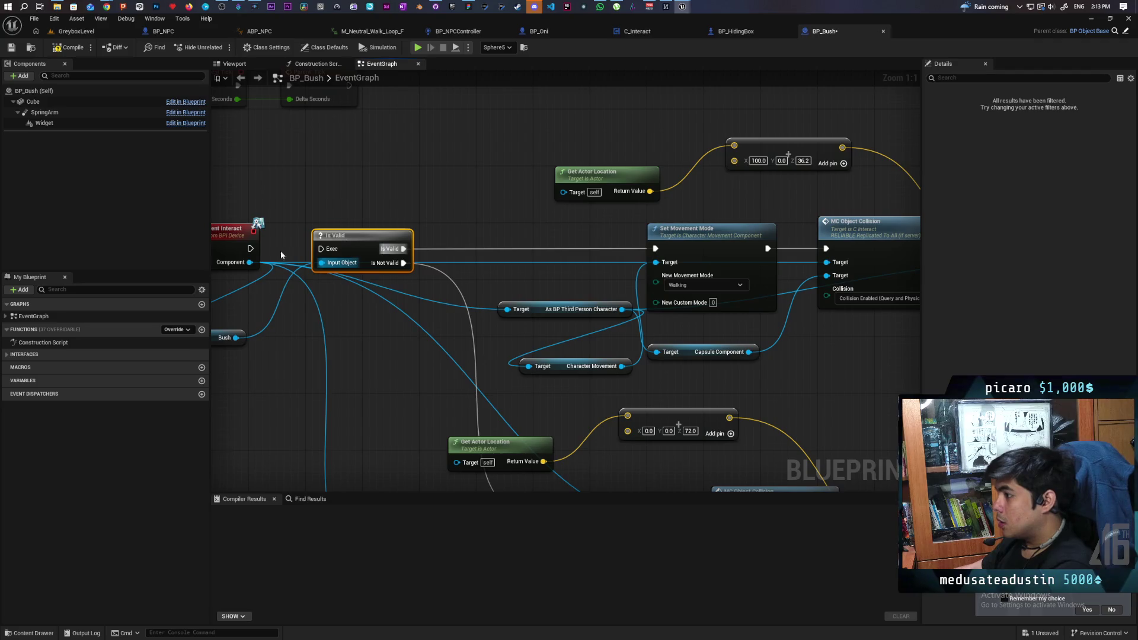
pyautogui.moveTo(354, 313)
pyautogui.mouseDown()
pyautogui.moveTo(389, 303)
pyautogui.moveTo(399, 280)
pyautogui.mouseUp()
pyautogui.press('Escape')
pyautogui.moveTo(329, 314); pyautogui.dragTo(401, 278)
pyautogui.click(69, 48)
# - Add a SET Bush node fed from the event's Component pin
pyautogui.scroll(-3, 581, 197)
pyautogui.moveTo(581, 197)
pyautogui.mouseDown()
pyautogui.moveTo(391, 189)
pyautogui.moveTo(467, 177)
pyautogui.mouseUp()
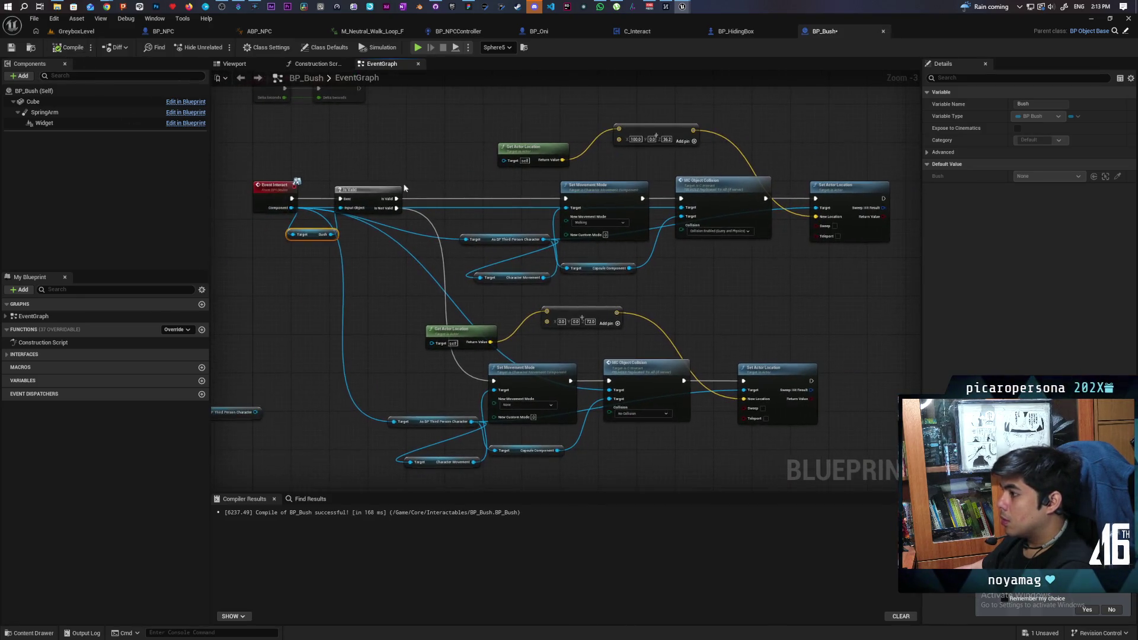
pyautogui.moveTo(287, 208)
pyautogui.mouseDown()
pyautogui.moveTo(864, 318)
pyautogui.moveTo(843, 306)
pyautogui.moveTo(814, 311)
pyautogui.moveTo(617, 366)
pyautogui.moveTo(691, 271)
pyautogui.mouseUp()
pyautogui.write('set bush')
pyautogui.press('Return')
pyautogui.scroll(3, 691, 277)
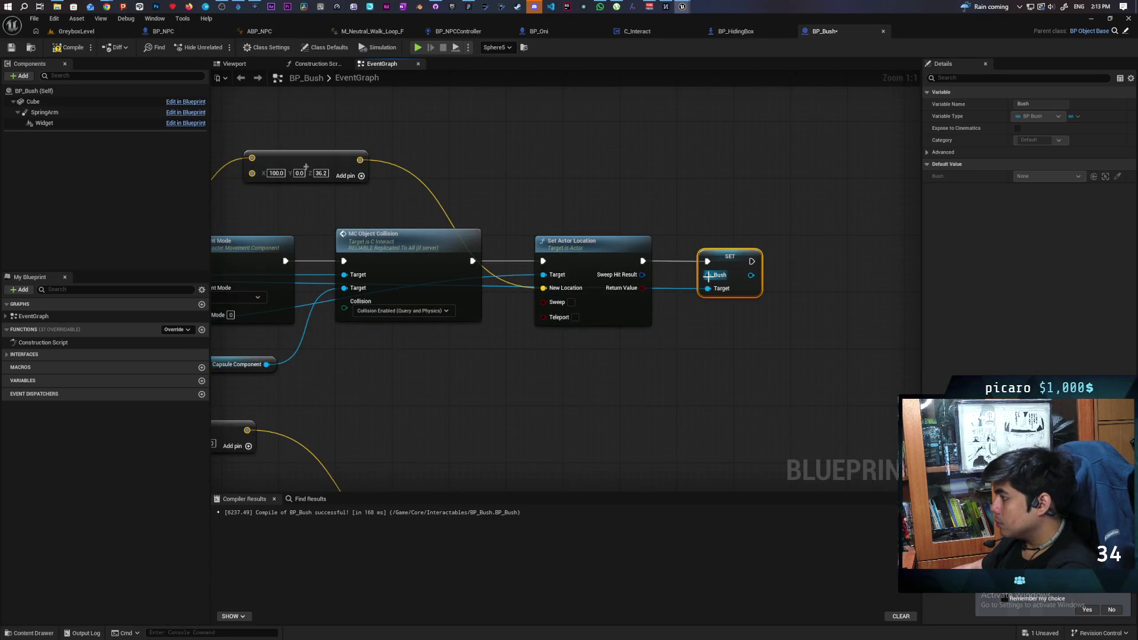
pyautogui.click(538, 418)
pyautogui.scroll(-3, 736, 310)
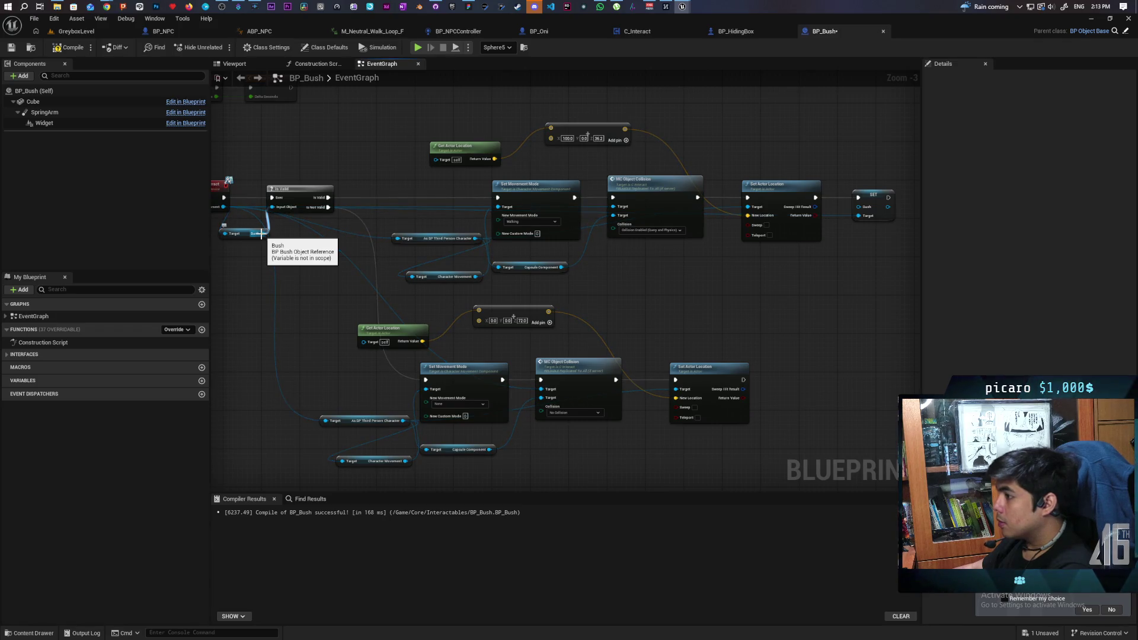
# - Add a SET Bush after the lower Set Actor Location, with Self as its value, and save
pyautogui.moveTo(262, 233); pyautogui.dragTo(774, 383)
pyautogui.write('set bush')
pyautogui.press('Return')
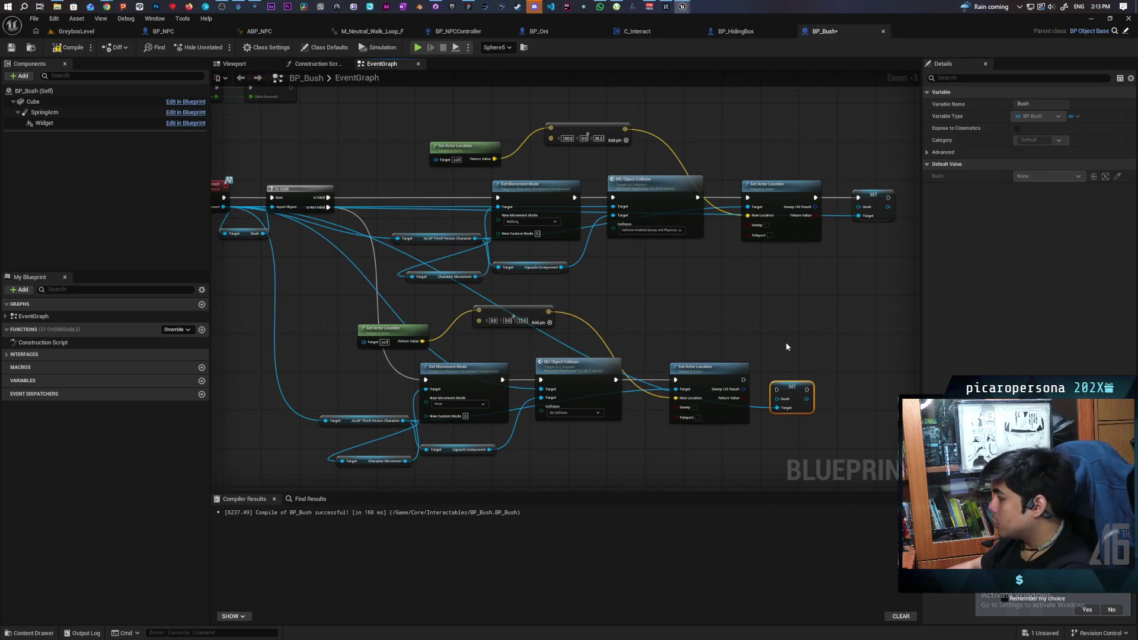
pyautogui.scroll(2, 787, 346)
pyautogui.moveTo(737, 391); pyautogui.dragTo(774, 404)
pyautogui.moveTo(785, 412)
pyautogui.mouseDown()
pyautogui.moveTo(830, 397)
pyautogui.moveTo(776, 464)
pyautogui.mouseUp()
pyautogui.write('sel')
pyautogui.press('Down')
pyautogui.press('Return')
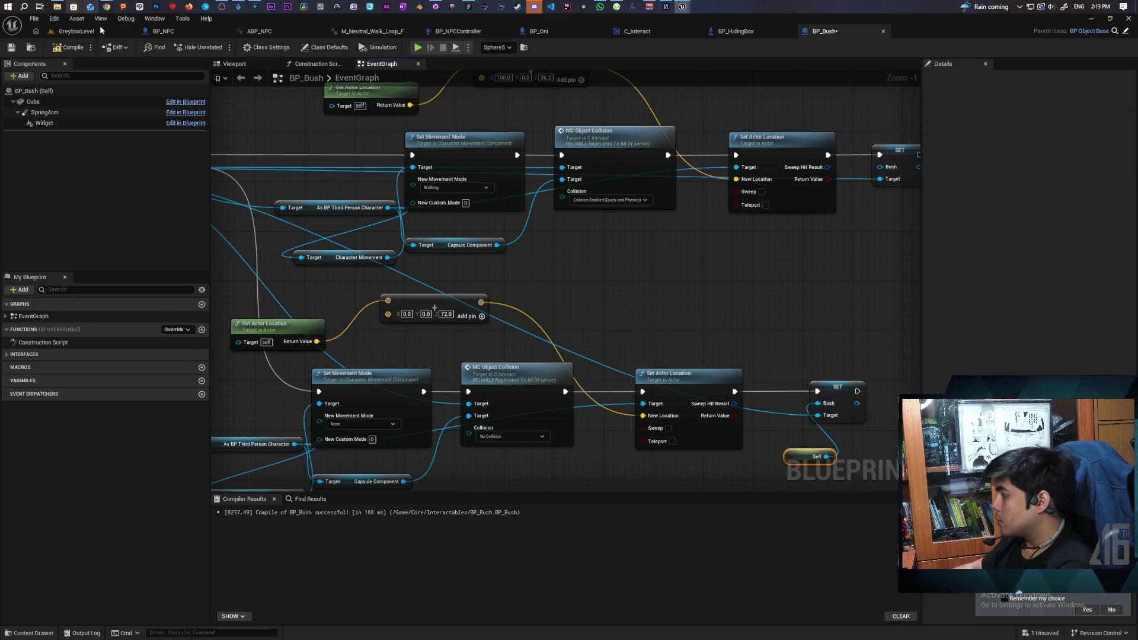
pyautogui.hotkey('ctrl', 's')
pyautogui.scroll(-3, 581, 251)
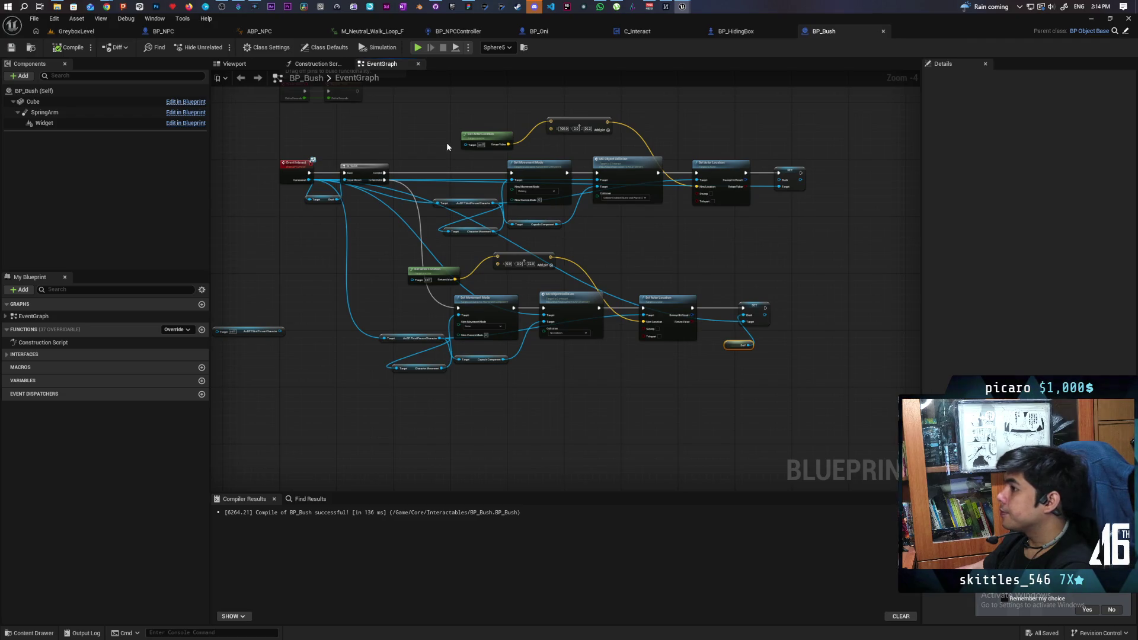
pyautogui.click(115, 34)
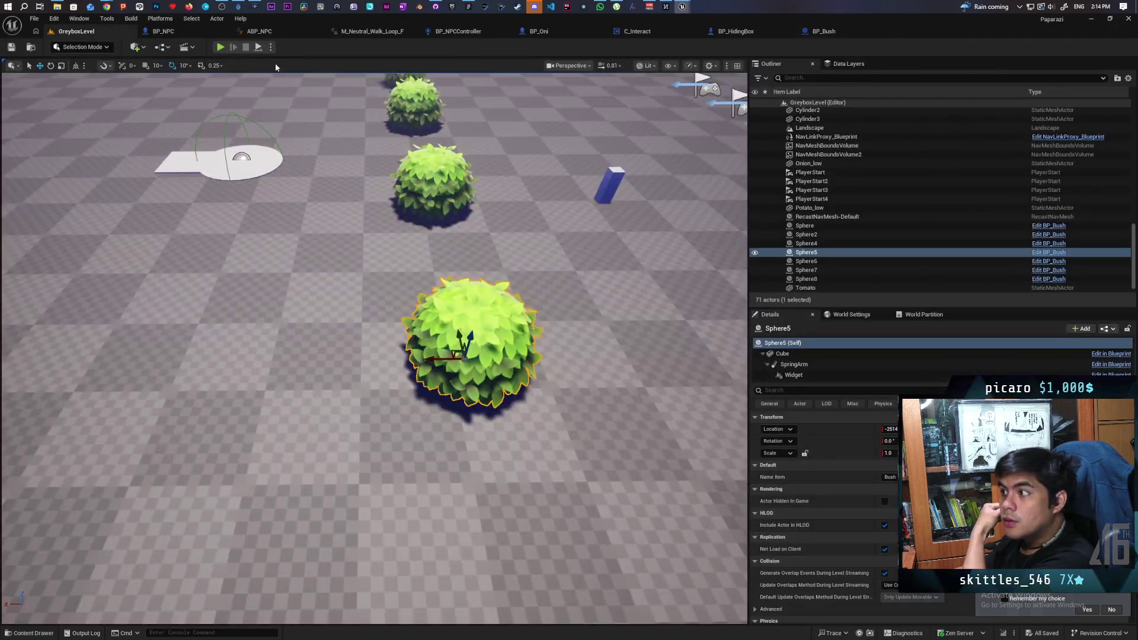
# - Start a play-test and walk past the bushes to pick up a carrot from the vegetable row
pyautogui.click(221, 48)
pyautogui.press('w')
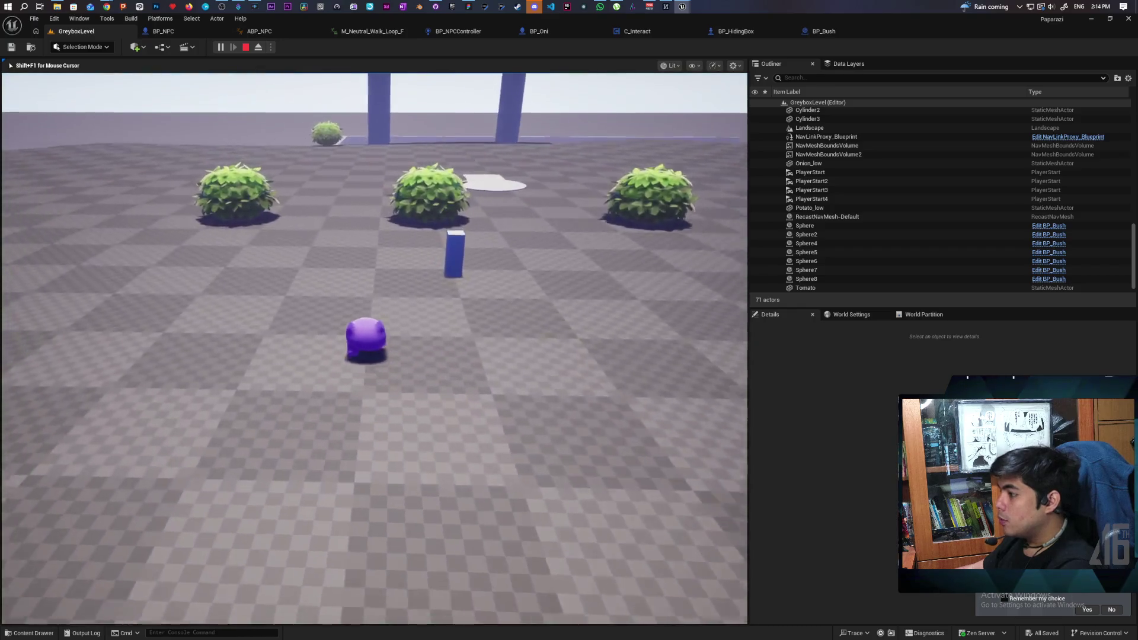
pyautogui.press('w')
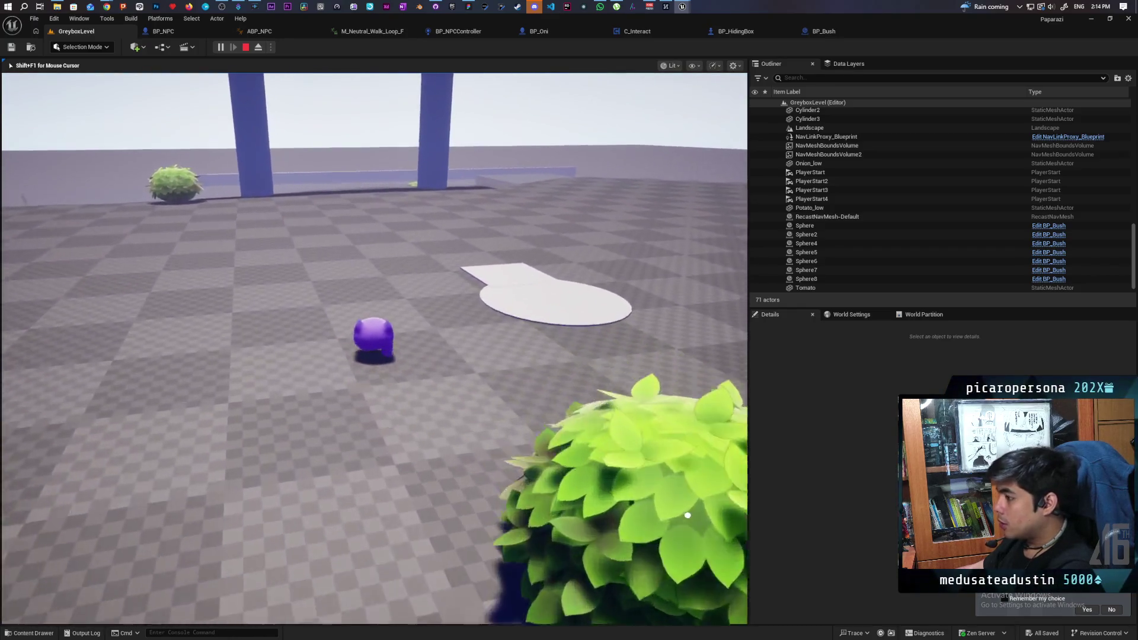
pyautogui.press('w')
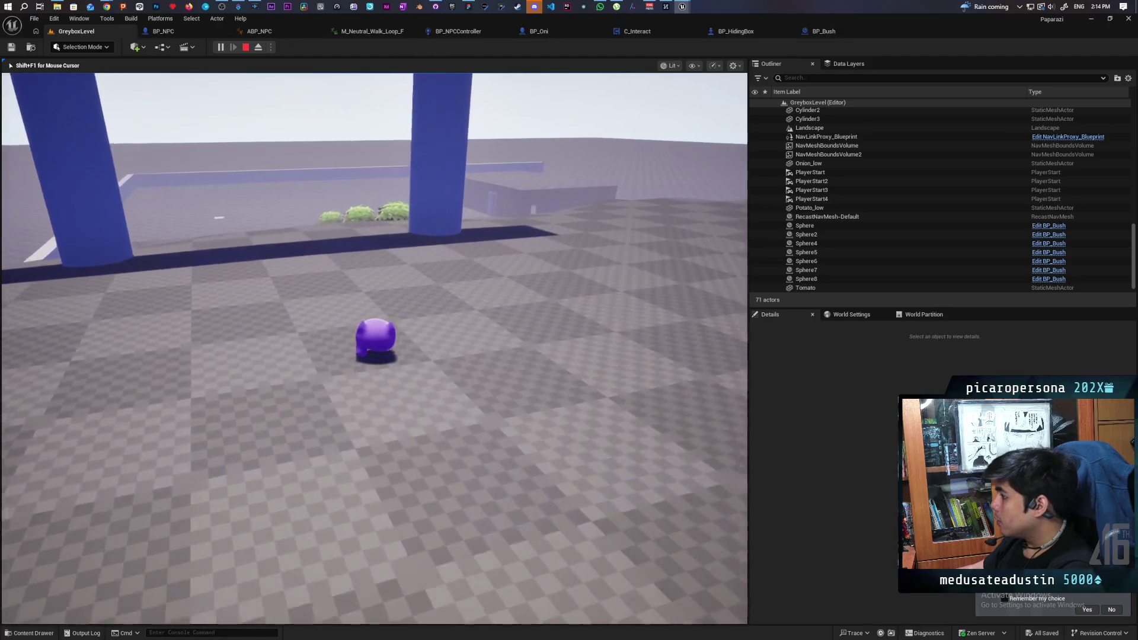
pyautogui.press('w')
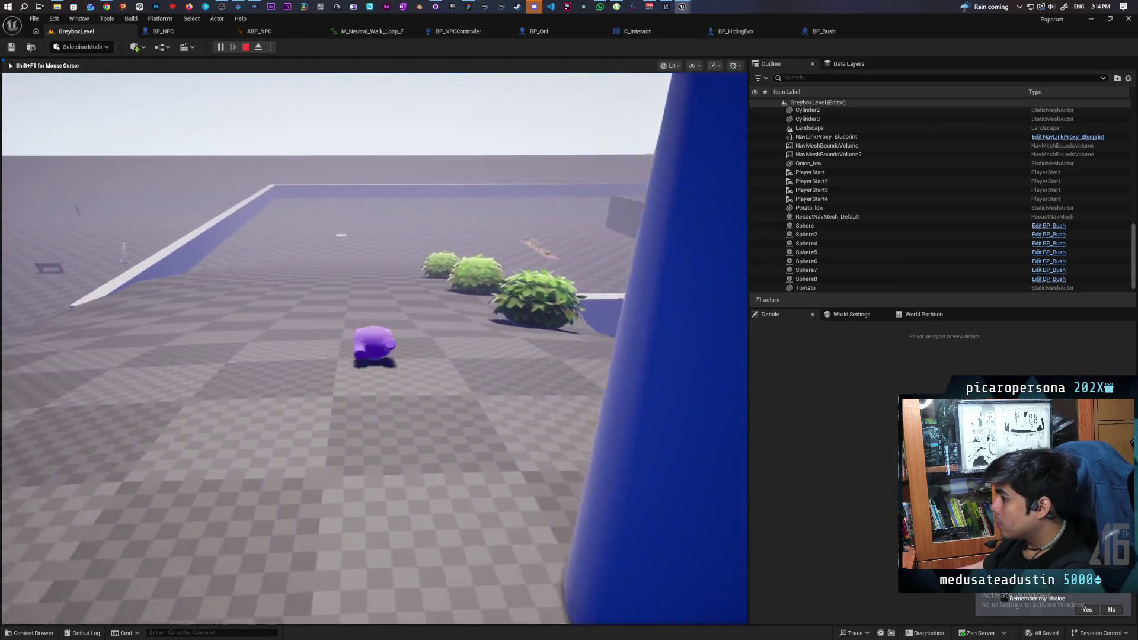
pyautogui.press('w')
pyautogui.press('w')
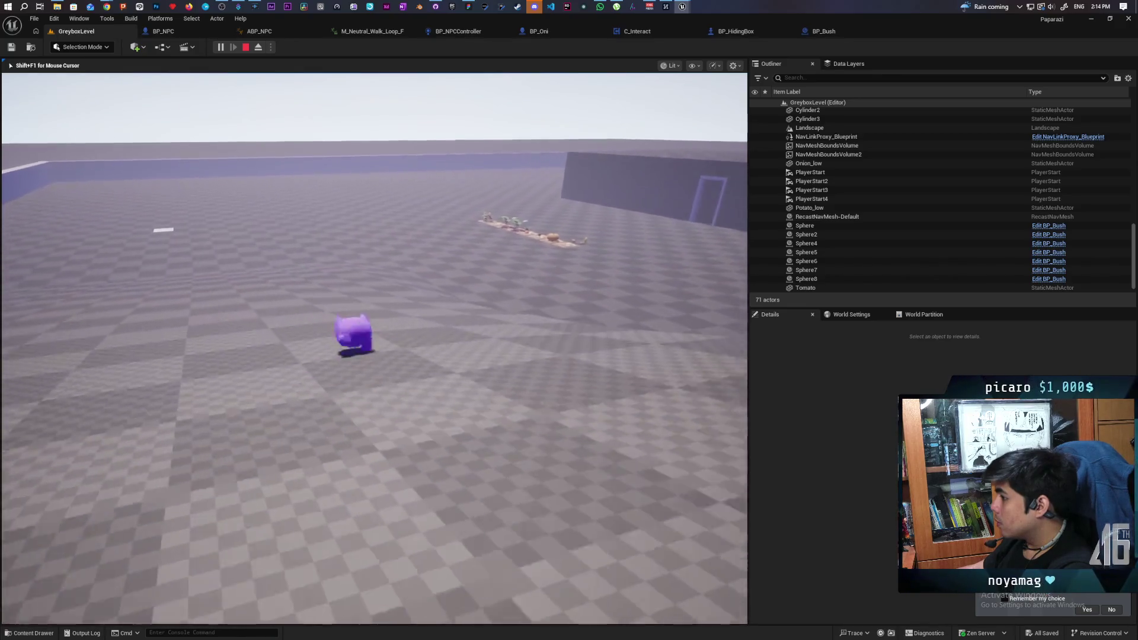
pyautogui.press('w')
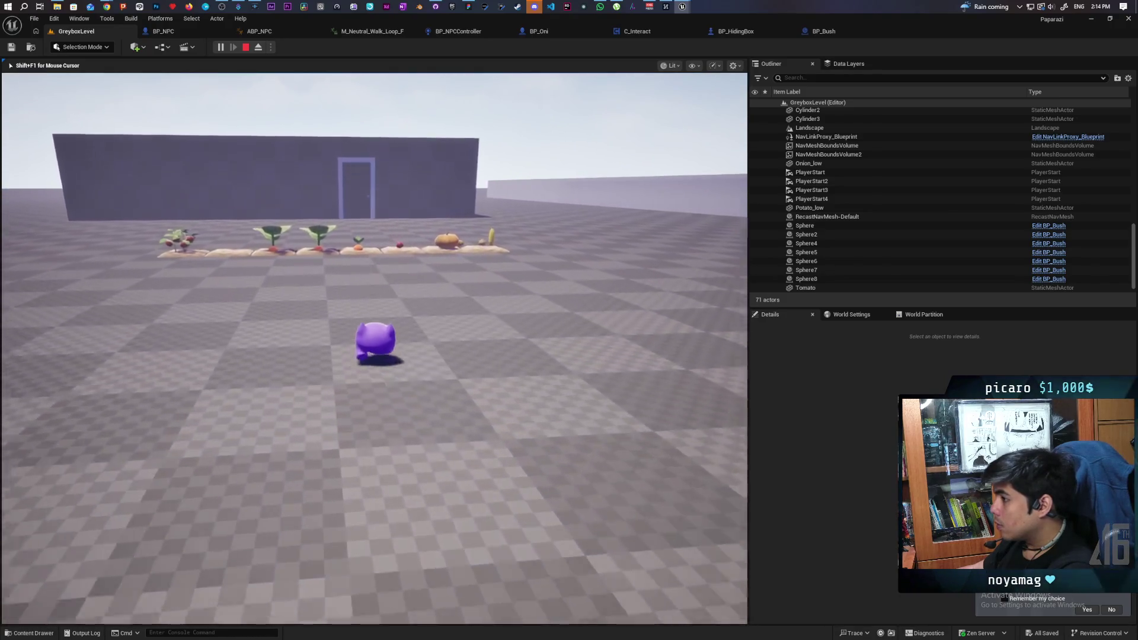
pyautogui.press('w')
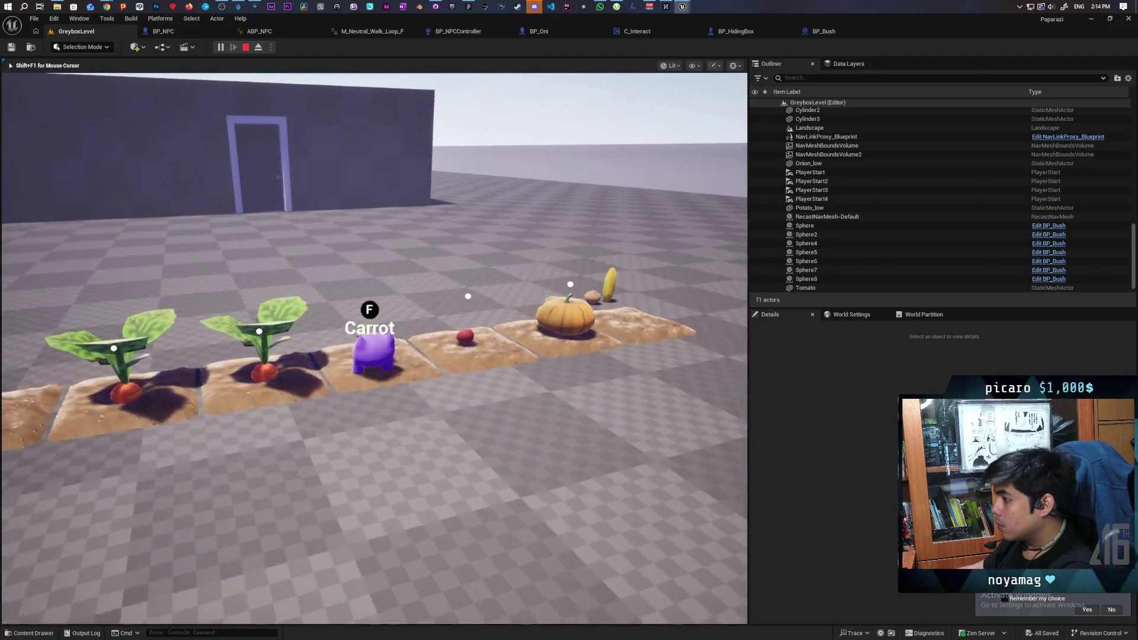
pyautogui.press('f')
# - Carry the carrot across the slope toward the archway and bushes
pyautogui.press('w')
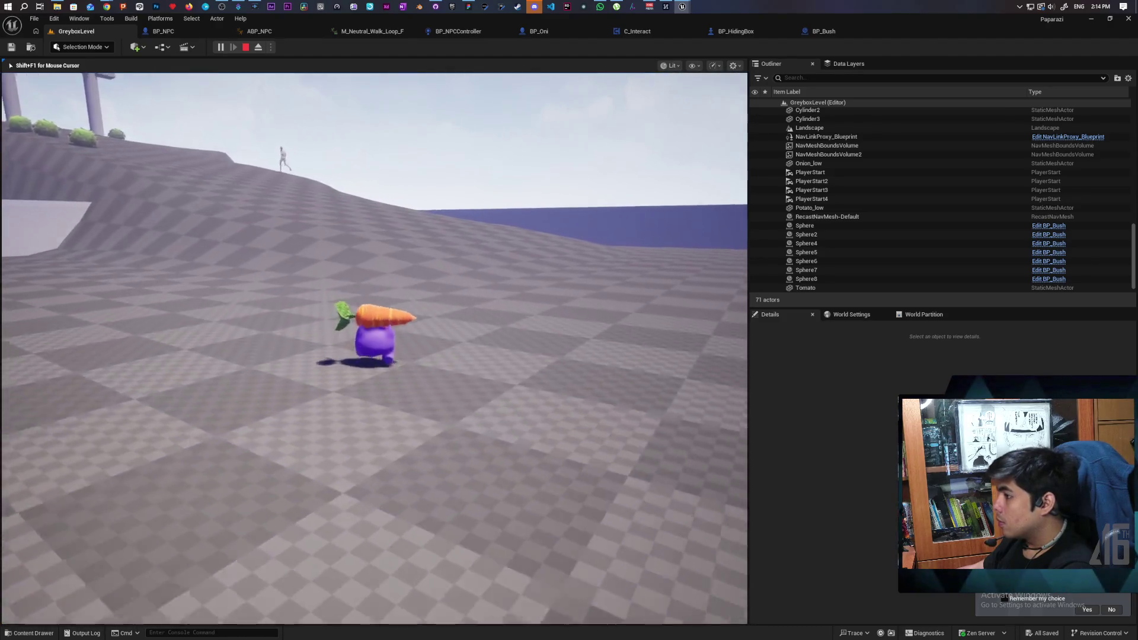
pyautogui.press('w')
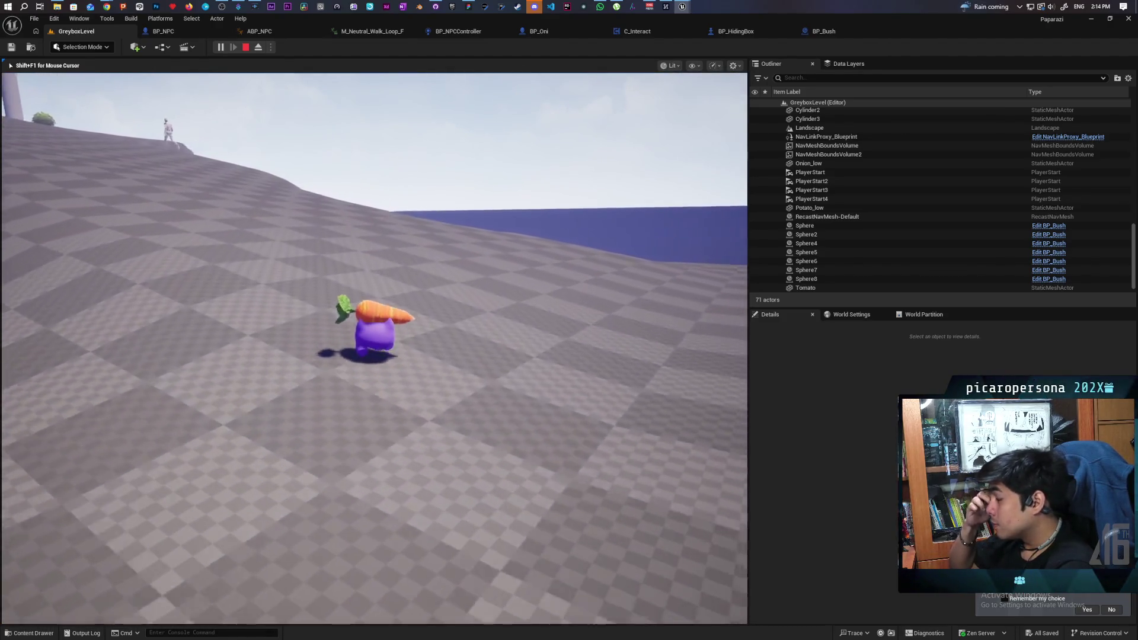
pyautogui.press('w')
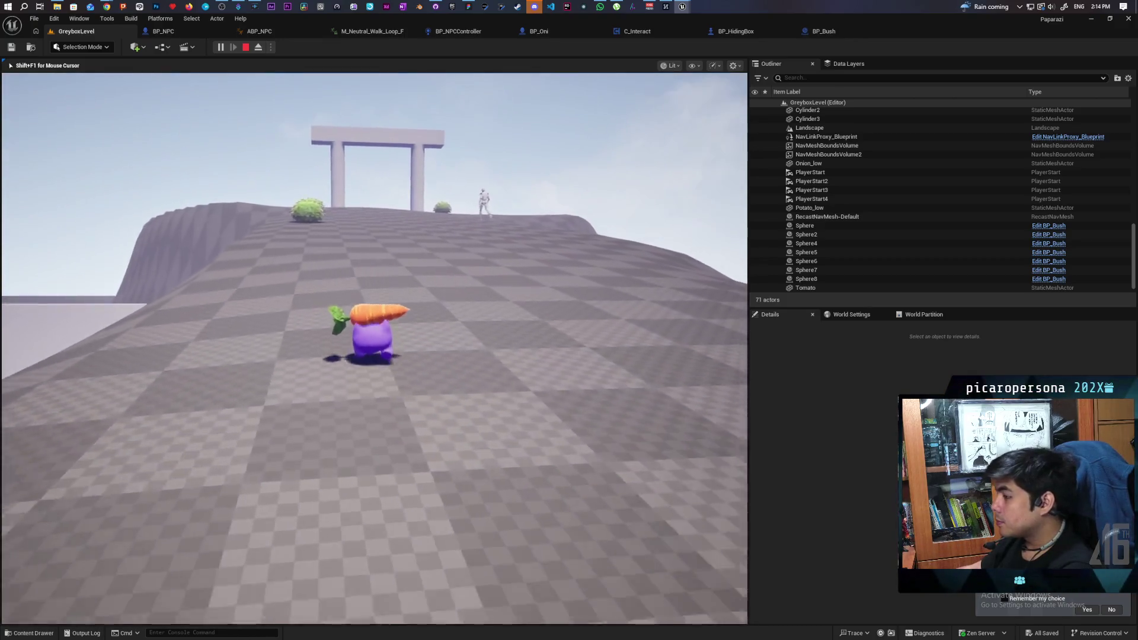
pyautogui.press('w')
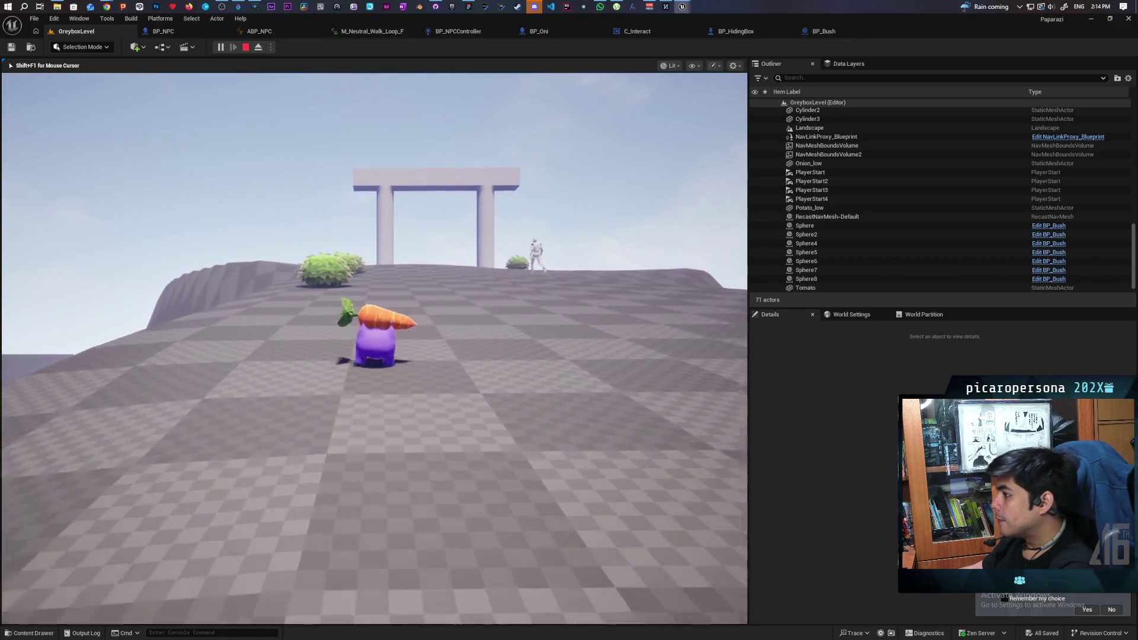
pyautogui.press('w')
pyautogui.press('w')
pyautogui.press('w')
pyautogui.press('w')
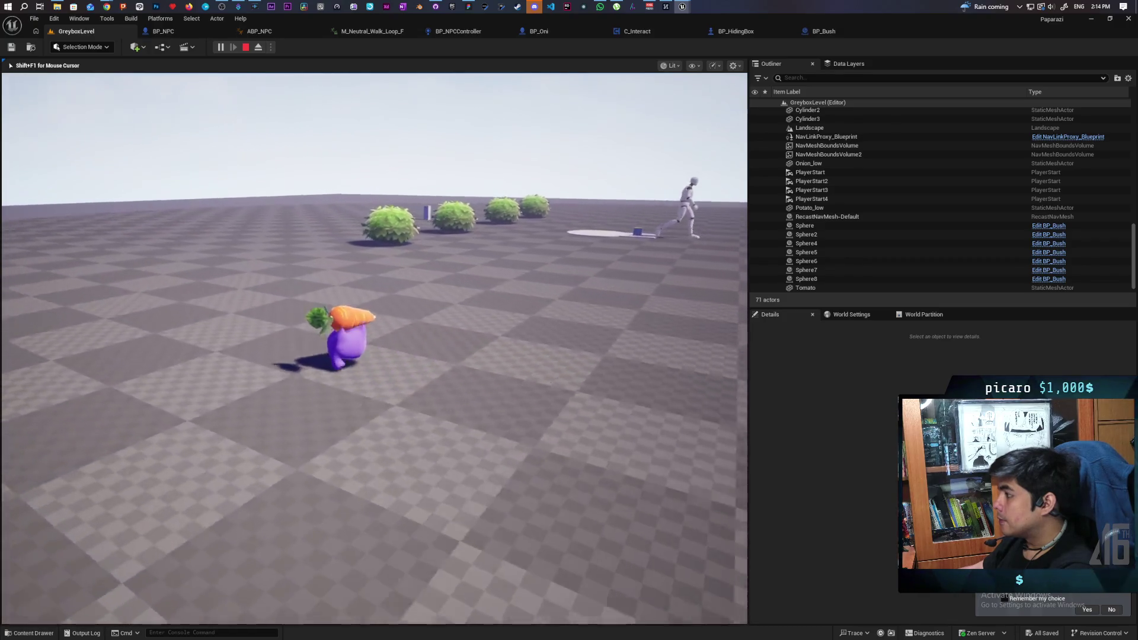
# - Walk up to a bush, hide in it and step out, twice
pyautogui.press('w')
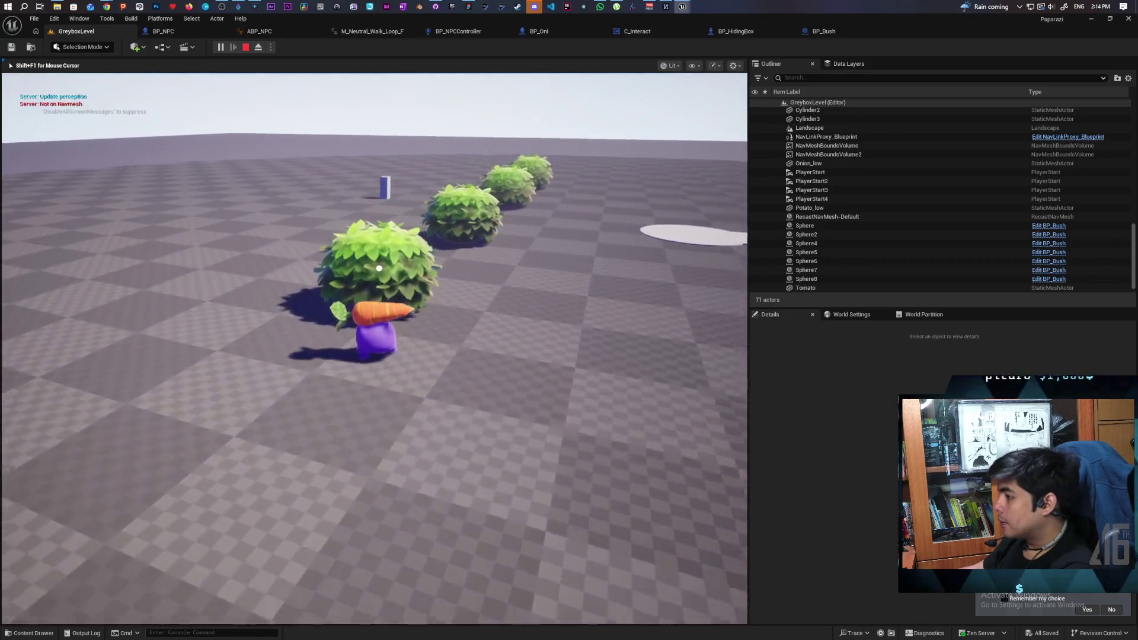
pyautogui.press('w')
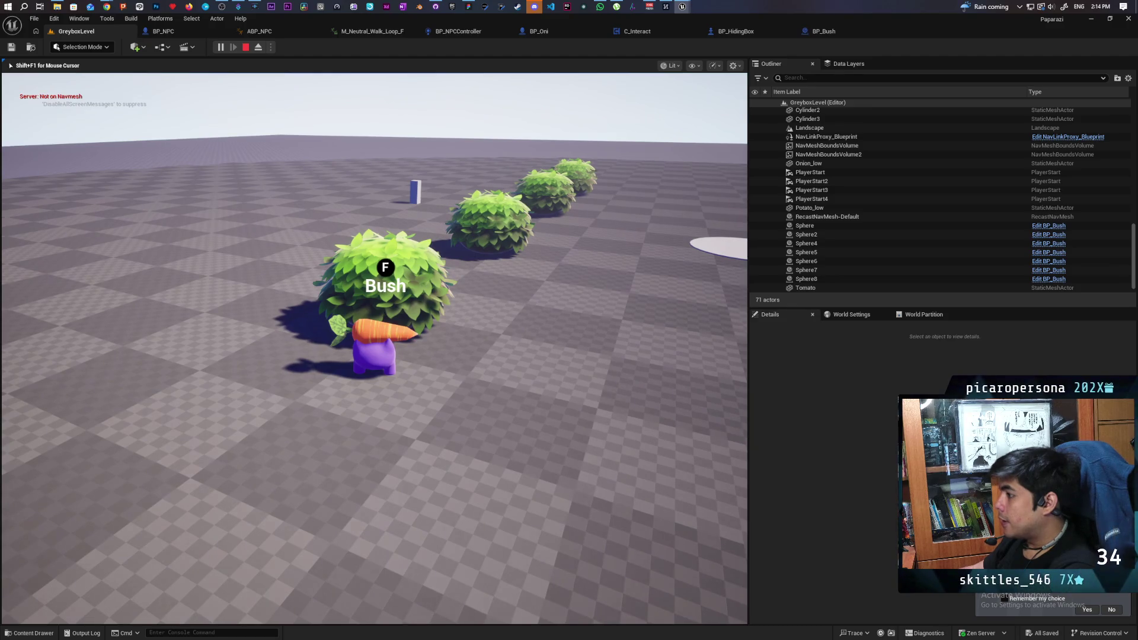
pyautogui.press('f')
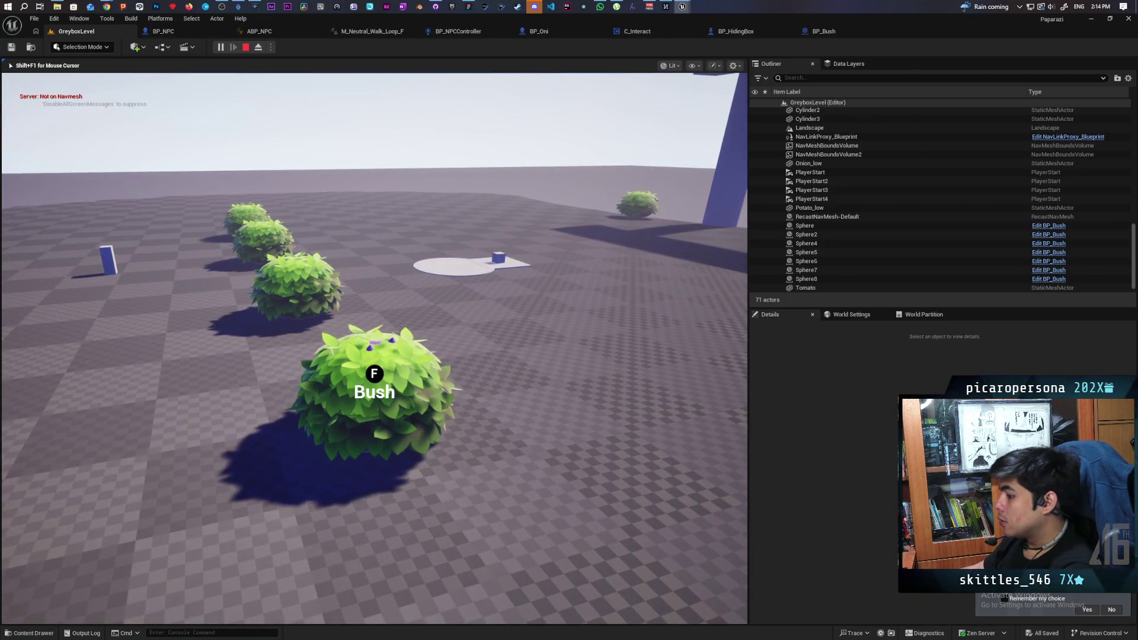
pyautogui.press('f')
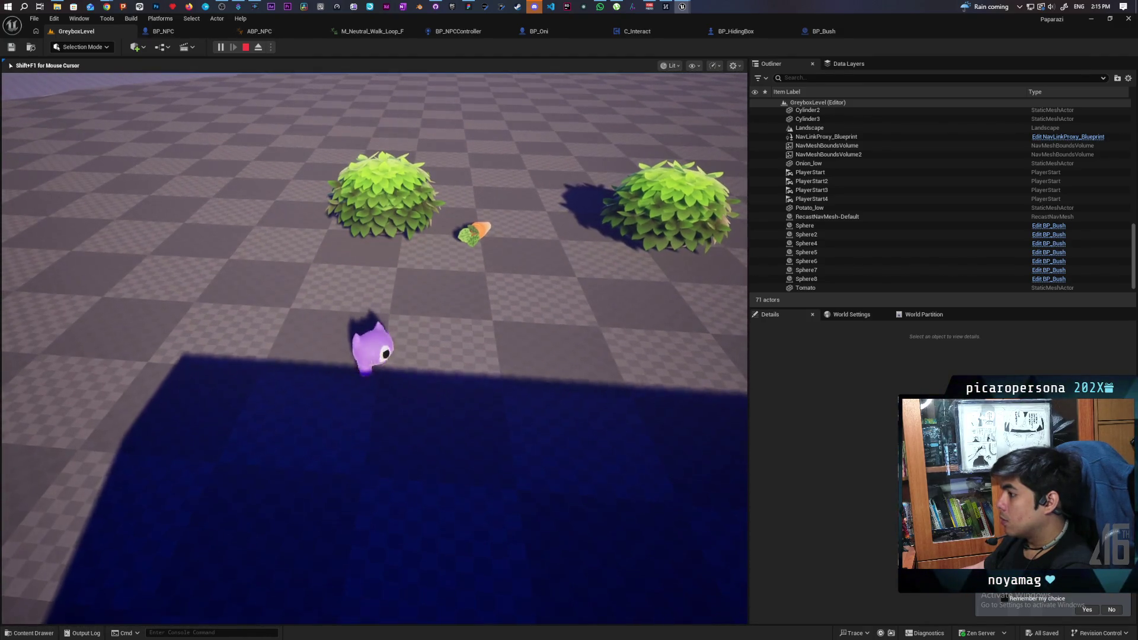
pyautogui.press('f')
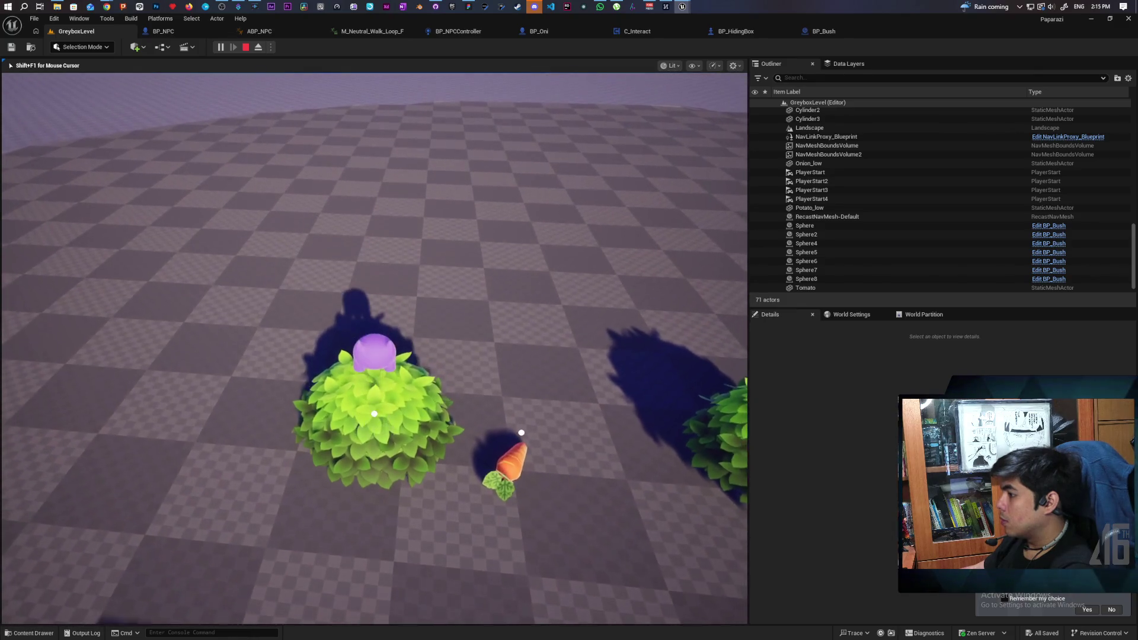
pyautogui.press('f')
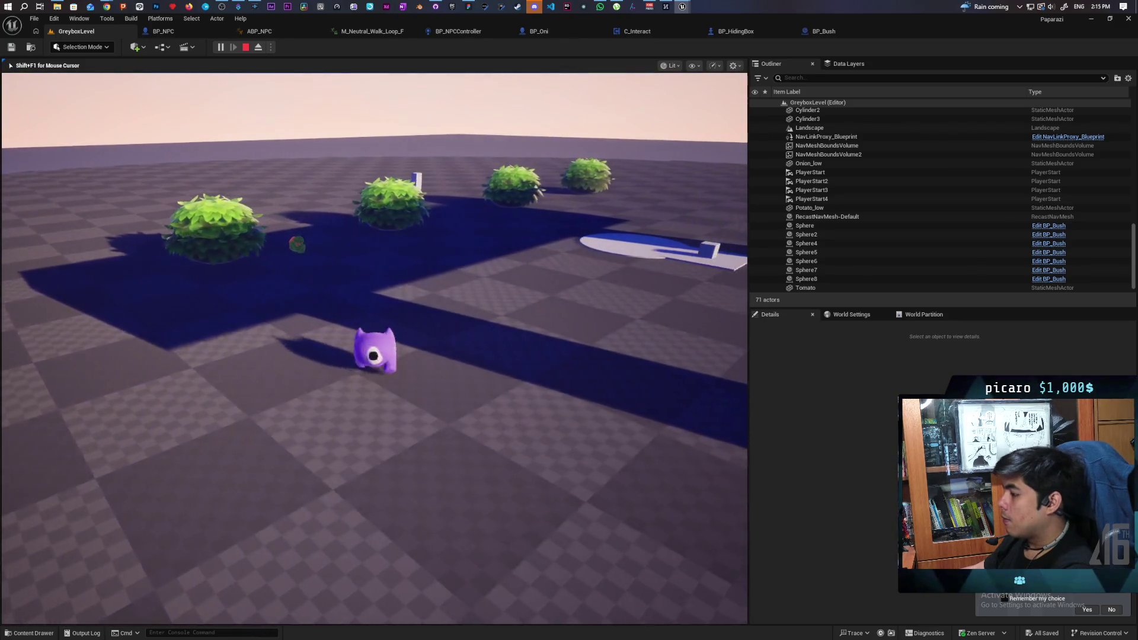
# - Hide in another bush in the row, leave it, and stop the play-test
pyautogui.press('w')
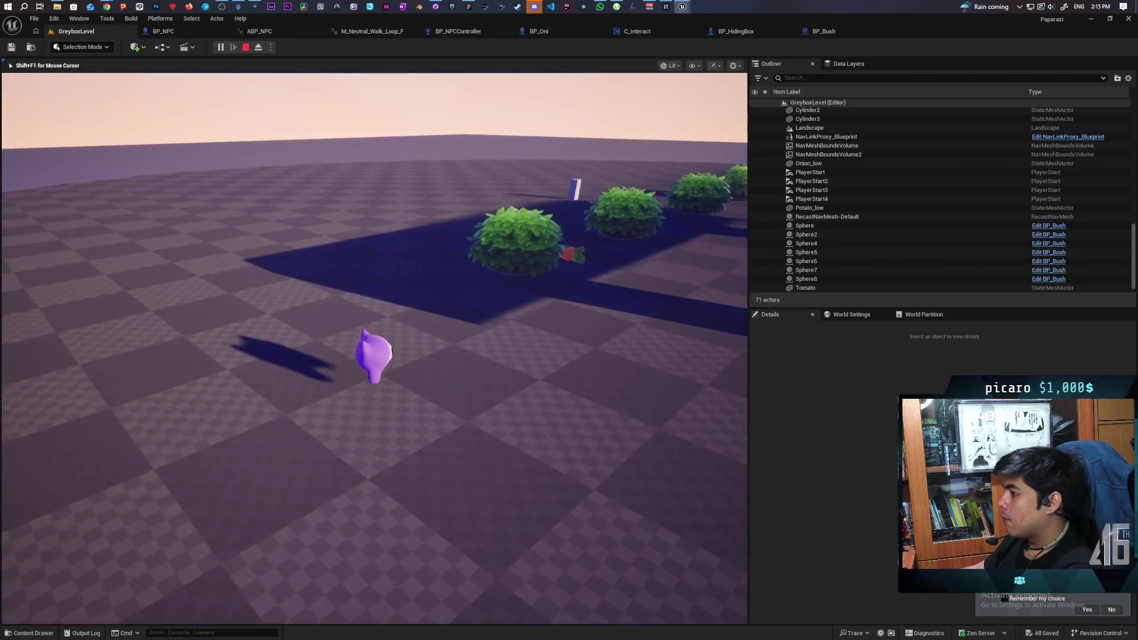
pyautogui.press('w')
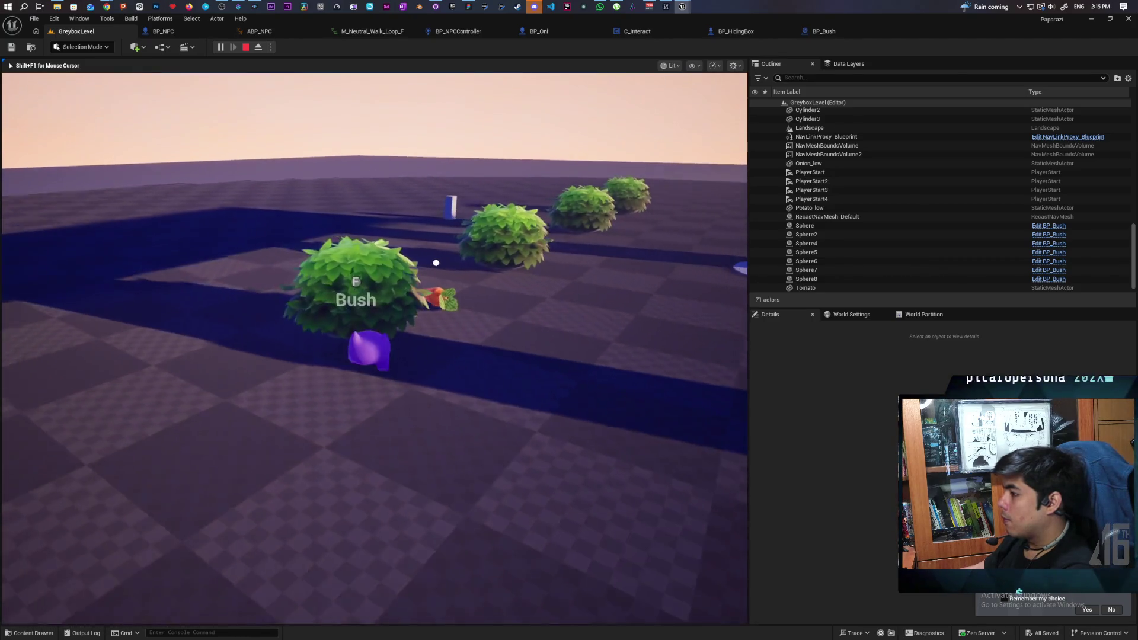
pyautogui.press('f')
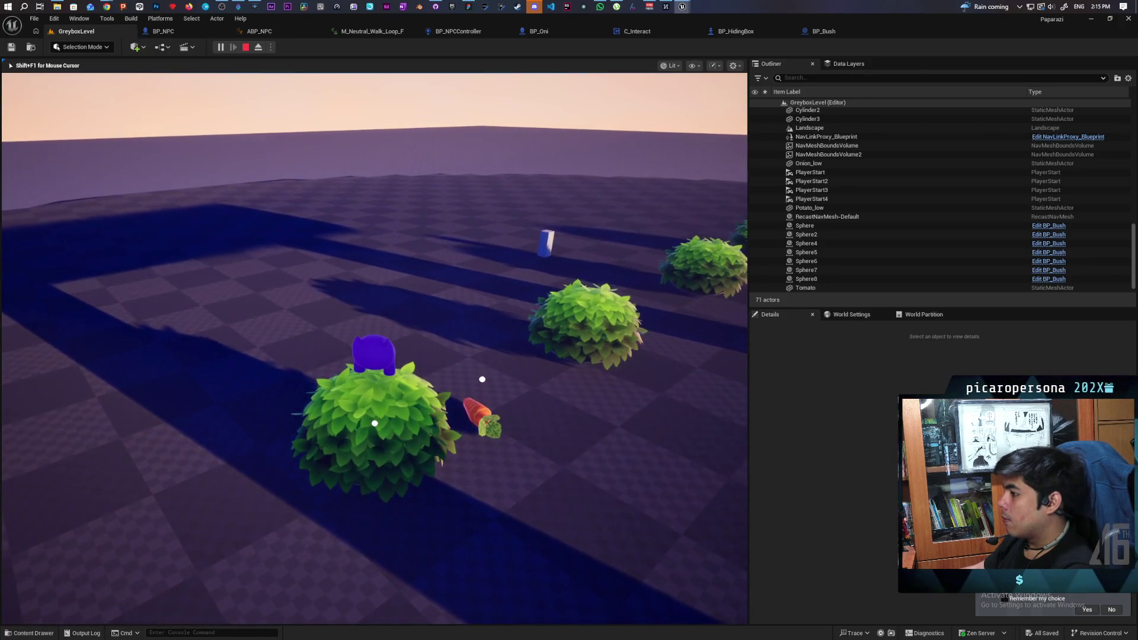
pyautogui.press('f')
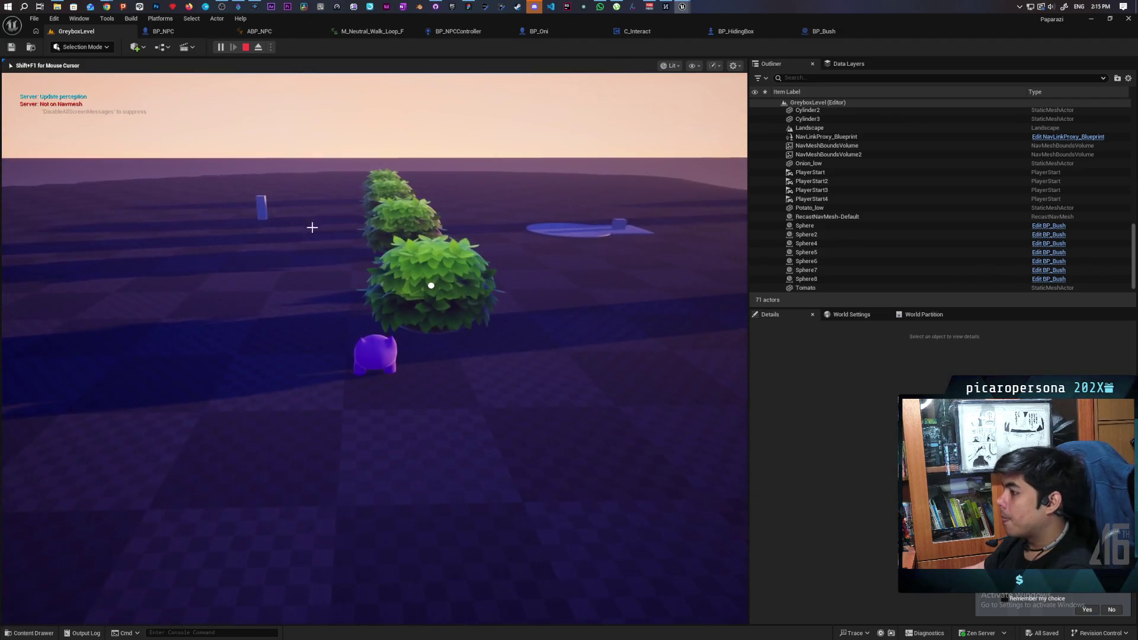
pyautogui.press('Escape')
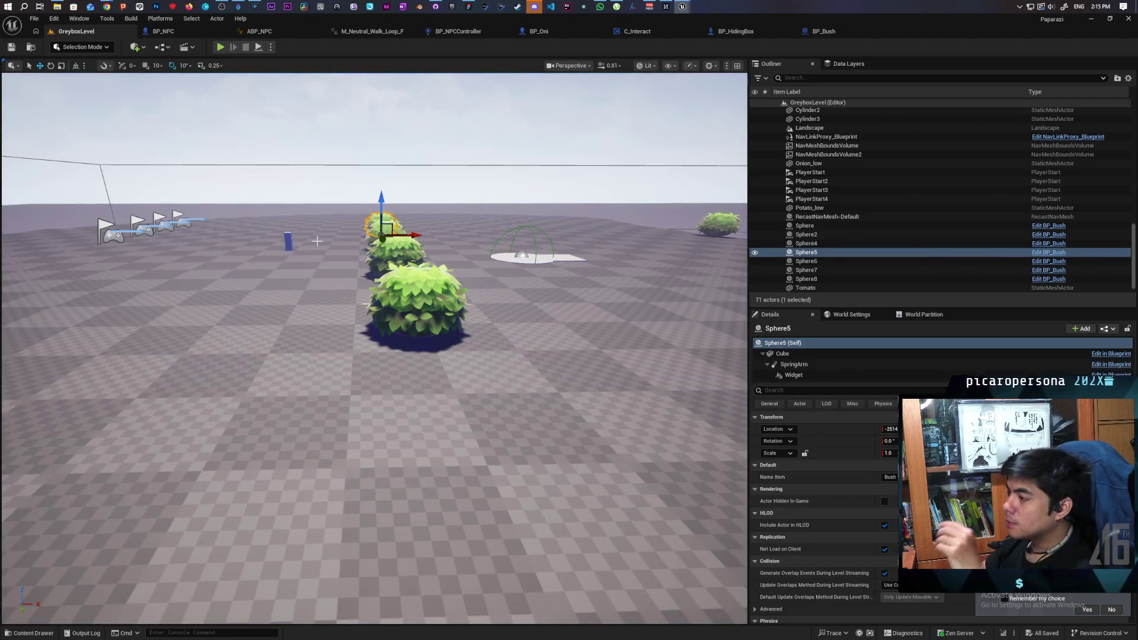
# - Play the level, hide in a bush, walk out toward another bush, then stop
pyautogui.click(220, 47)
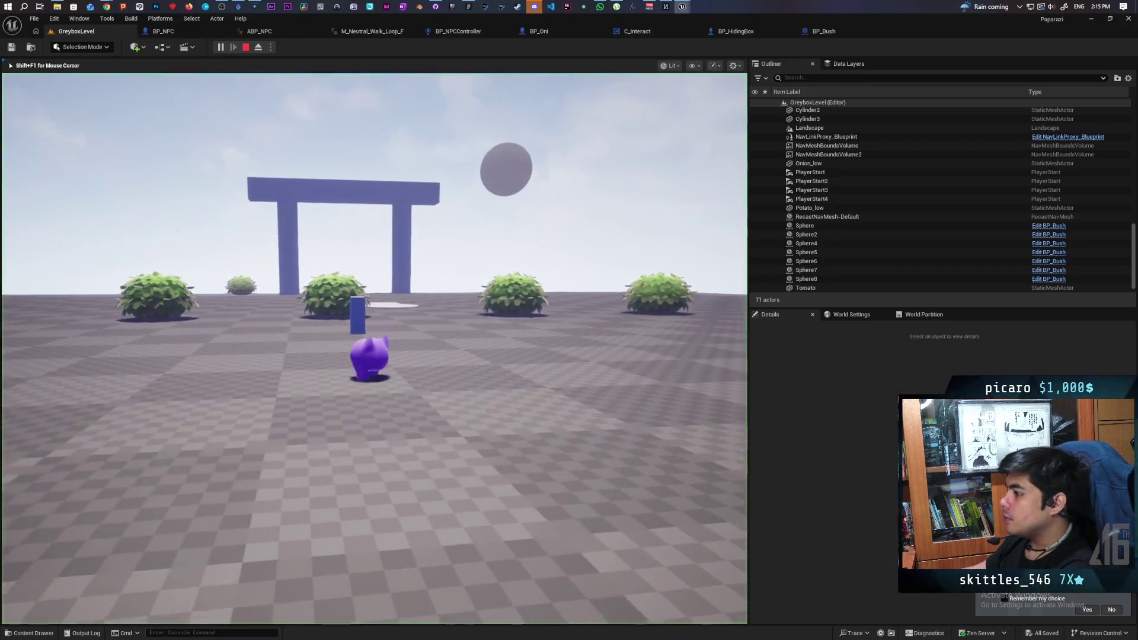
pyautogui.press('w')
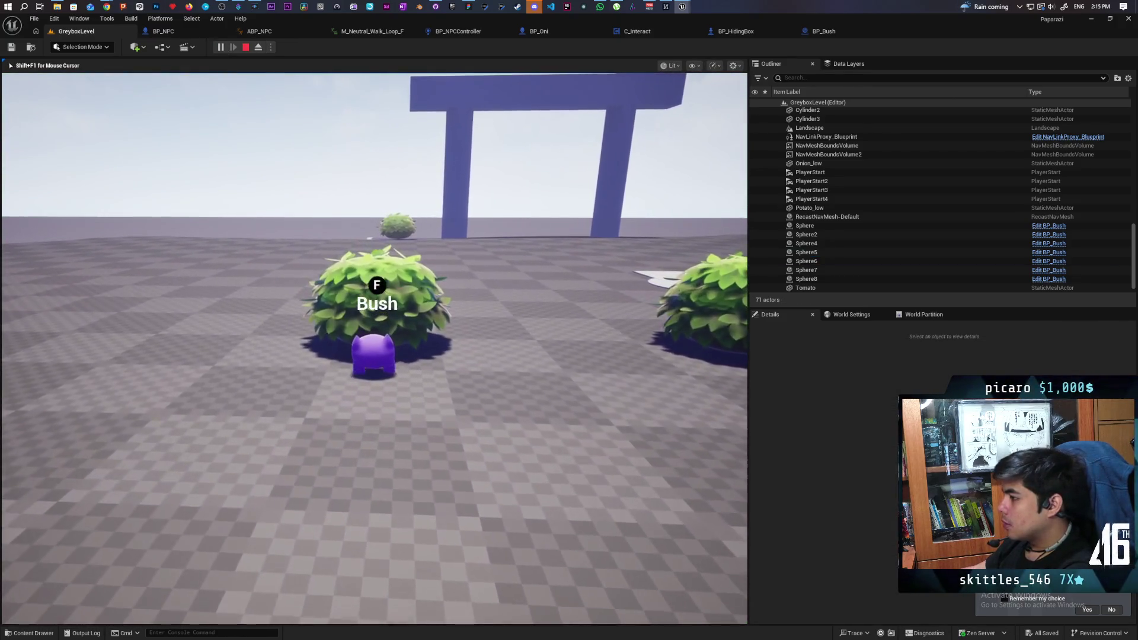
pyautogui.press('f')
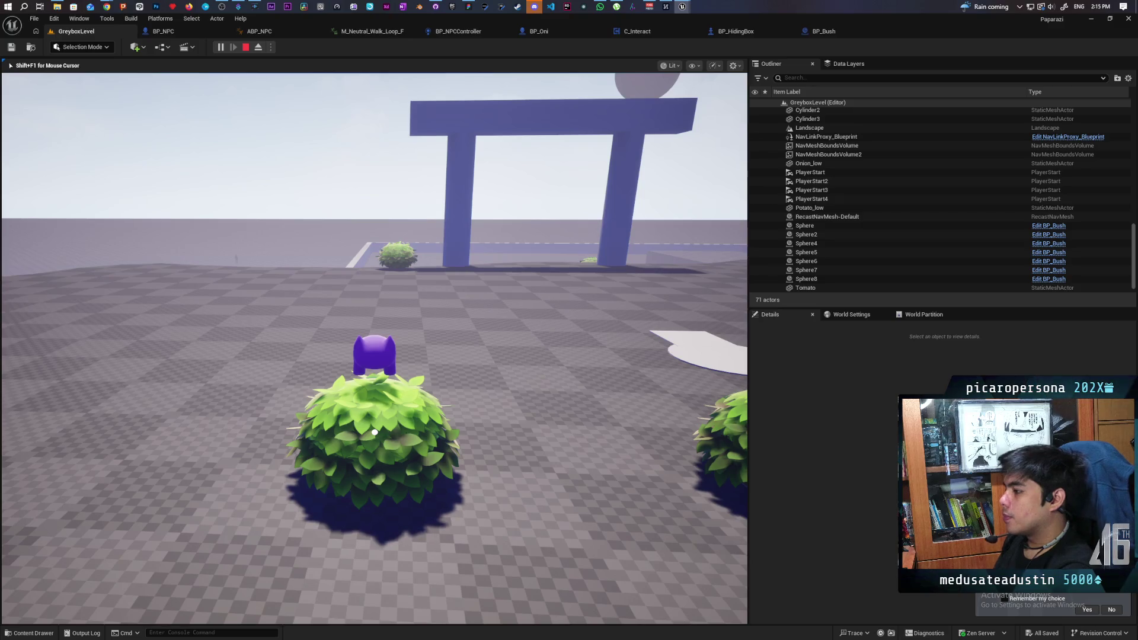
pyautogui.press('f')
pyautogui.press('w')
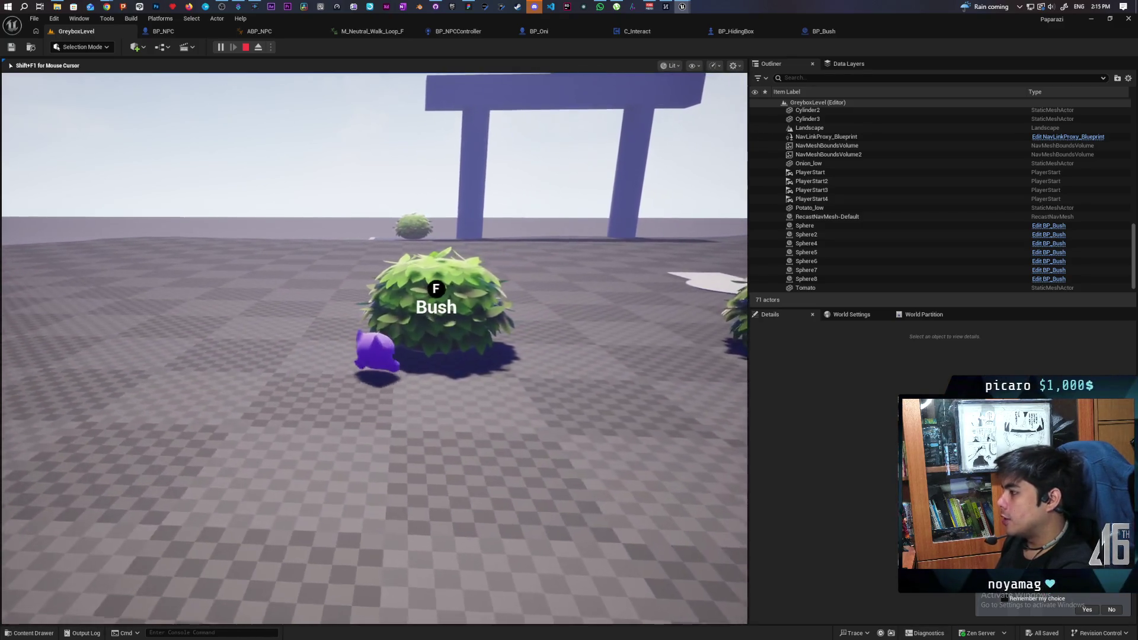
pyautogui.press('Escape')
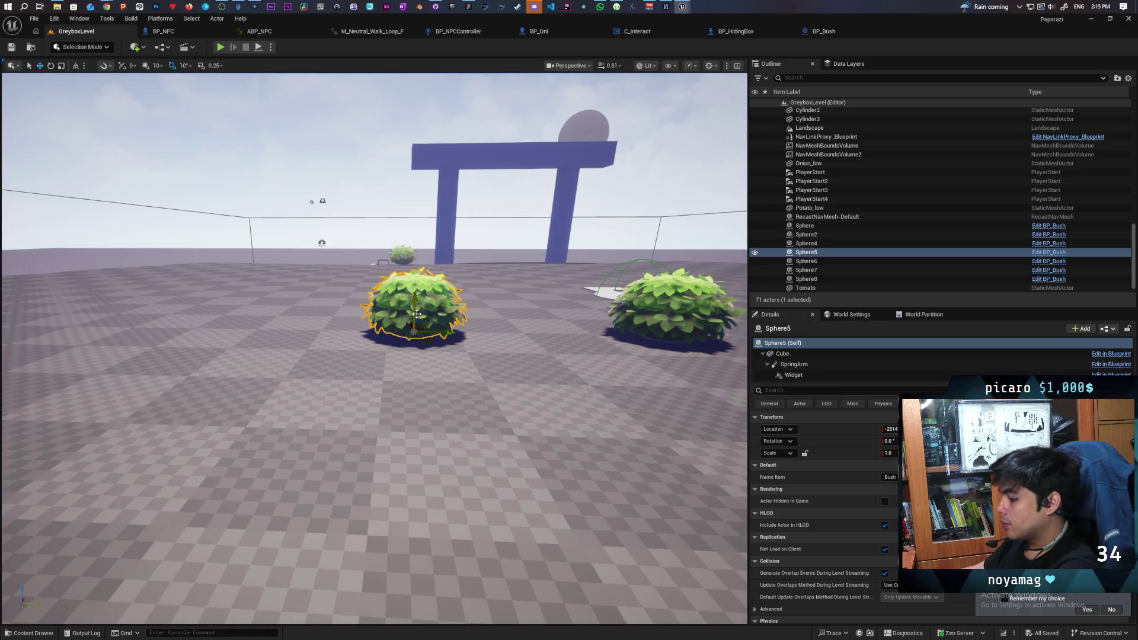
# - Place a BP_HidingBox near the bushes and start a play-test, walking up to it
pyautogui.hotkey('ctrl', 'space')
pyautogui.moveTo(422, 469)
pyautogui.mouseDown()
pyautogui.moveTo(409, 450)
pyautogui.moveTo(261, 371)
pyautogui.moveTo(271, 273)
pyautogui.mouseUp()
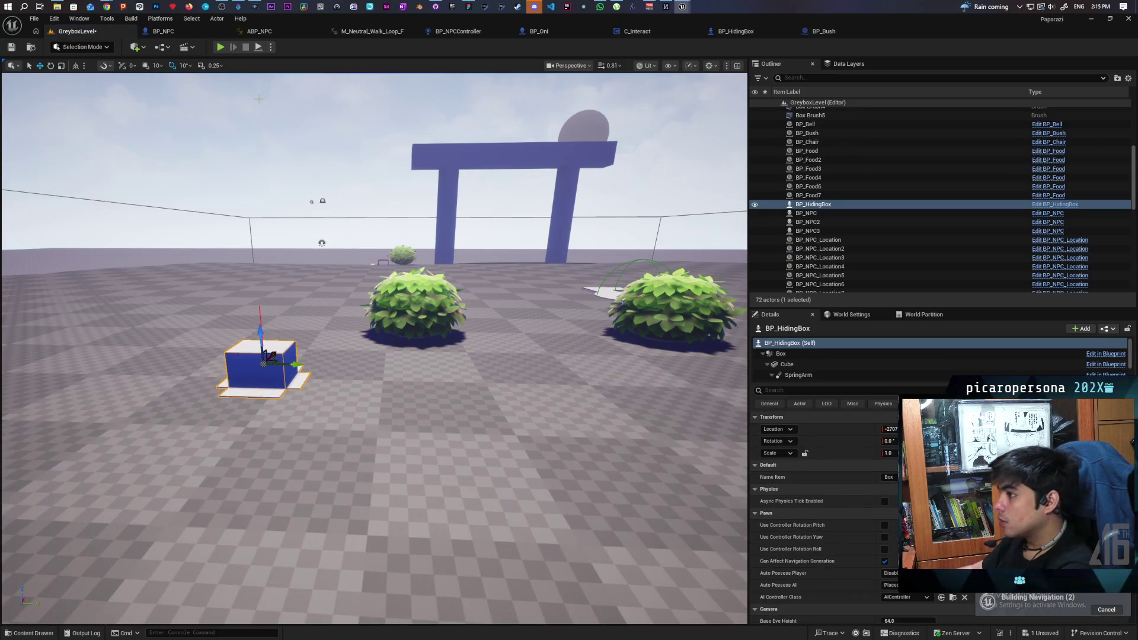
pyautogui.click(221, 47)
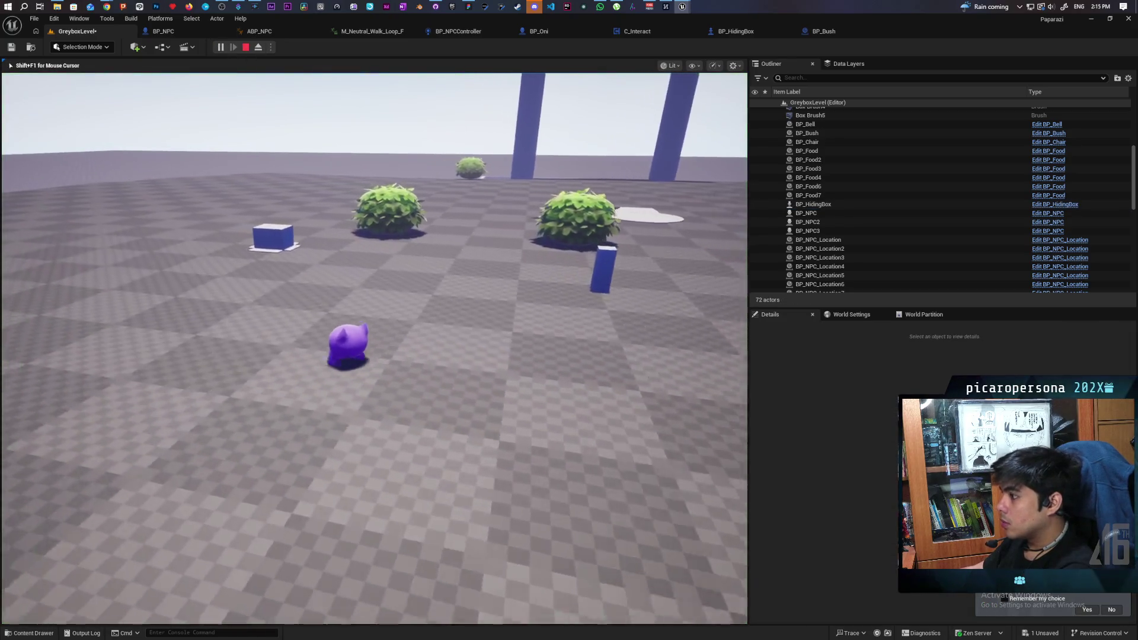
pyautogui.press('w')
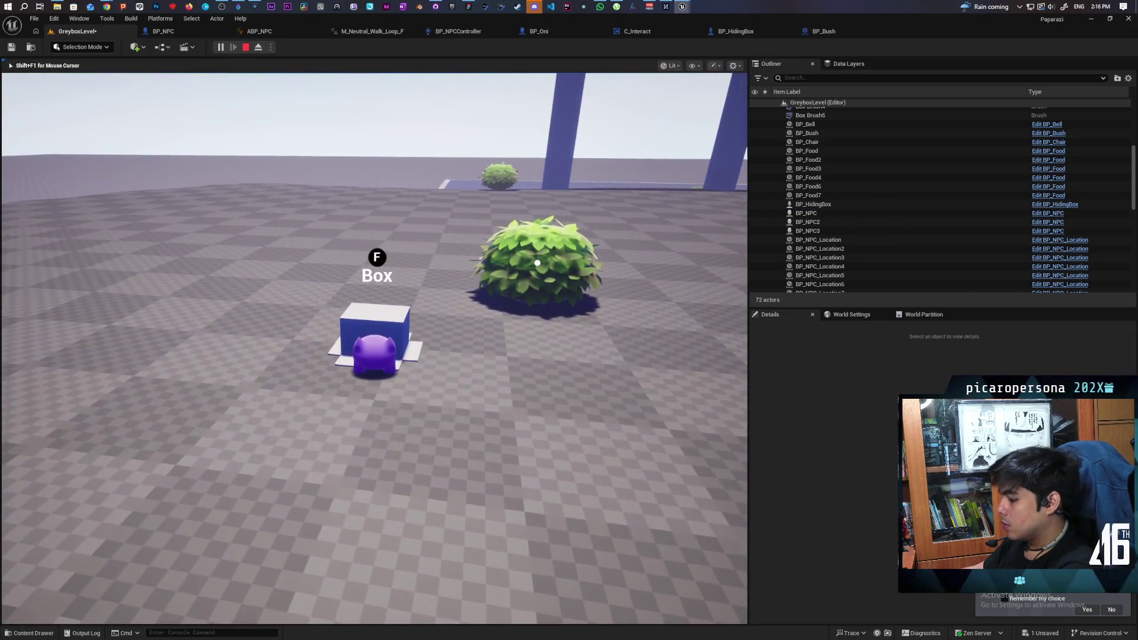
# - Hide inside the box, get out, hide again, then stop the play-test
pyautogui.press('f')
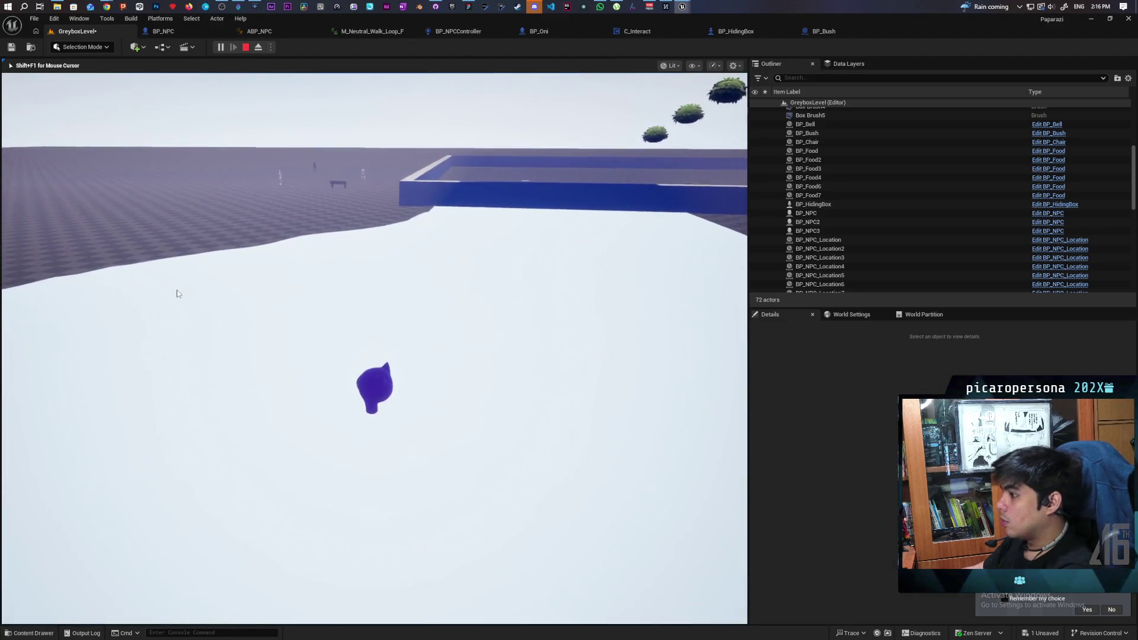
pyautogui.press('f')
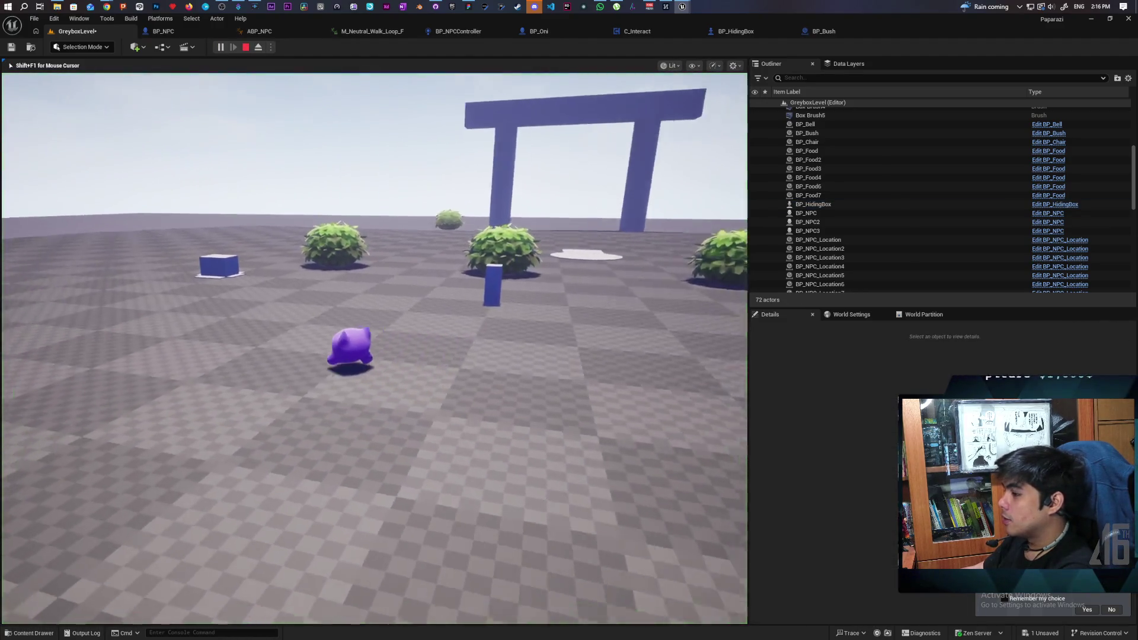
pyautogui.press('w')
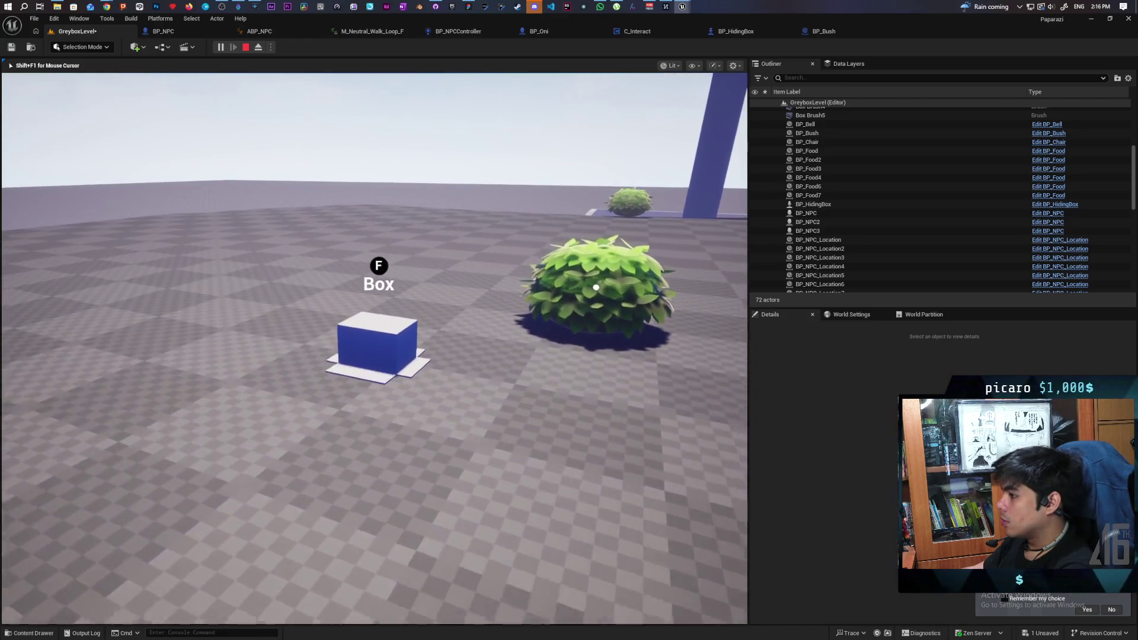
pyautogui.press('f')
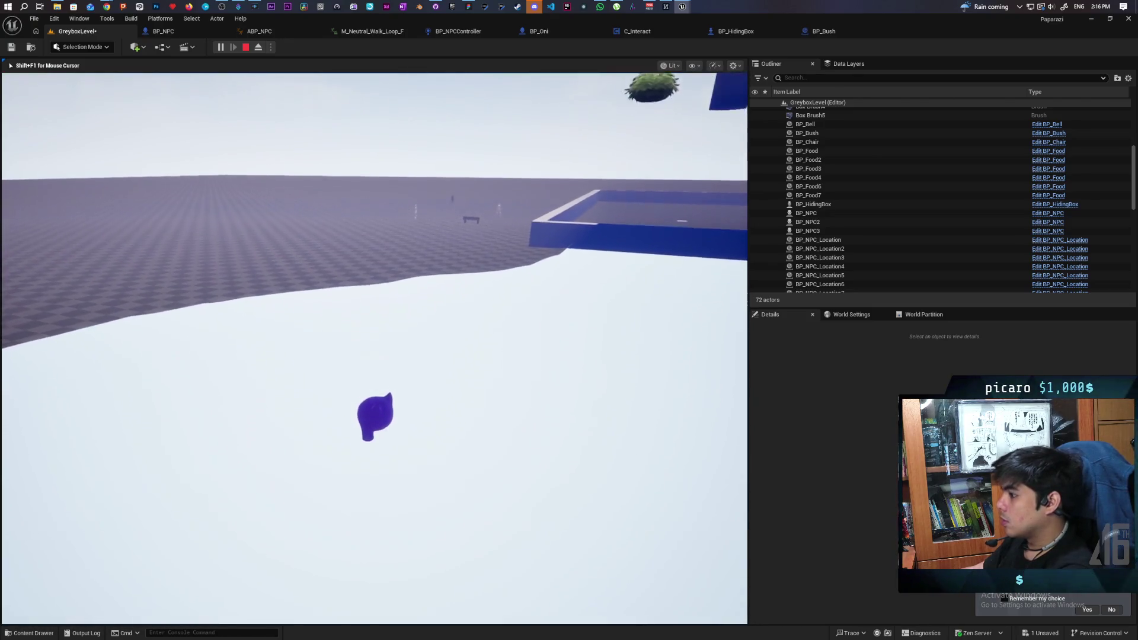
pyautogui.press('Escape')
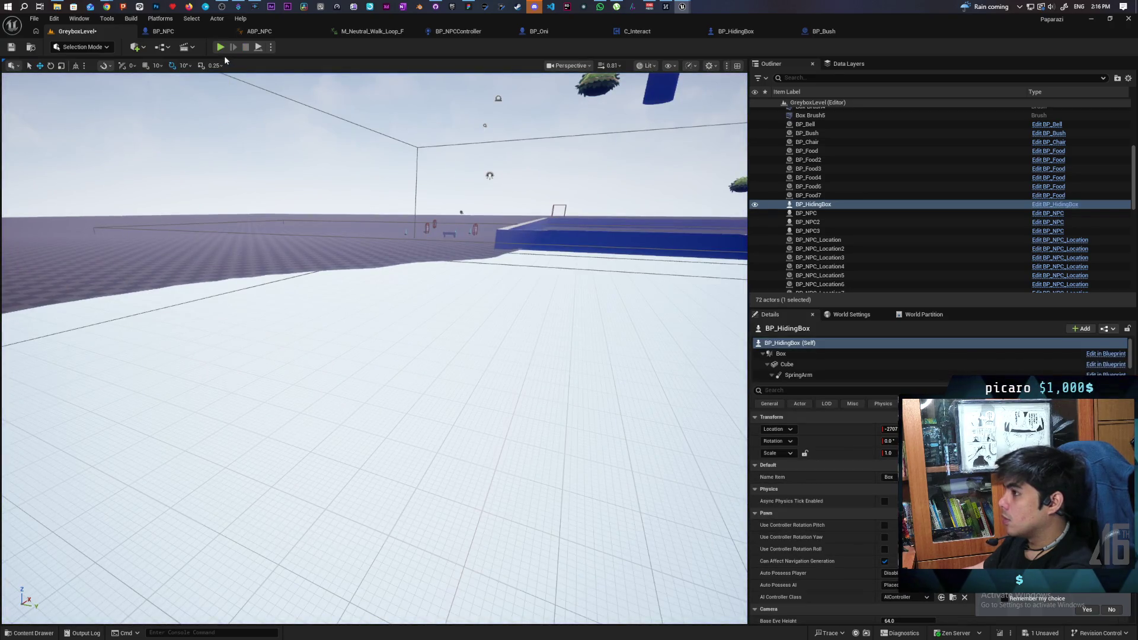
pyautogui.click(221, 48)
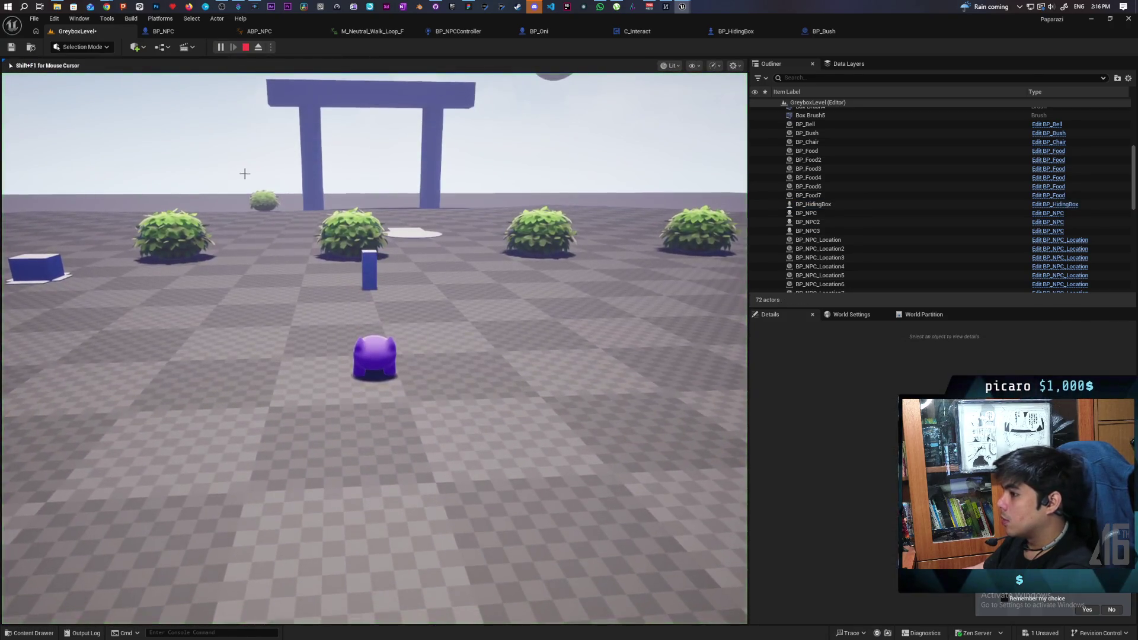
pyautogui.press('Escape')
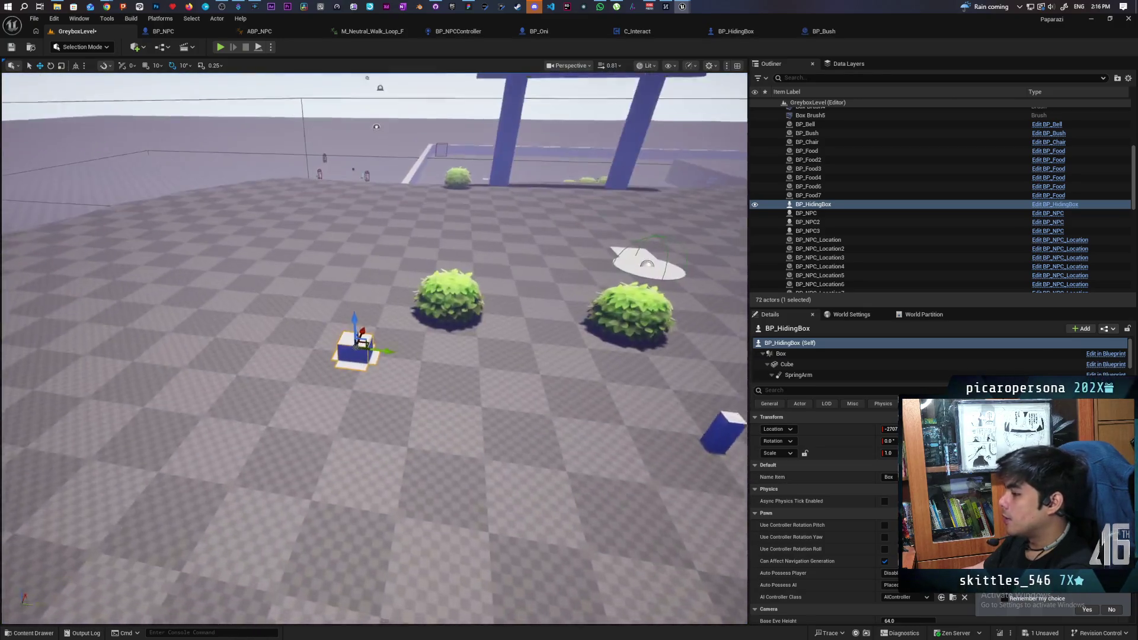
pyautogui.press('s')
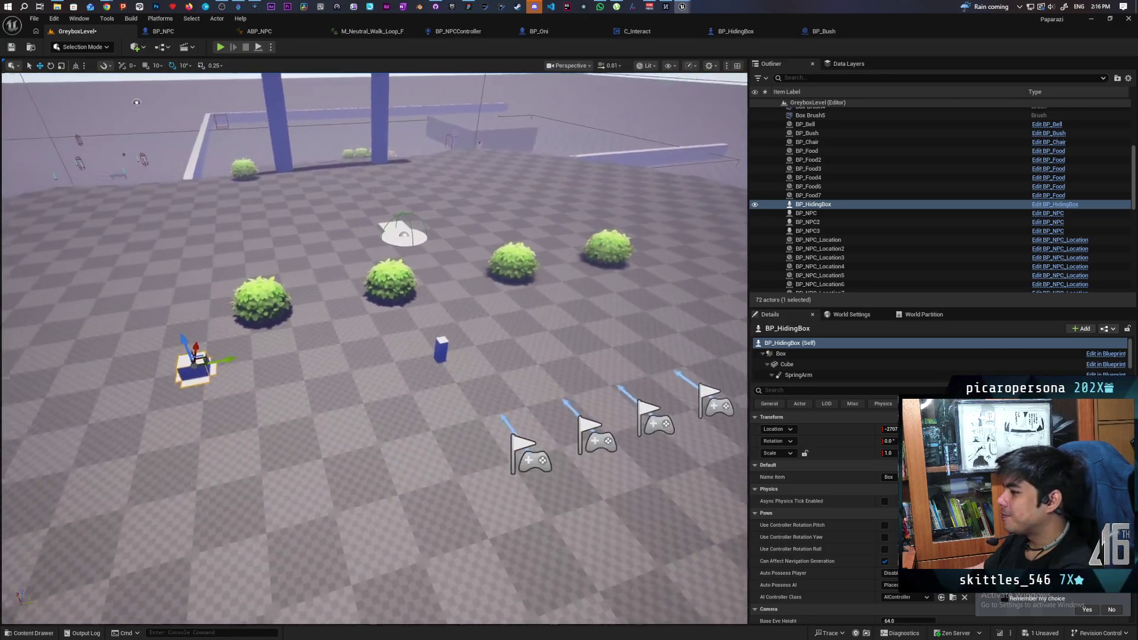
pyautogui.press('w')
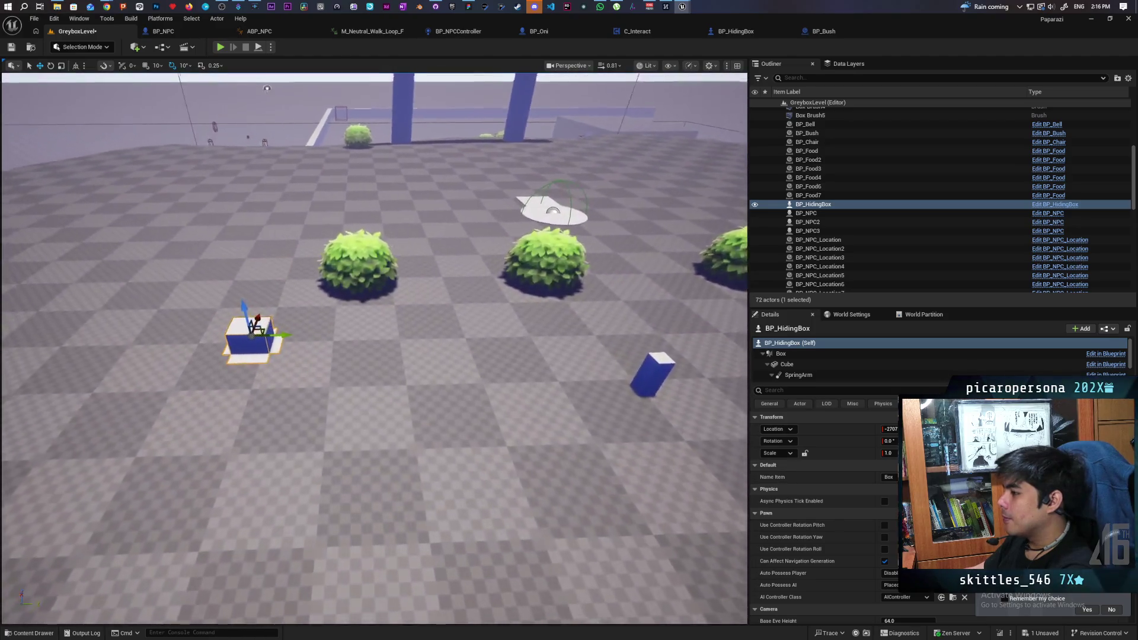
pyautogui.press('w')
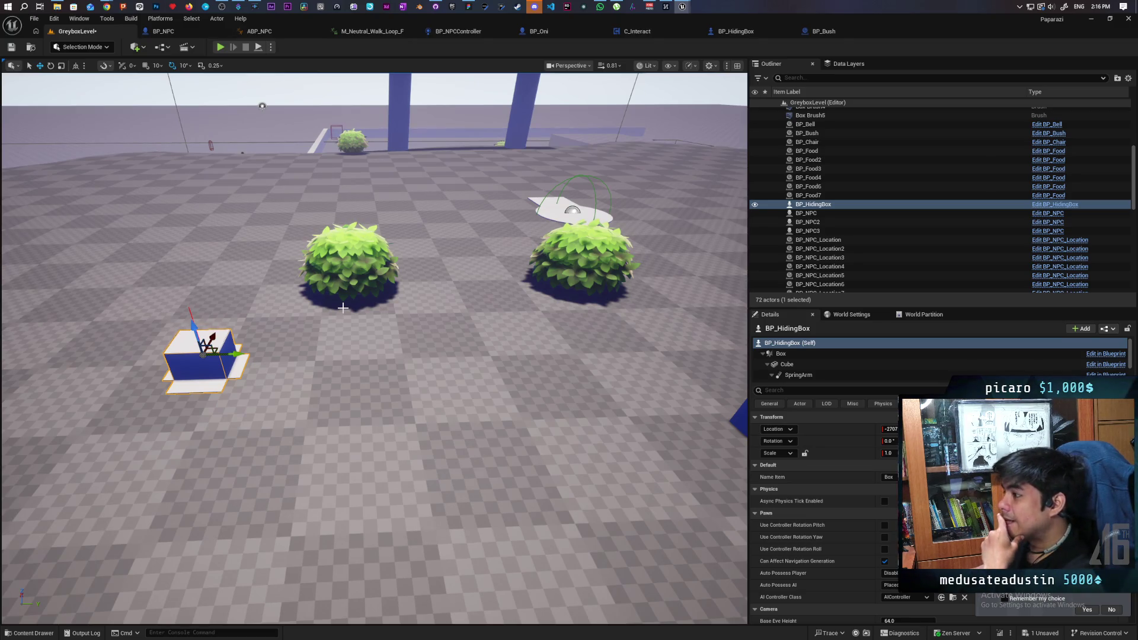
# - Add the bullet 'edge case of roll and hiding inside something breaks everything' to the pink bug note
pyautogui.click(465, 8)
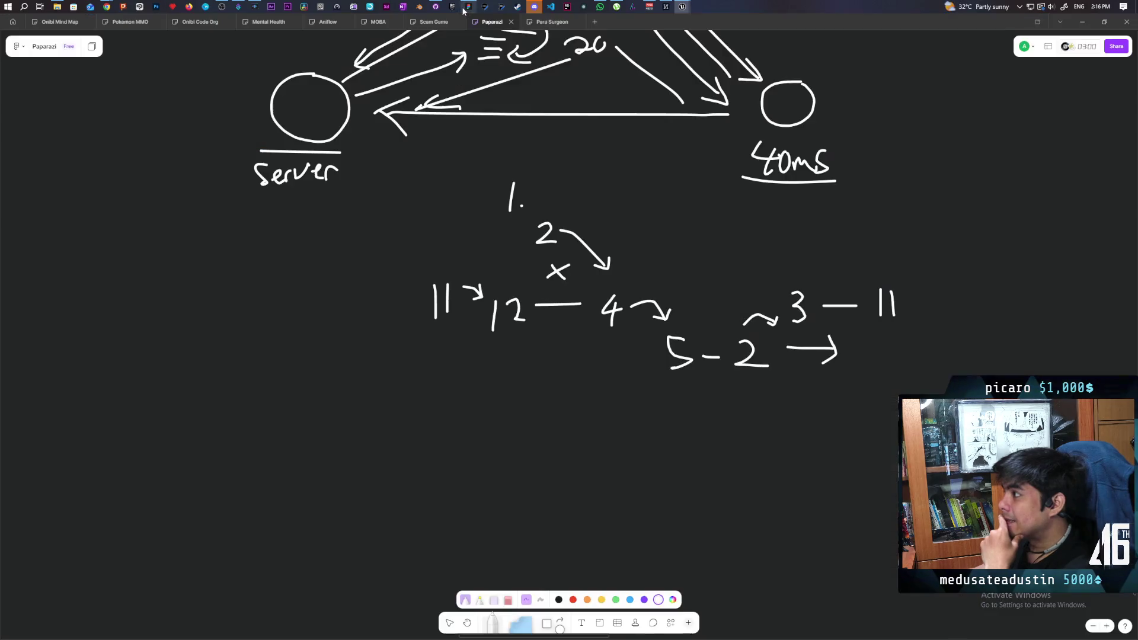
pyautogui.click(452, 623)
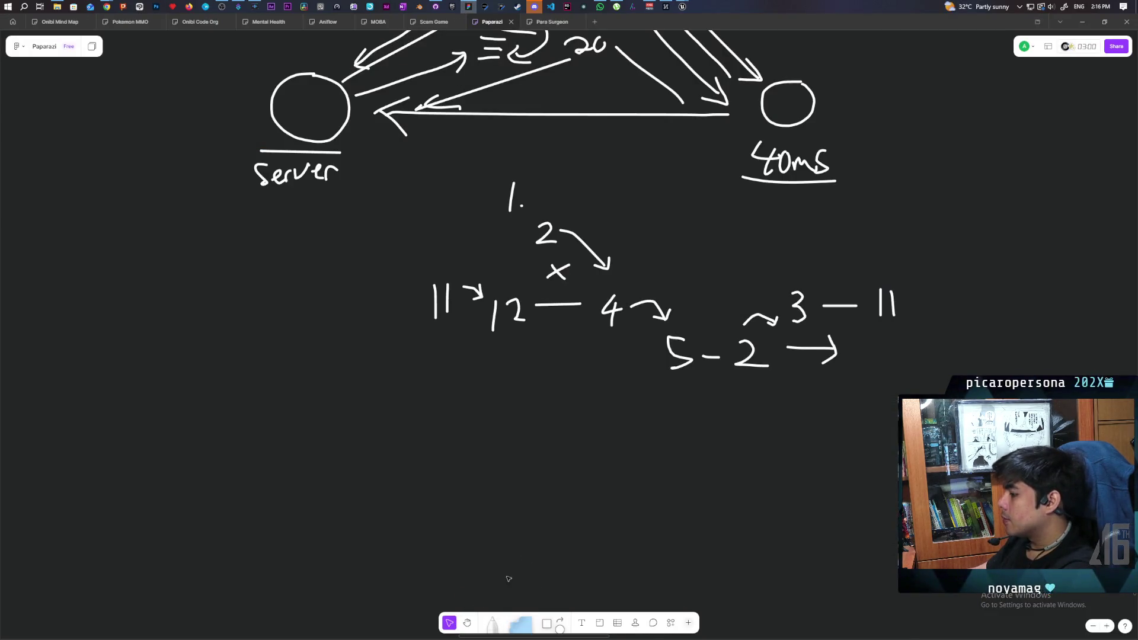
pyautogui.scroll(-10, 659, 350)
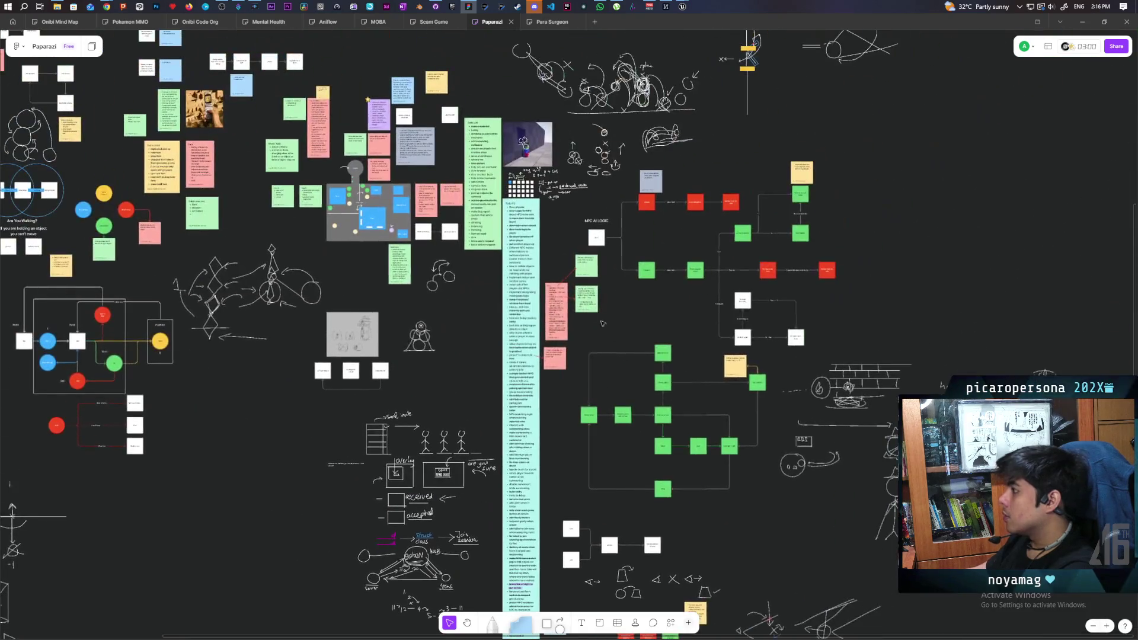
pyautogui.scroll(6, 564, 342)
pyautogui.scroll(5, 566, 342)
pyautogui.doubleClick(522, 389)
pyautogui.write('edge case of roll')
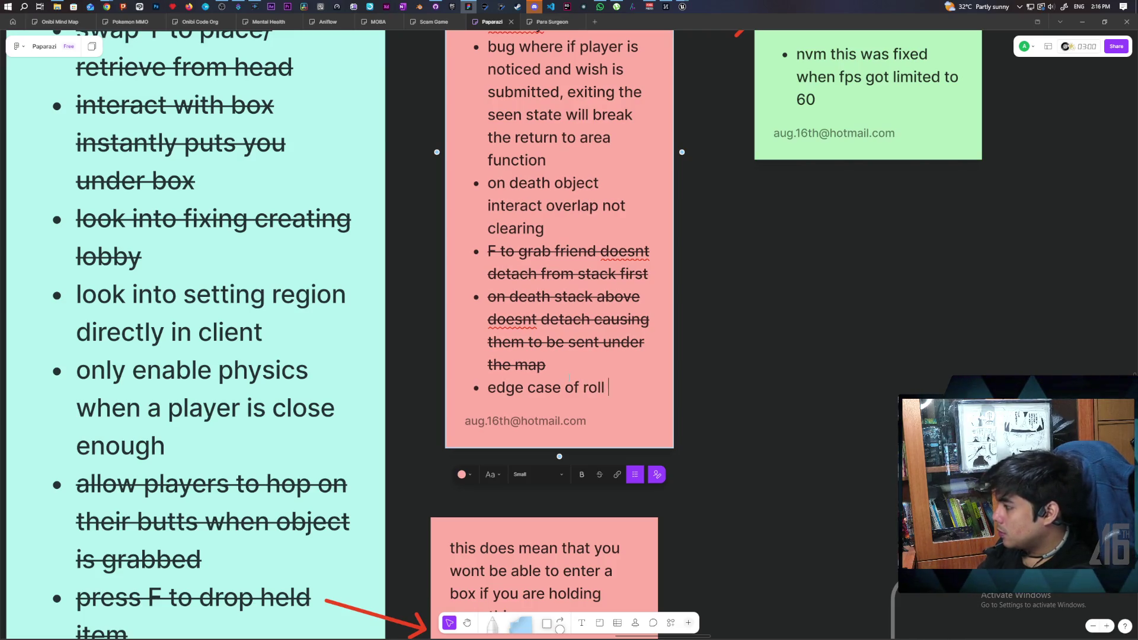
pyautogui.write('and h')
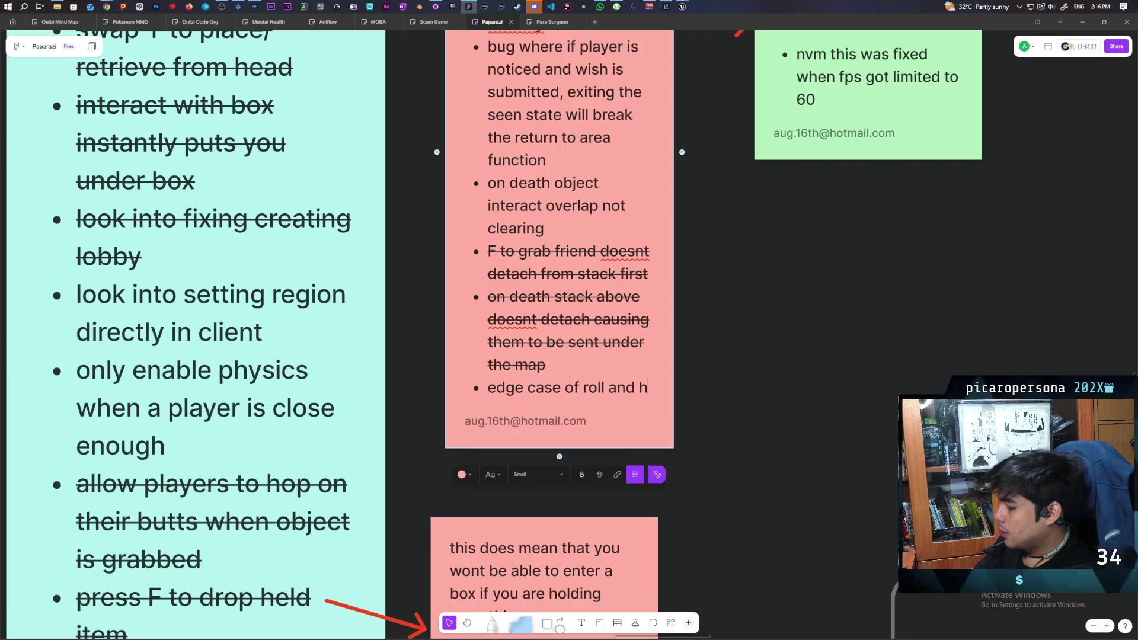
pyautogui.write('idi')
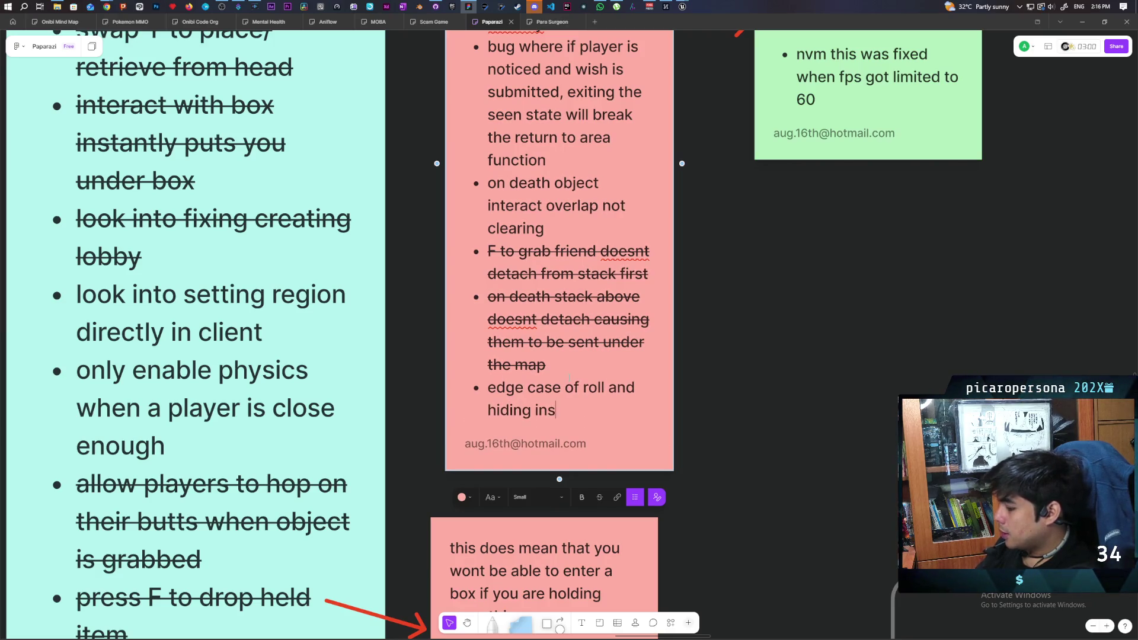
pyautogui.write('ng break')
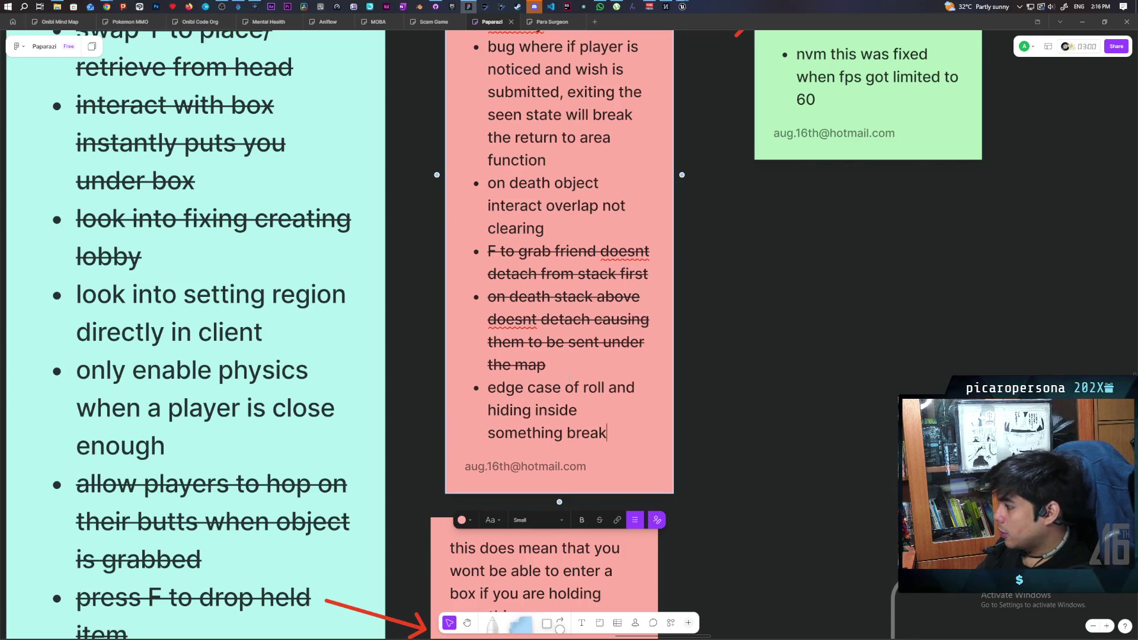
pyautogui.write('s everything')
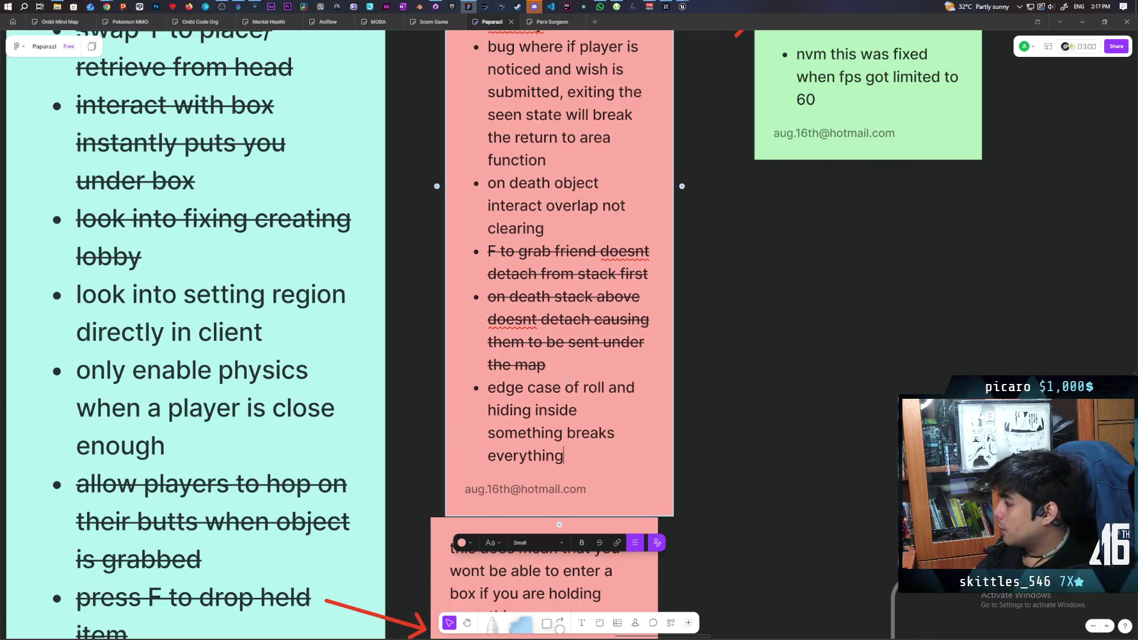
pyautogui.click(728, 402)
# - Align the lower pink note directly beneath the upper pink note on the whiteboard
pyautogui.scroll(-3, 727, 402)
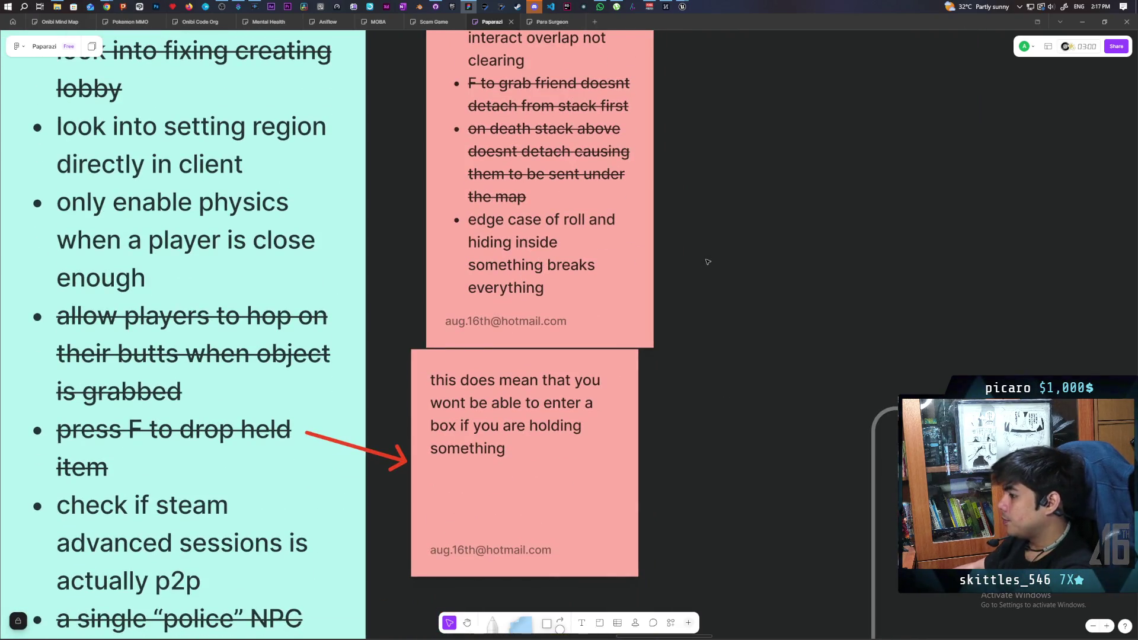
pyautogui.scroll(-2, 666, 157)
pyautogui.click(510, 364)
pyautogui.moveTo(510, 363); pyautogui.dragTo(515, 392)
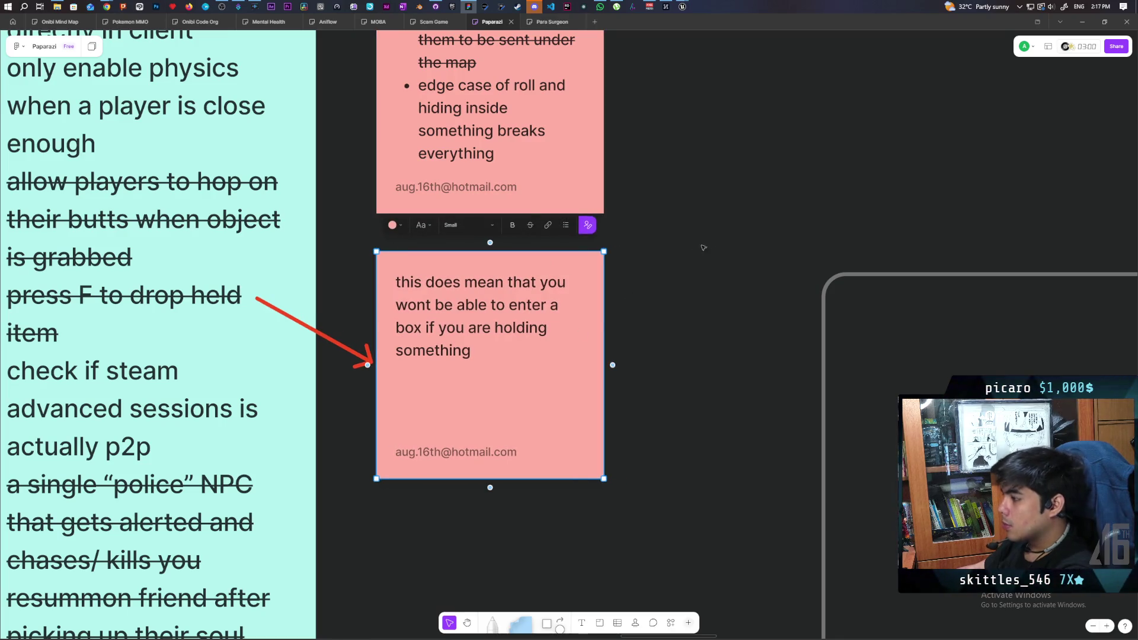
pyautogui.moveTo(715, 239)
pyautogui.mouseDown()
pyautogui.moveTo(838, 249)
pyautogui.moveTo(815, 259)
pyautogui.mouseUp()
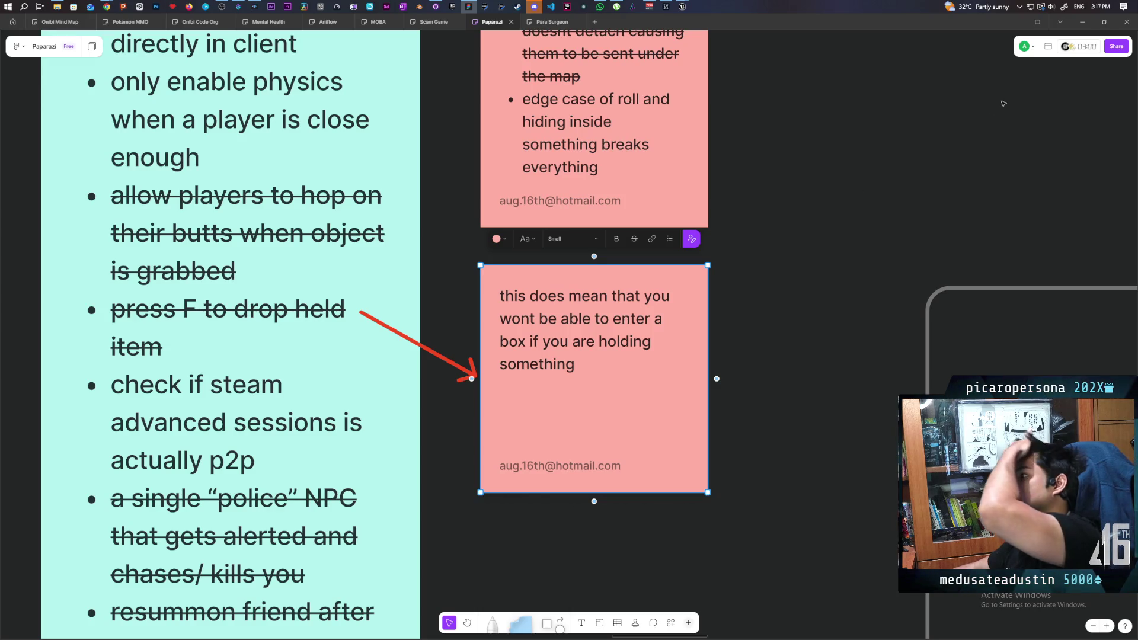
# - Scroll the board down to the end of the to-do list
pyautogui.scroll(-5, 468, 589)
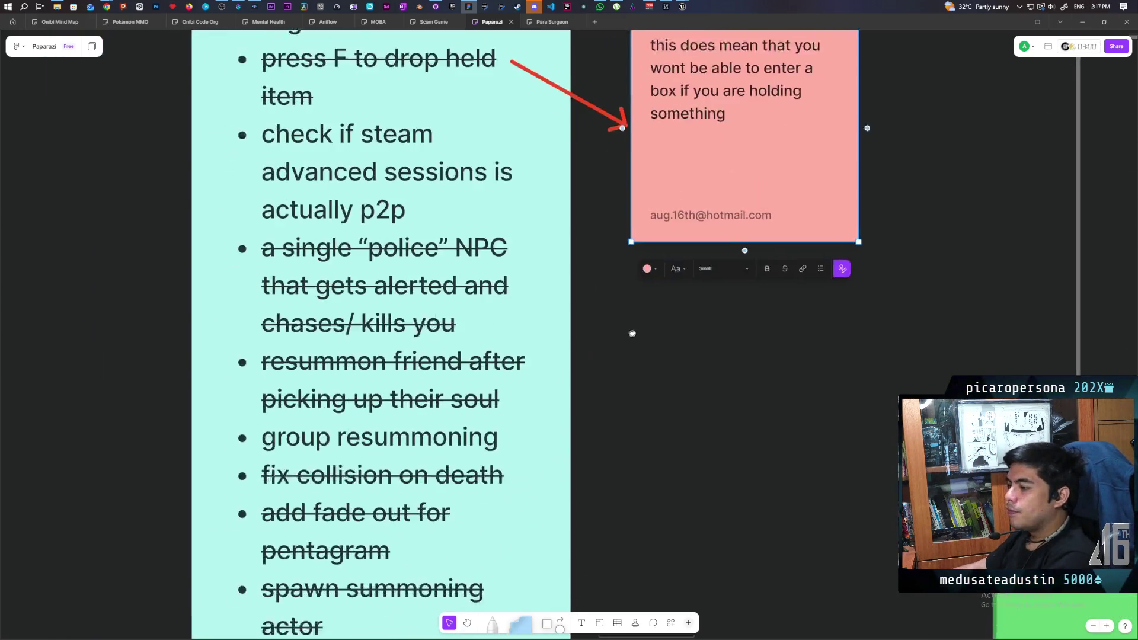
pyautogui.scroll(-5, 638, 271)
pyautogui.scroll(-5, 638, 271)
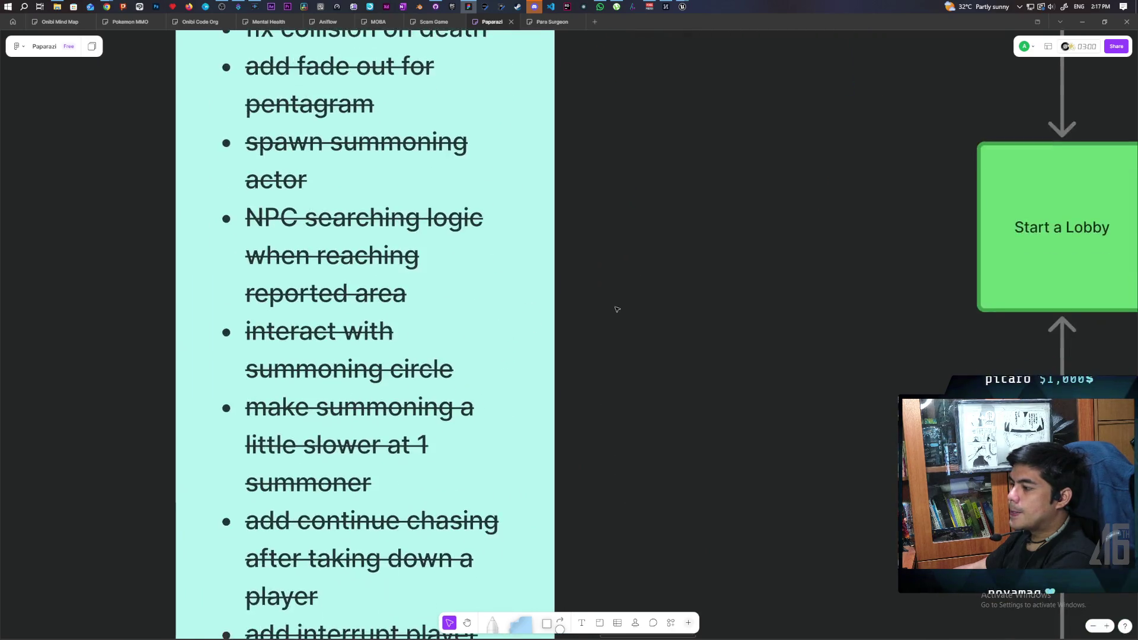
pyautogui.scroll(2, 612, 261)
pyautogui.scroll(-2, 607, 411)
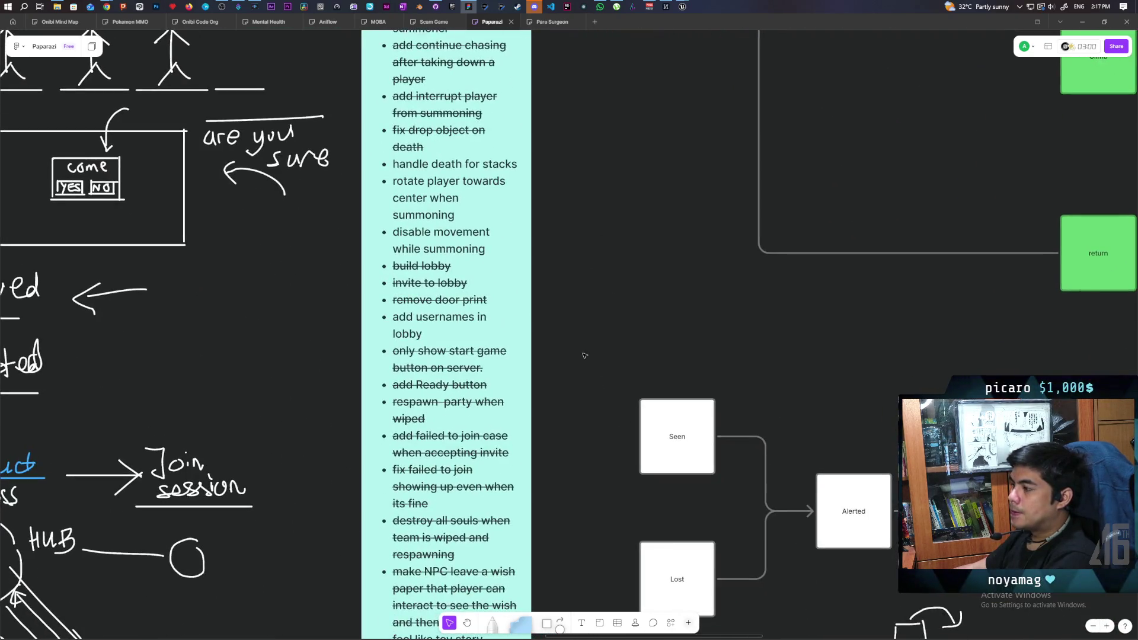
pyautogui.hscroll(1, 581, 352)
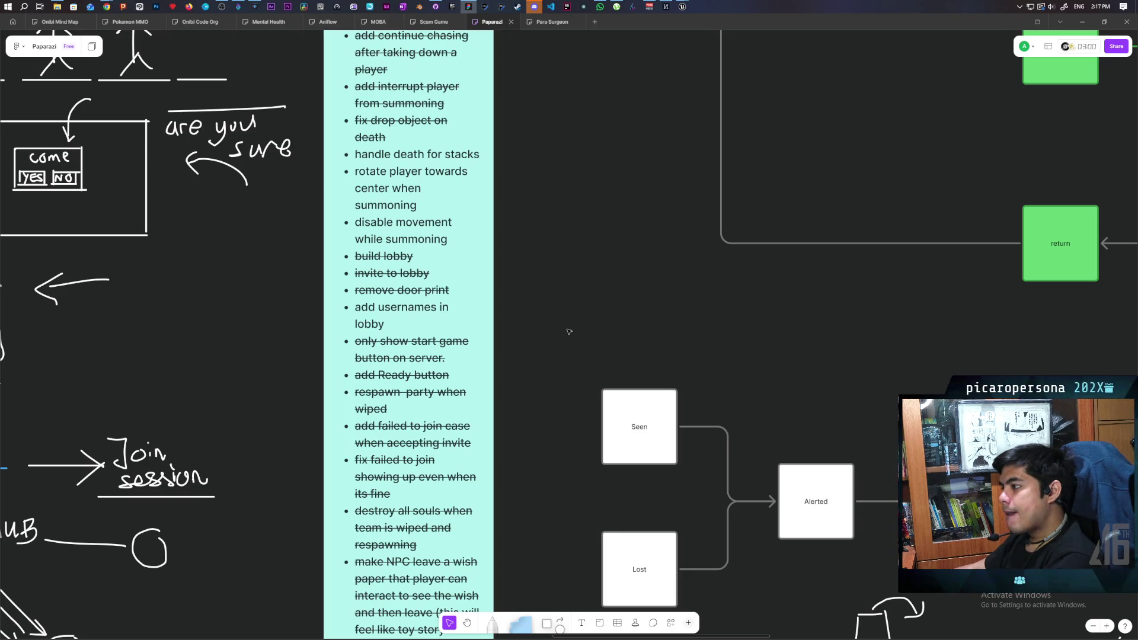
pyautogui.scroll(-5, 560, 427)
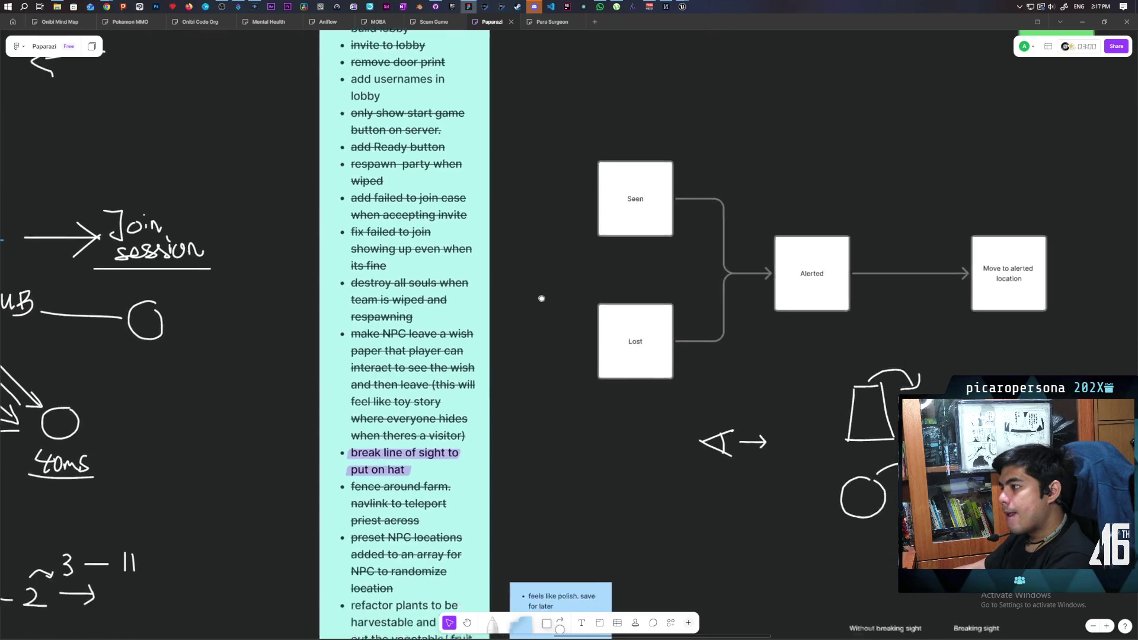
pyautogui.scroll(-4, 529, 257)
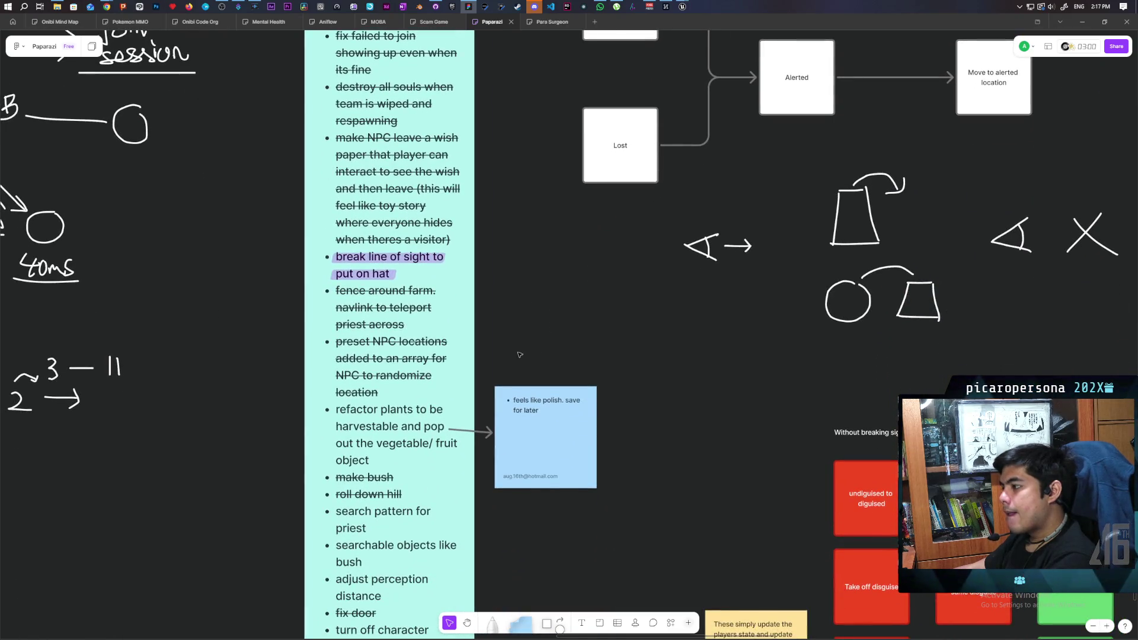
pyautogui.scroll(-1, 513, 274)
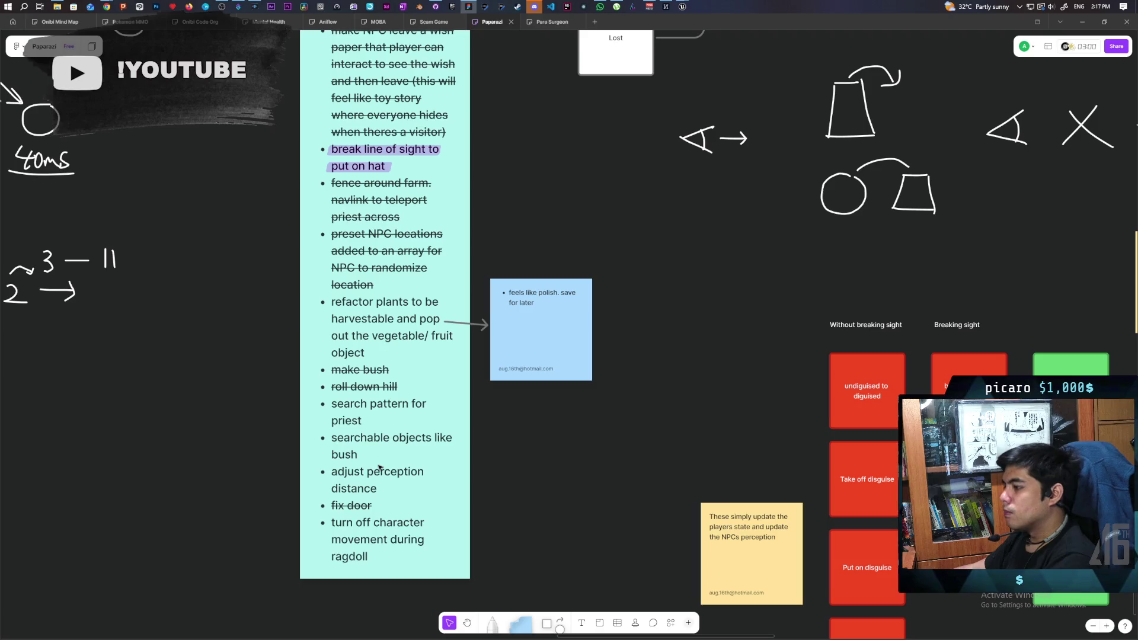
# - Highlight 'searchable objects like bush' with the pink highlighter, then return to the marker pen
pyautogui.click(492, 622)
pyautogui.click(479, 600)
pyautogui.click(573, 599)
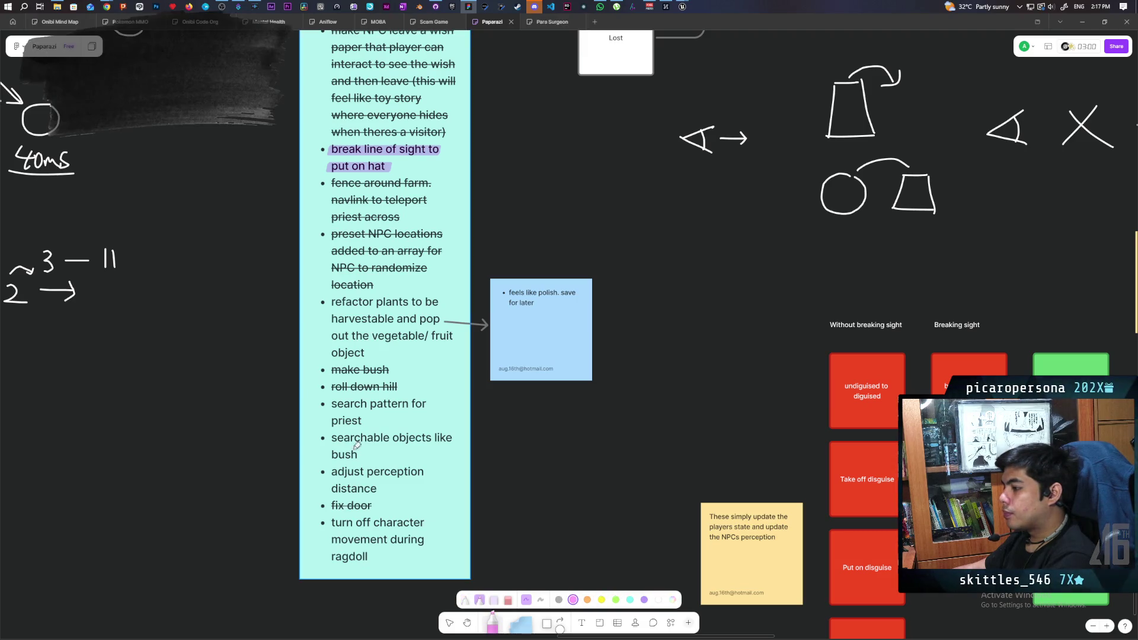
pyautogui.moveTo(334, 436); pyautogui.dragTo(442, 443)
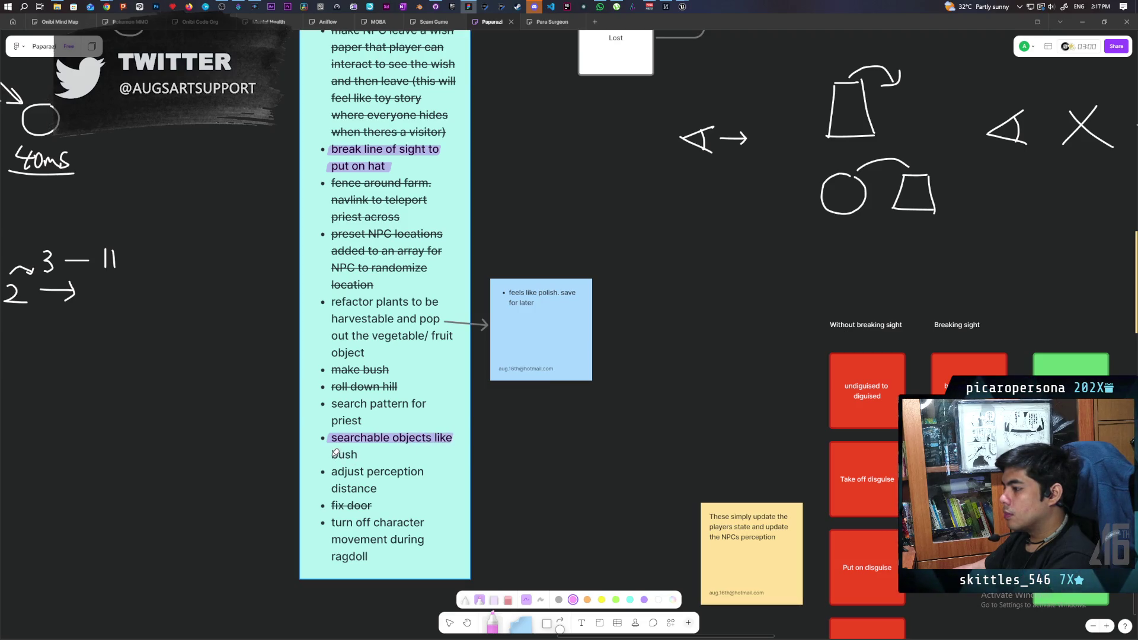
pyautogui.moveTo(330, 455); pyautogui.dragTo(359, 455)
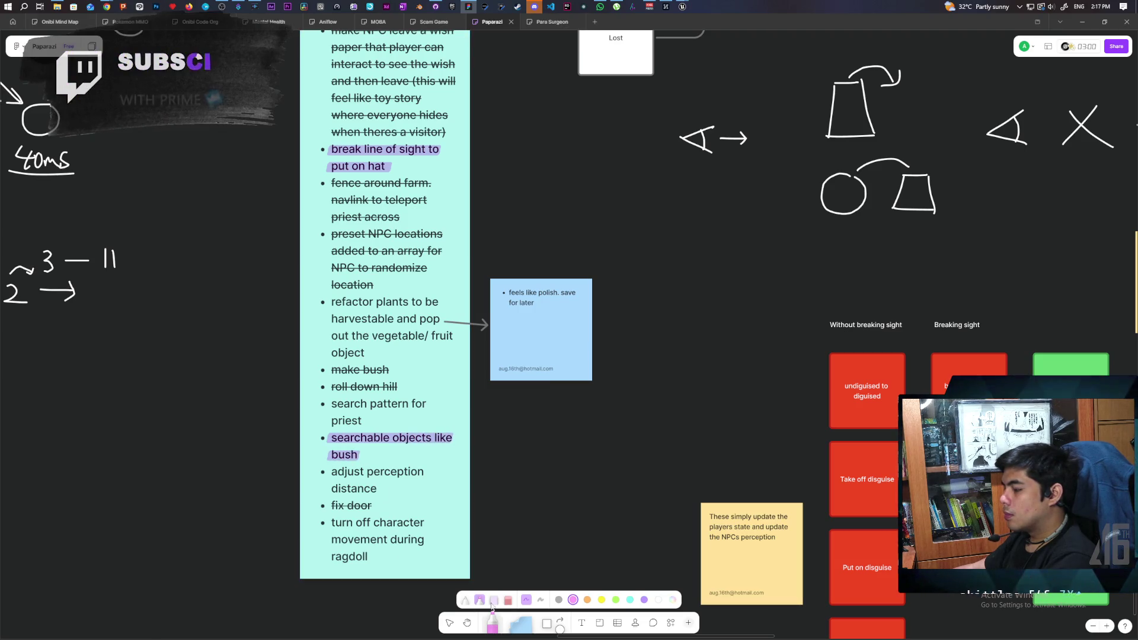
pyautogui.click(466, 602)
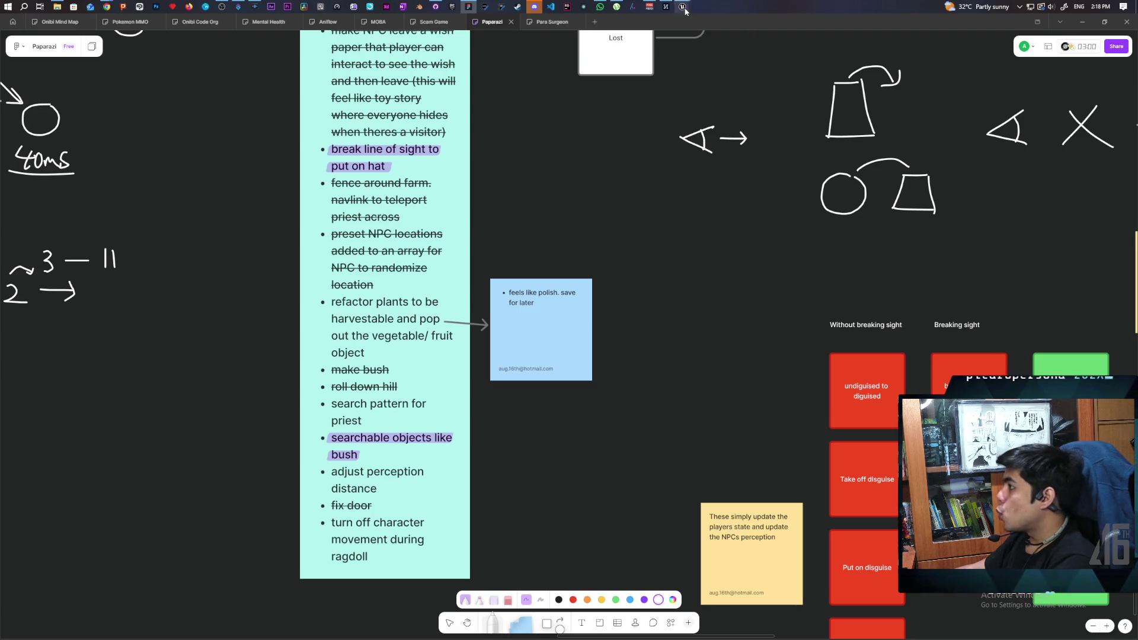
# - In the level editor, locate the blue hiding box and focus the view on BP_HidingBox
pyautogui.moveTo(684, 8)
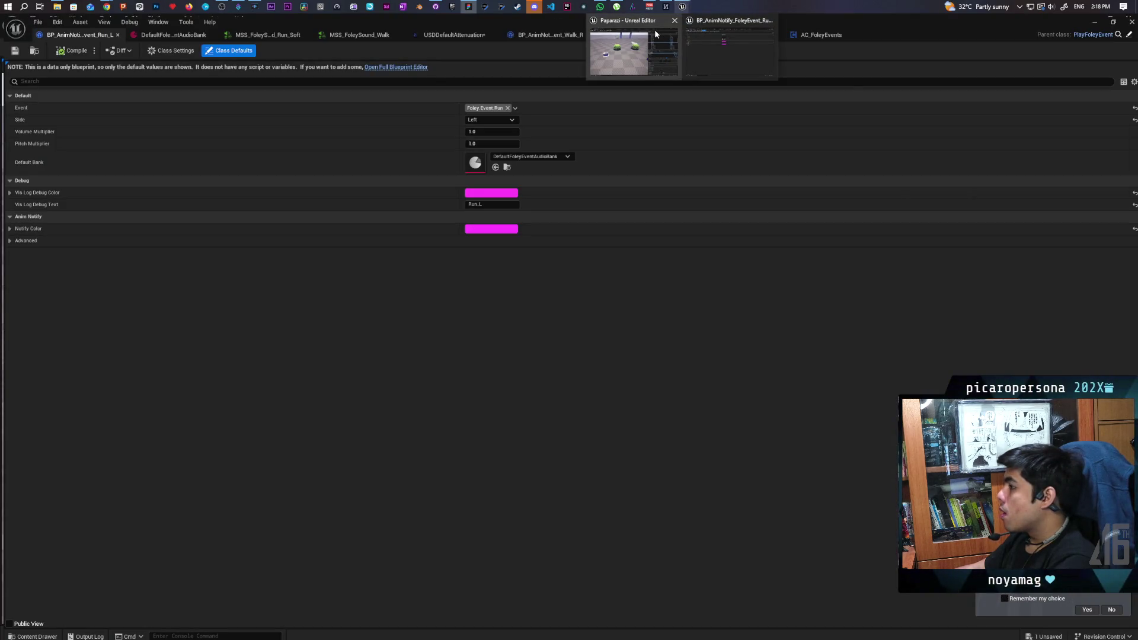
pyautogui.click(655, 34)
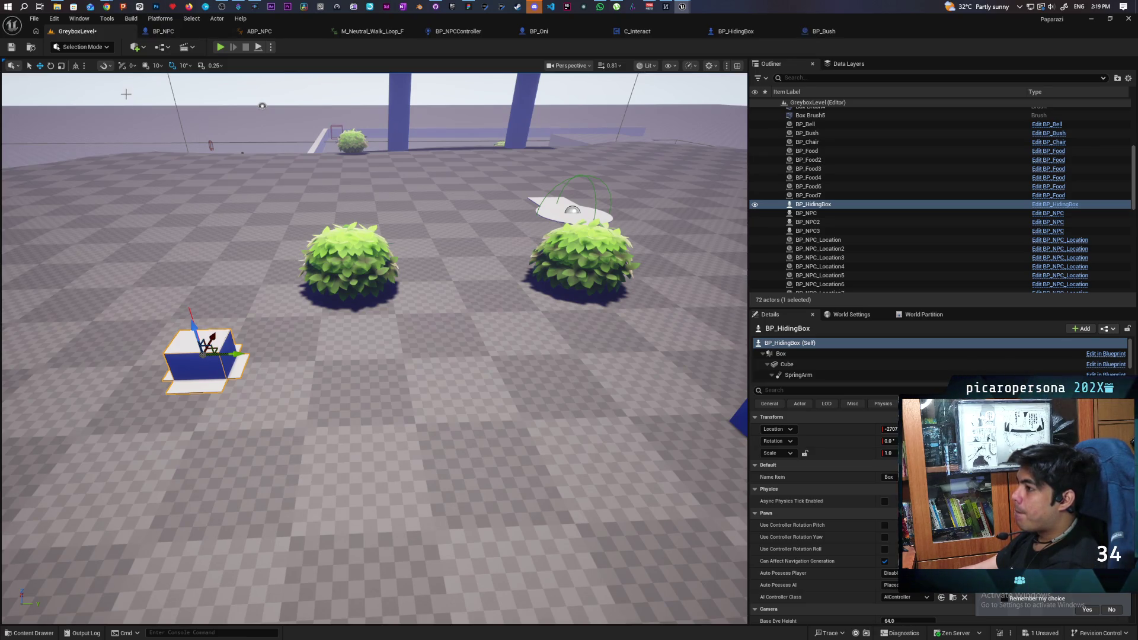
pyautogui.click(140, 121)
pyautogui.moveTo(335, 360)
pyautogui.mouseDown()
pyautogui.moveTo(309, 309)
pyautogui.moveTo(314, 267)
pyautogui.mouseUp()
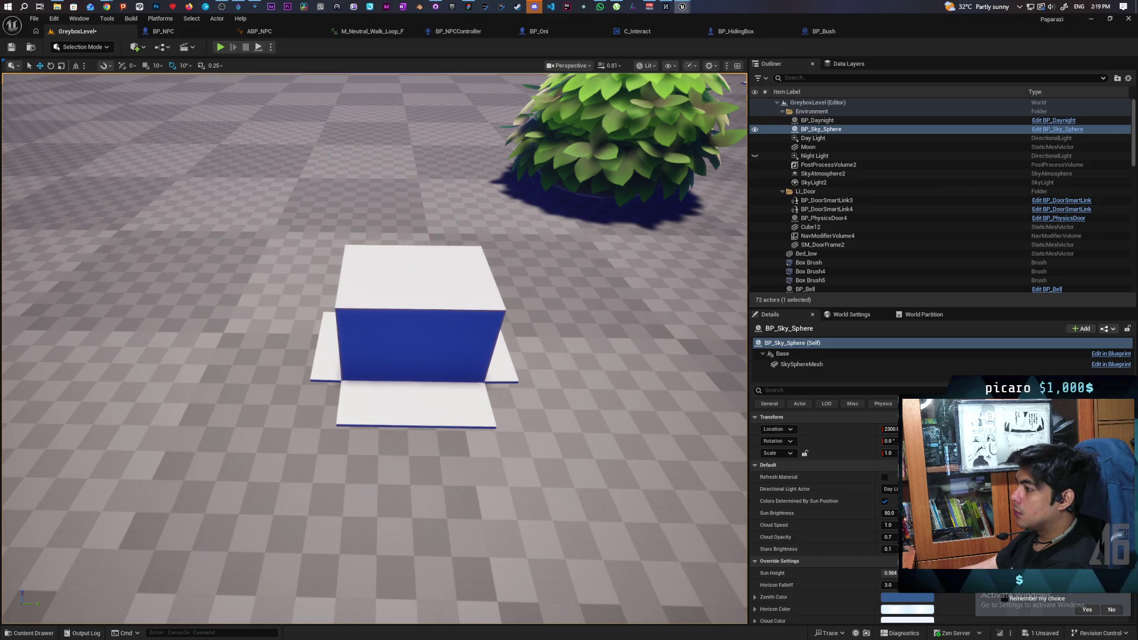
pyautogui.moveTo(314, 267)
pyautogui.mouseDown()
pyautogui.moveTo(296, 249)
pyautogui.moveTo(308, 225)
pyautogui.moveTo(237, 297)
pyautogui.mouseUp()
pyautogui.click(479, 398)
pyautogui.press('f')
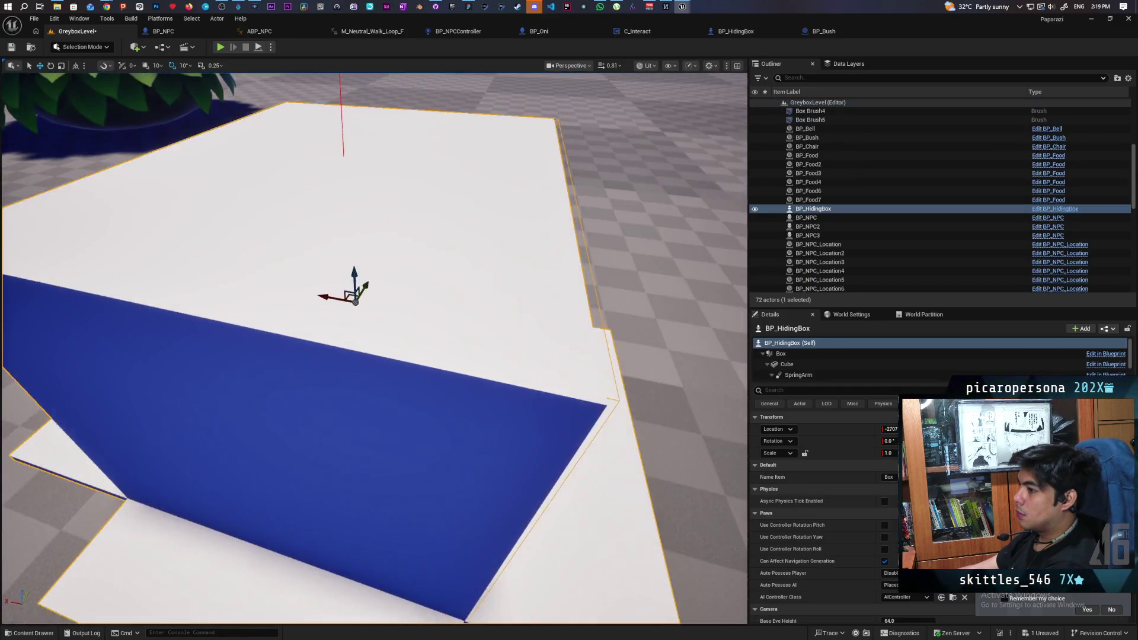
pyautogui.moveTo(373, 347)
pyautogui.mouseDown()
pyautogui.moveTo(353, 355)
pyautogui.moveTo(371, 353)
pyautogui.moveTo(344, 341)
pyautogui.moveTo(345, 353)
pyautogui.moveTo(308, 326)
pyautogui.mouseUp()
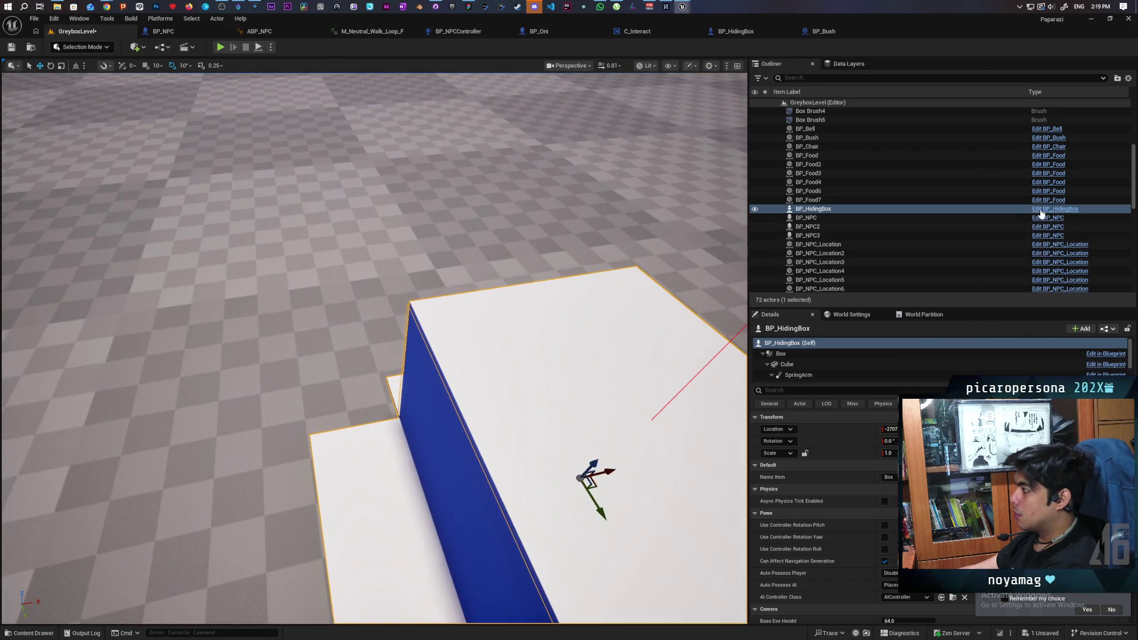
# - Open BP_HidingBox for editing and view its mesh in the Viewport tab
pyautogui.click(1054, 208)
pyautogui.click(252, 63)
pyautogui.moveTo(484, 396)
pyautogui.mouseDown()
pyautogui.moveTo(484, 350)
pyautogui.moveTo(415, 356)
pyautogui.moveTo(344, 290)
pyautogui.mouseUp()
pyautogui.moveTo(603, 275); pyautogui.dragTo(602, 276)
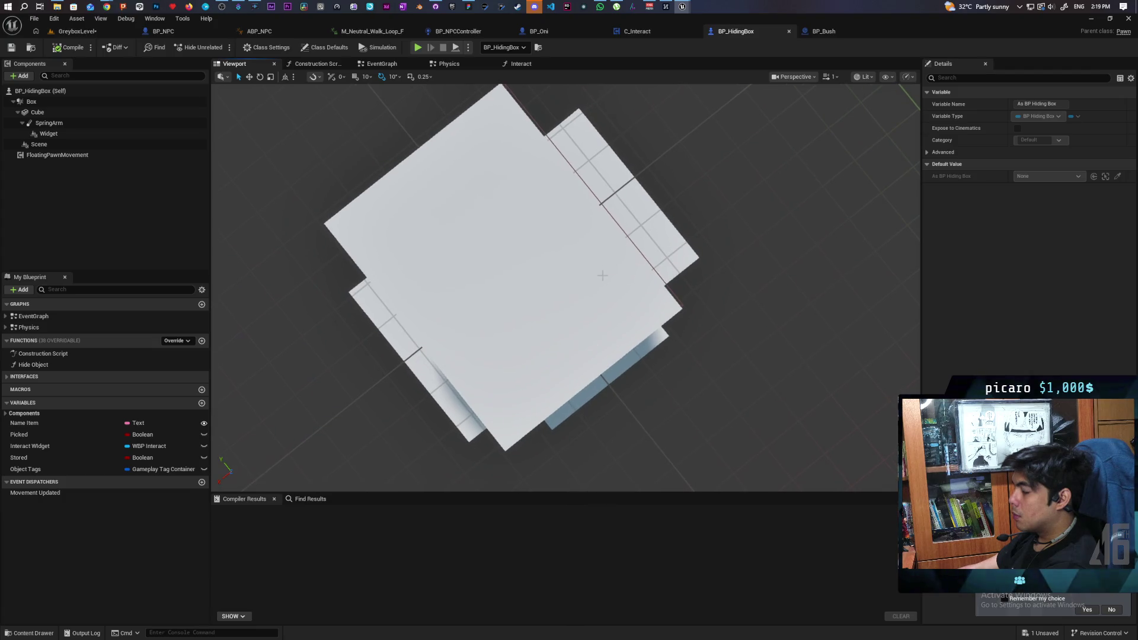
# - Select the Cube mesh component and nudge it slightly along X
pyautogui.click(505, 124)
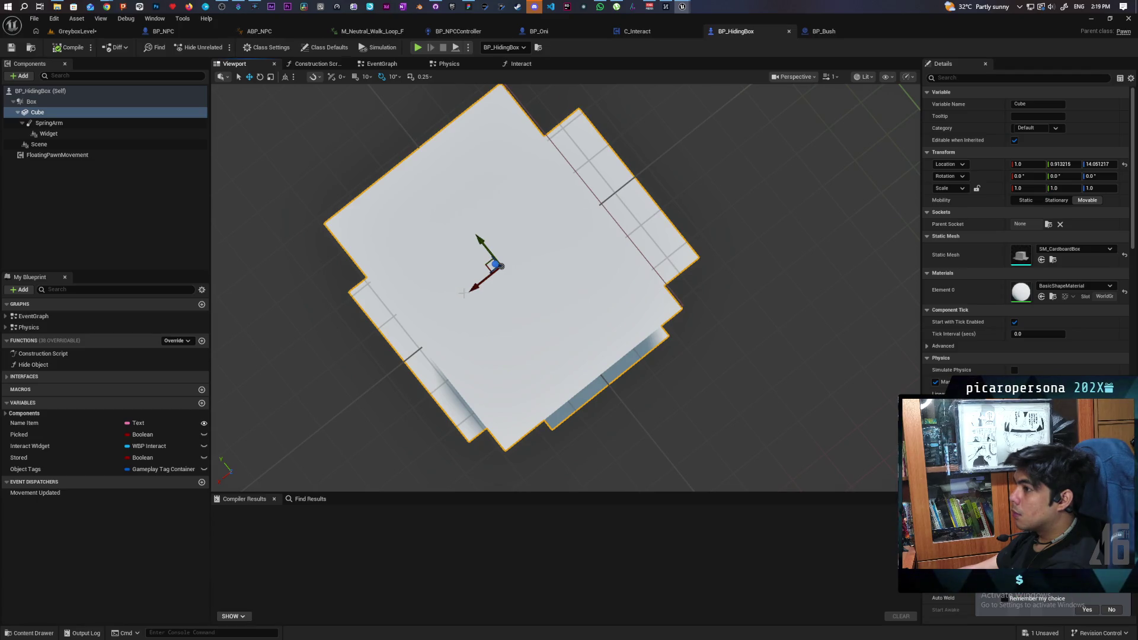
pyautogui.moveTo(471, 291); pyautogui.dragTo(475, 294)
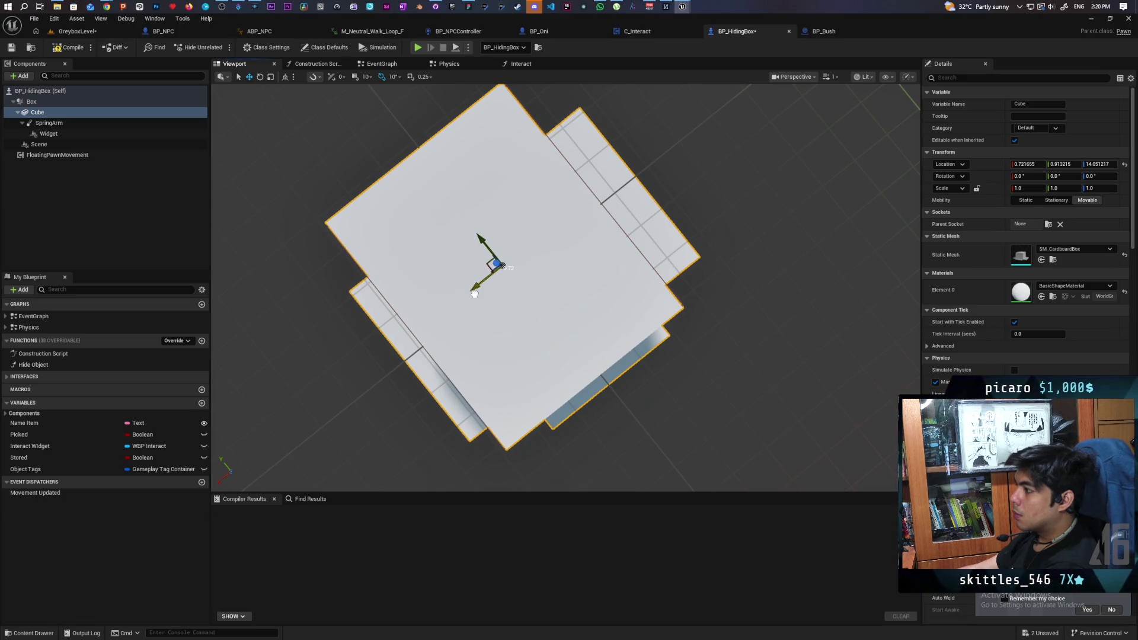
pyautogui.scroll(6, 474, 293)
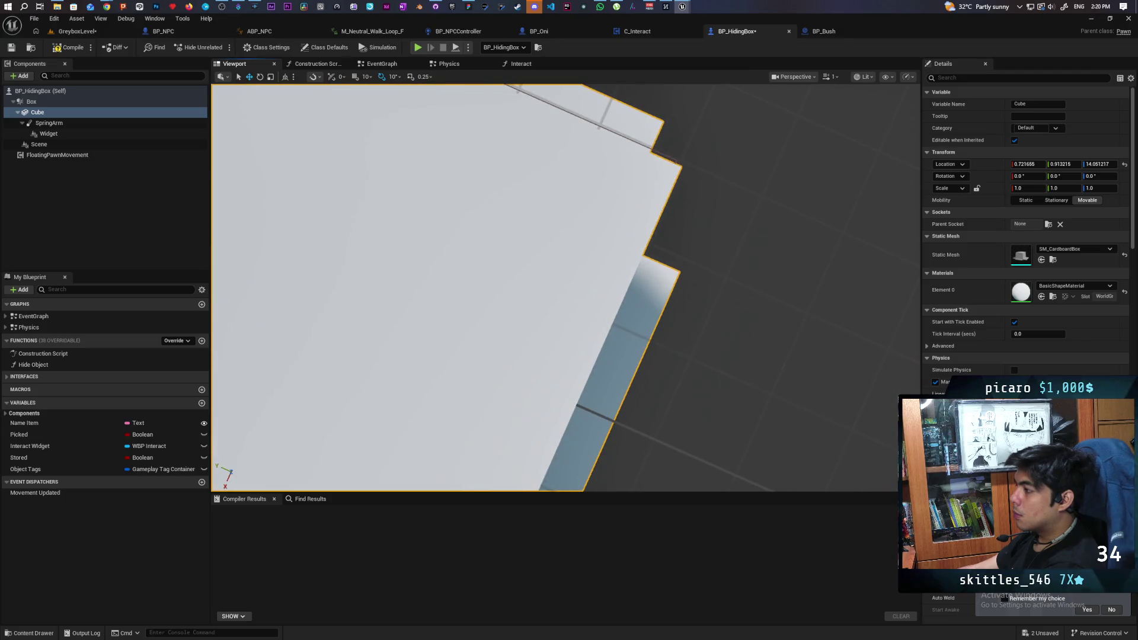
pyautogui.moveTo(474, 293)
pyautogui.mouseDown()
pyautogui.moveTo(427, 332)
pyautogui.moveTo(409, 367)
pyautogui.moveTo(421, 397)
pyautogui.moveTo(451, 403)
pyautogui.moveTo(415, 397)
pyautogui.moveTo(490, 283)
pyautogui.mouseUp()
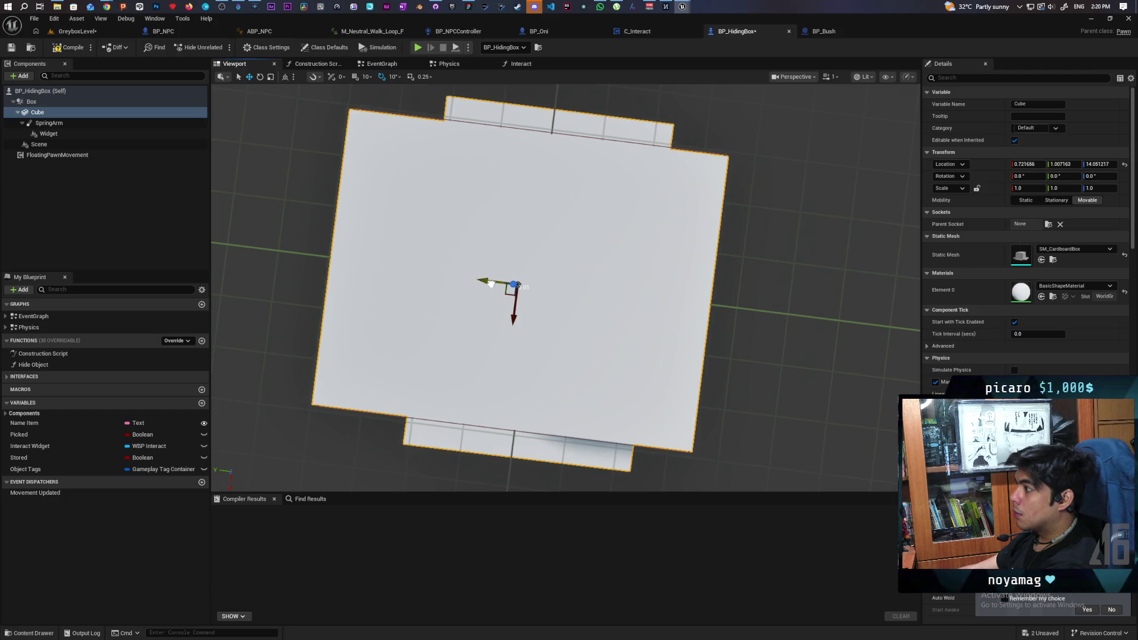
# - Enlarge the Box collision extents, widening Box Extent Y to about 27.8
pyautogui.click(380, 109)
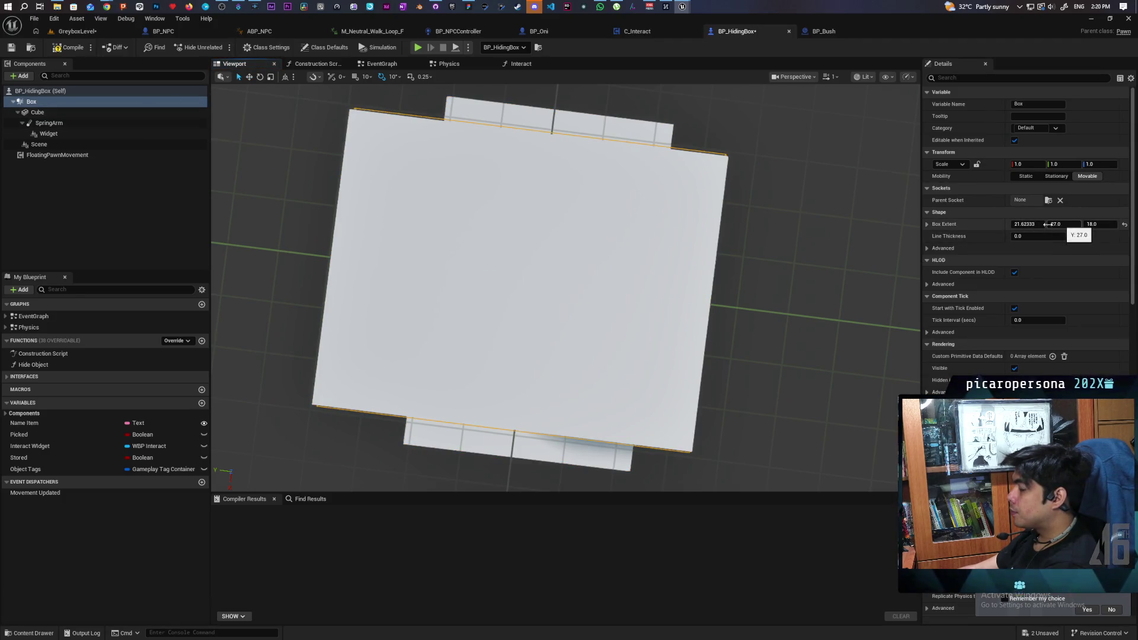
pyautogui.moveTo(1021, 223); pyautogui.dragTo(1021, 223)
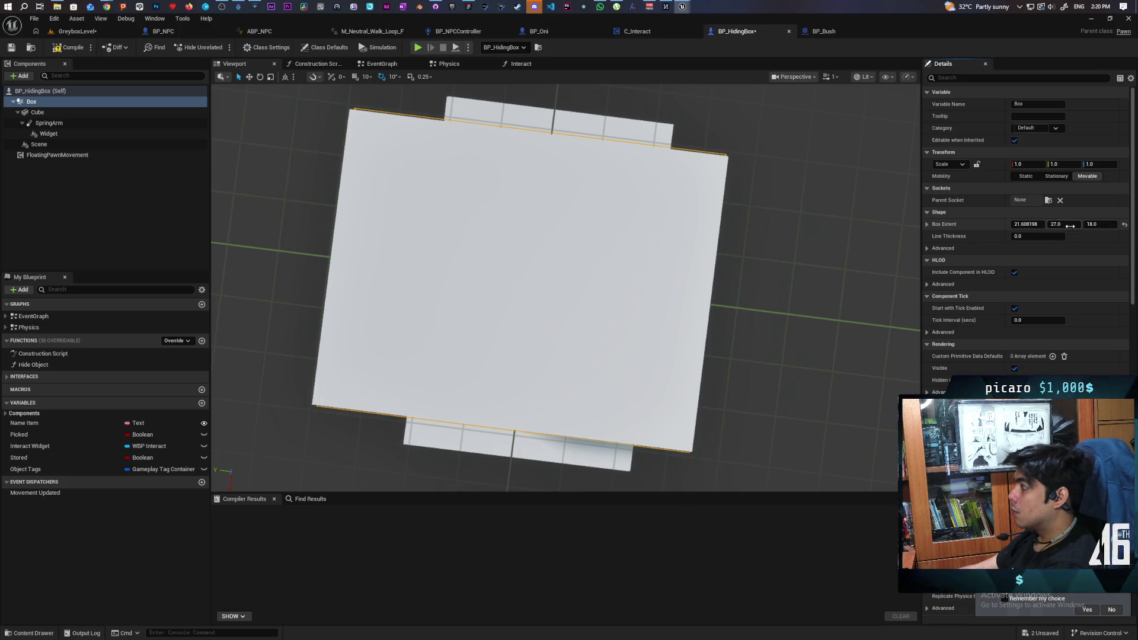
pyautogui.moveTo(1057, 224); pyautogui.dragTo(1061, 224)
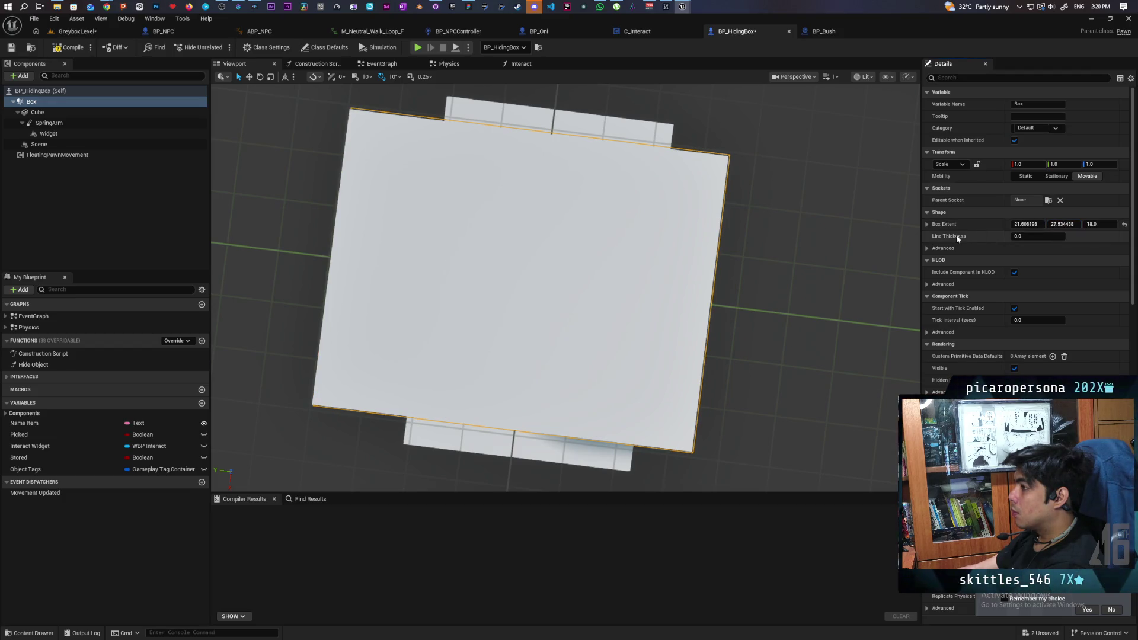
# - Recentre the cube slightly along Y, then compile and save the Blueprint
pyautogui.click(64, 113)
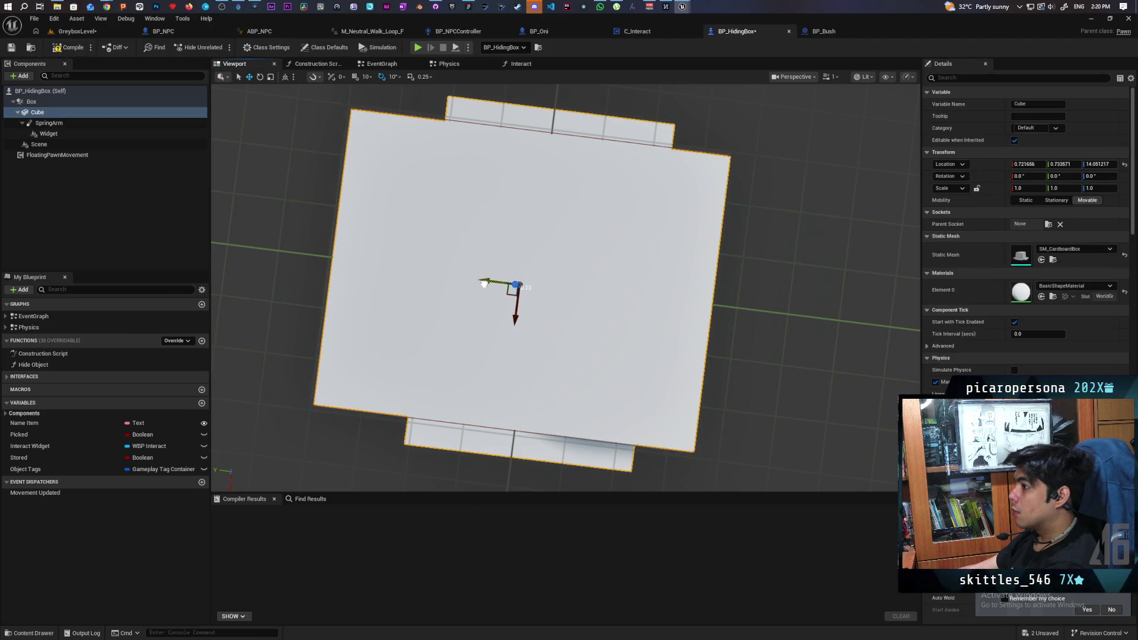
pyautogui.moveTo(482, 283); pyautogui.dragTo(484, 283)
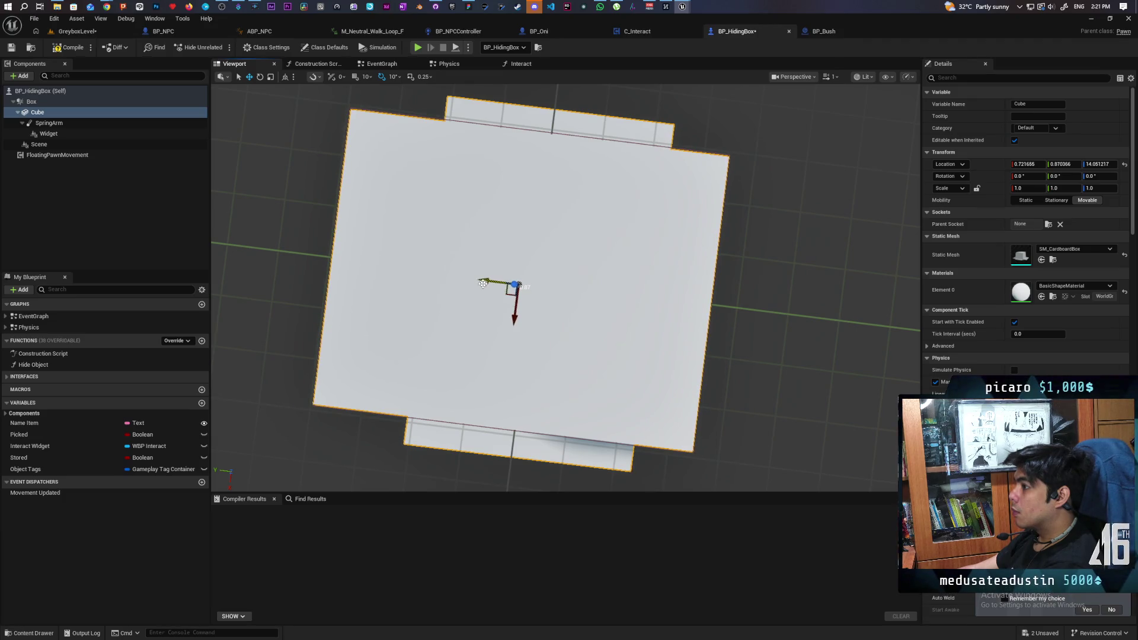
pyautogui.click(82, 47)
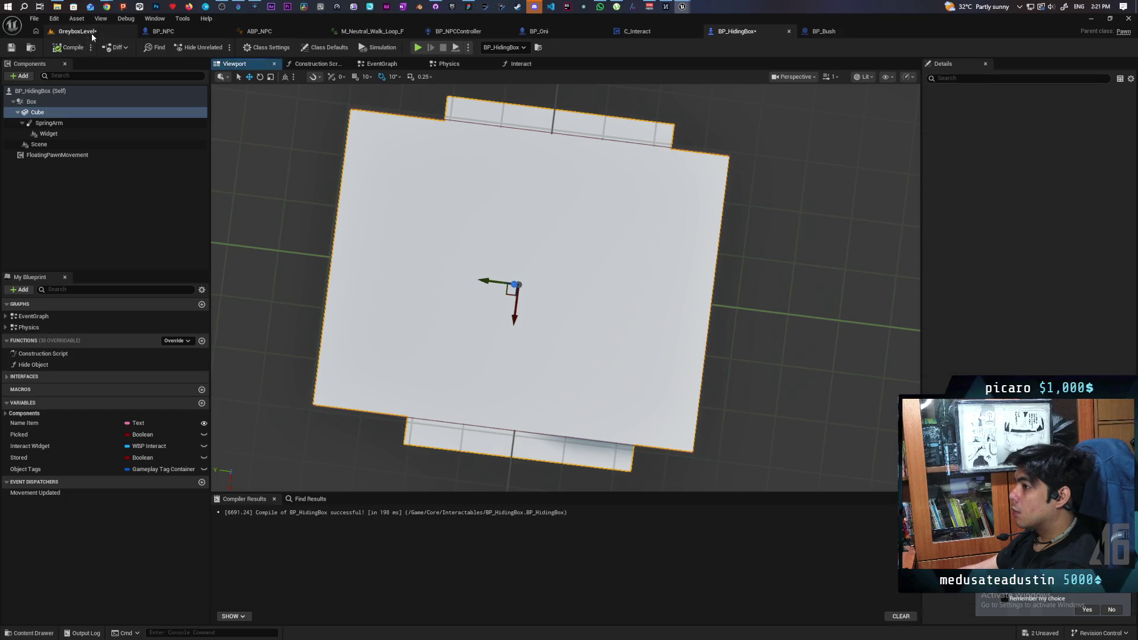
# - Frame and orbit around the cube, then return to the GreyboxLevel map
pyautogui.moveTo(419, 211); pyautogui.dragTo(450, 249)
pyautogui.press('f')
pyautogui.scroll(5, 566, 288)
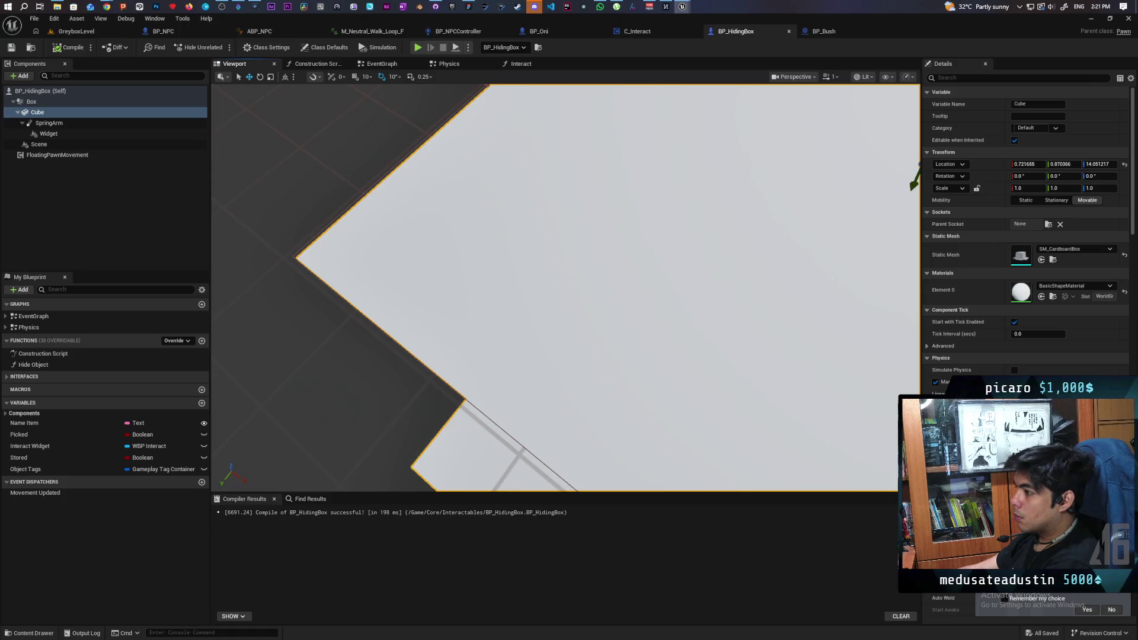
pyautogui.scroll(-2, 566, 288)
pyautogui.moveTo(566, 287); pyautogui.dragTo(474, 306)
pyautogui.press('f')
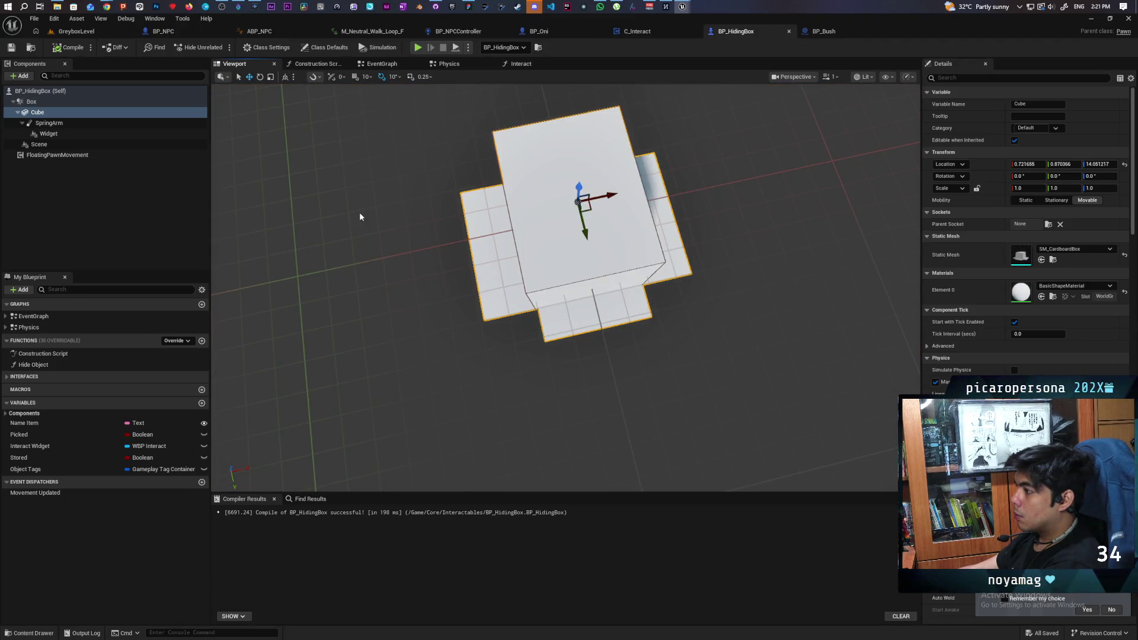
pyautogui.click(88, 33)
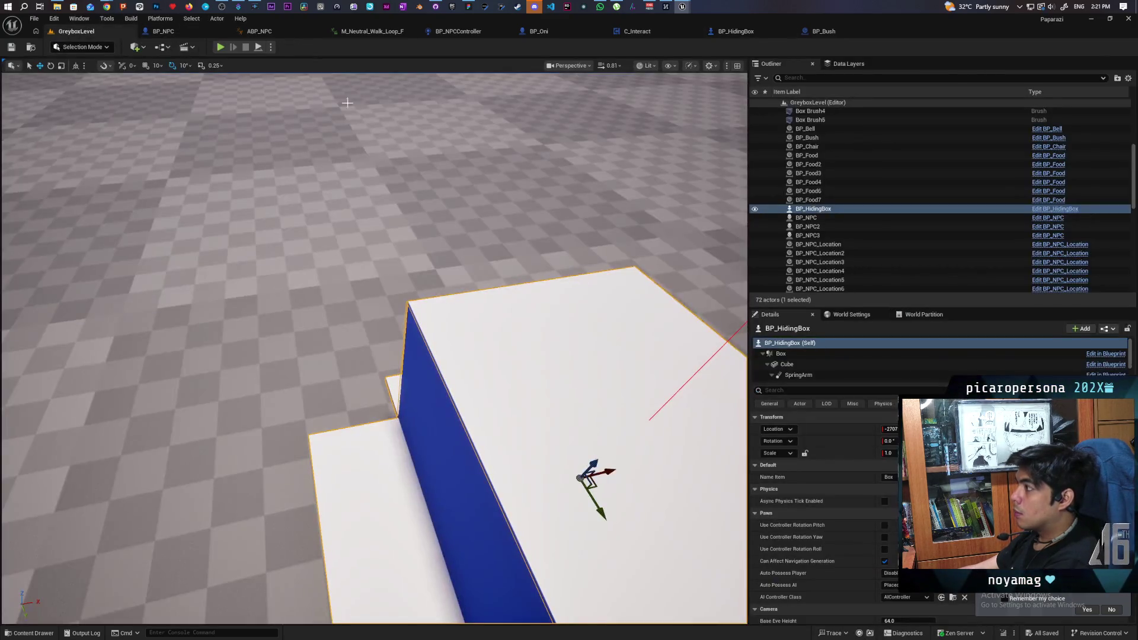
# - Delete the hiding box from the level and switch to the BP_NPC blueprint
pyautogui.moveTo(515, 297); pyautogui.dragTo(515, 338)
pyautogui.moveTo(320, 283); pyautogui.dragTo(458, 293)
pyautogui.press('Delete')
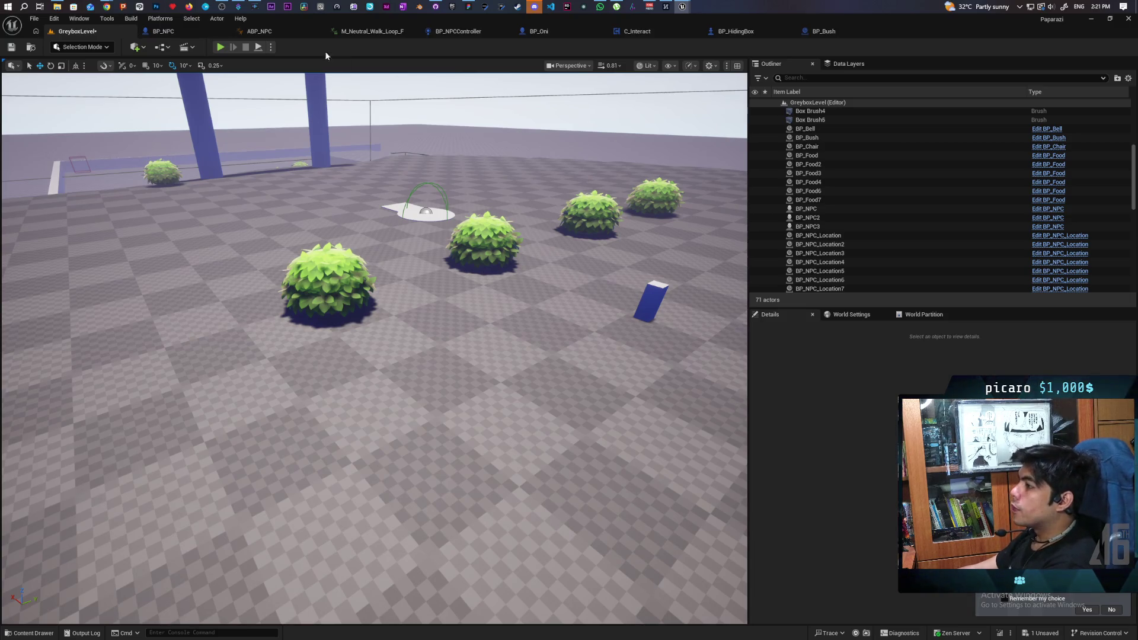
pyautogui.click(163, 31)
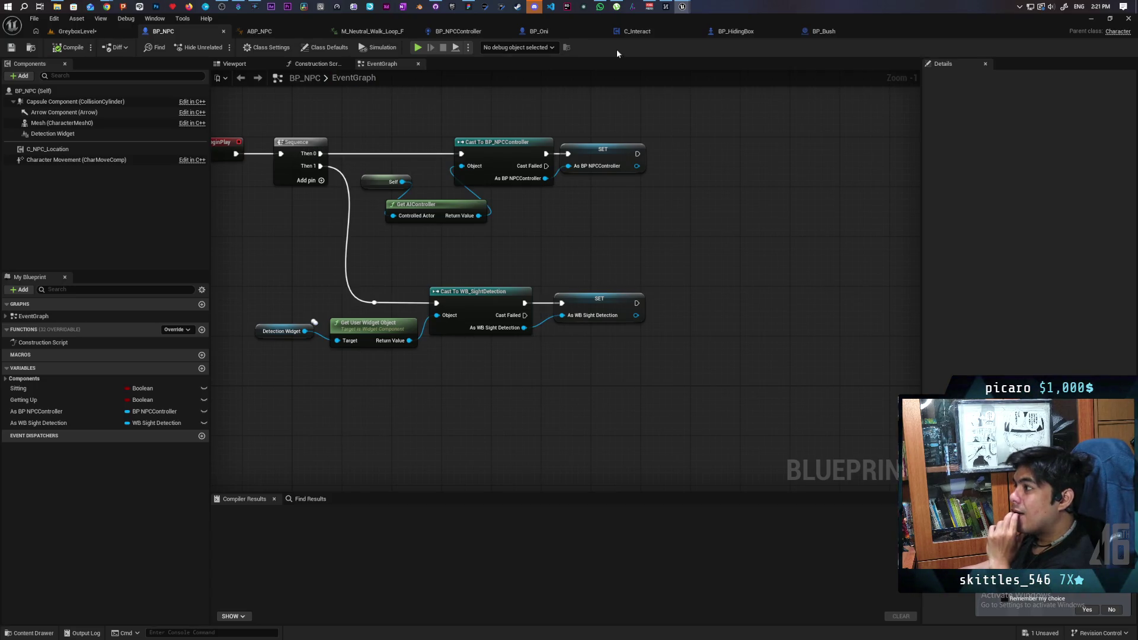
# - Open BP_NPCController from the Content Drawer and centre its Perception graph
pyautogui.hotkey('ctrl', 'space')
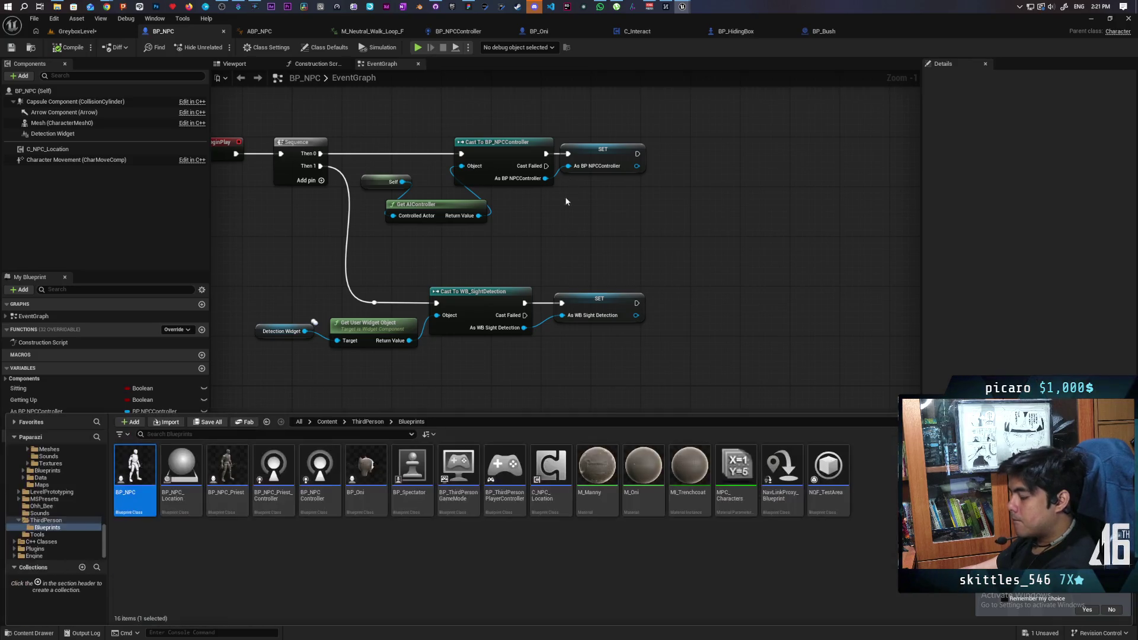
pyautogui.doubleClick(321, 466)
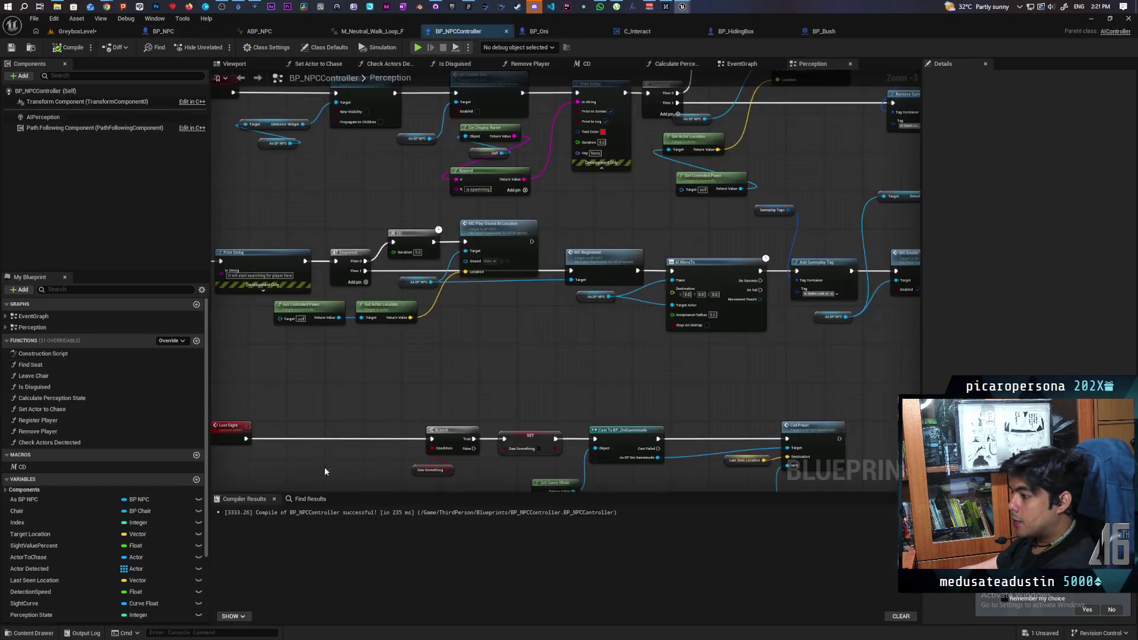
pyautogui.scroll(-8, 672, 215)
pyautogui.scroll(4, 606, 283)
pyautogui.scroll(4, 606, 283)
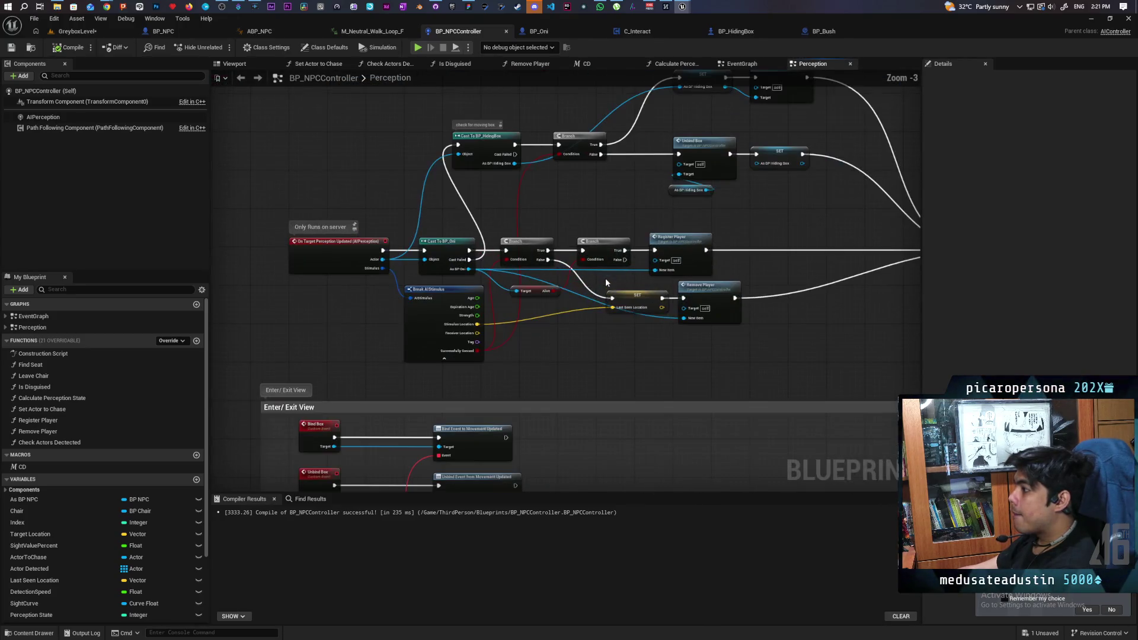
pyautogui.moveTo(647, 347); pyautogui.dragTo(551, 350)
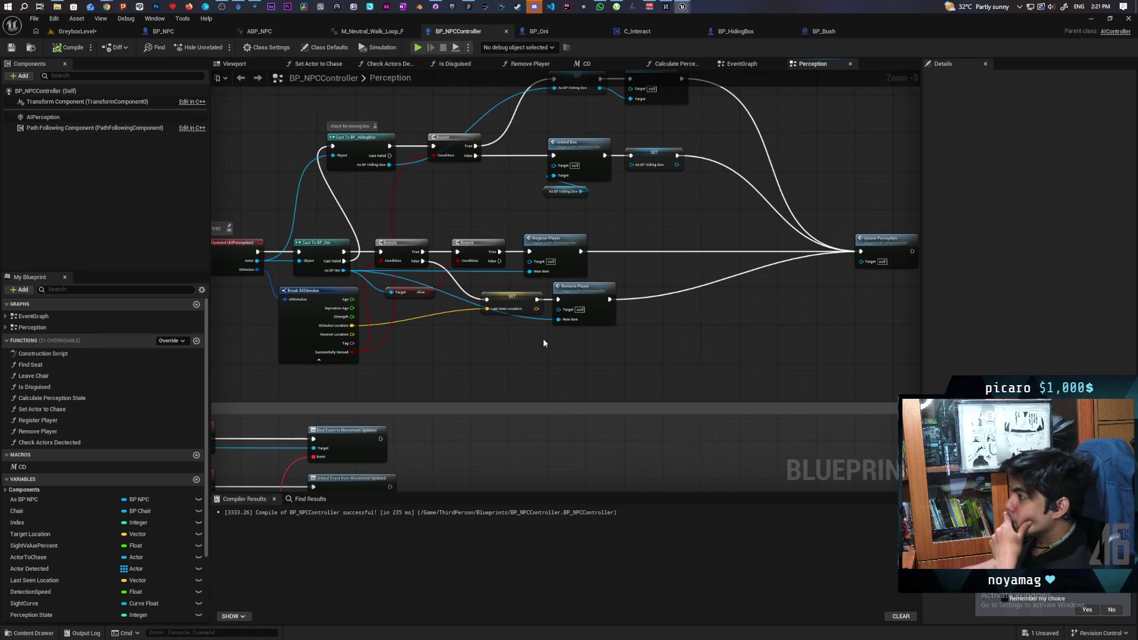
pyautogui.moveTo(540, 329)
pyautogui.mouseDown()
pyautogui.moveTo(564, 394)
pyautogui.moveTo(552, 374)
pyautogui.moveTo(562, 360)
pyautogui.moveTo(521, 368)
pyautogui.moveTo(535, 372)
pyautogui.mouseUp()
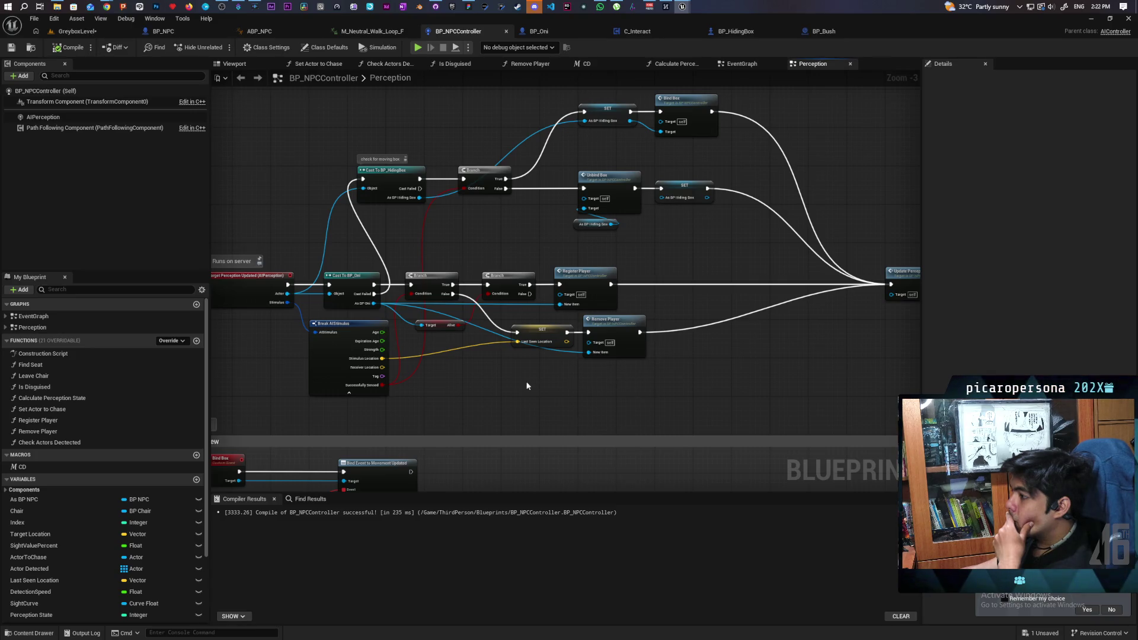
# - Zoom in and marquee-select the SET and Remove Player nodes
pyautogui.scroll(2, 486, 383)
pyautogui.scroll(1, 480, 389)
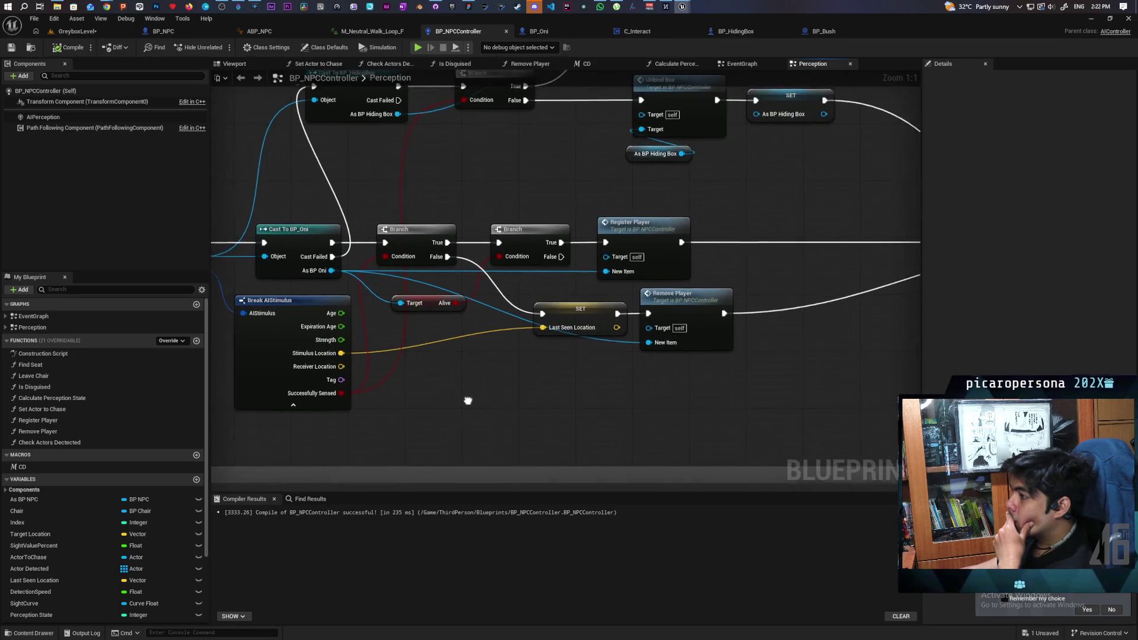
pyautogui.moveTo(582, 379); pyautogui.dragTo(748, 300)
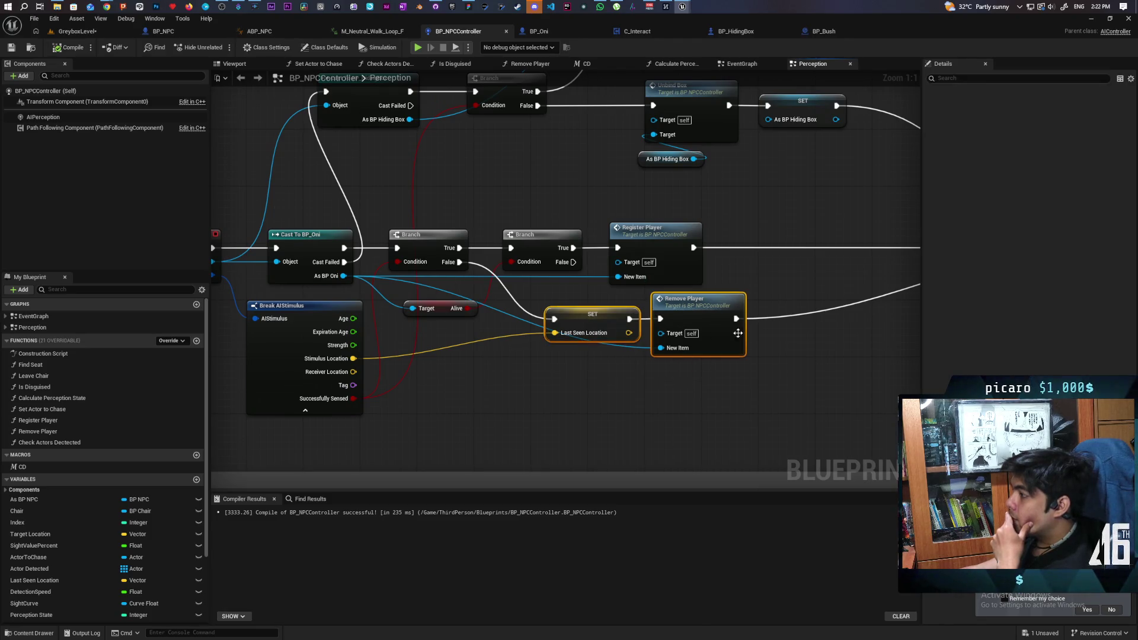
pyautogui.scroll(-2, 622, 361)
pyautogui.scroll(1, 490, 403)
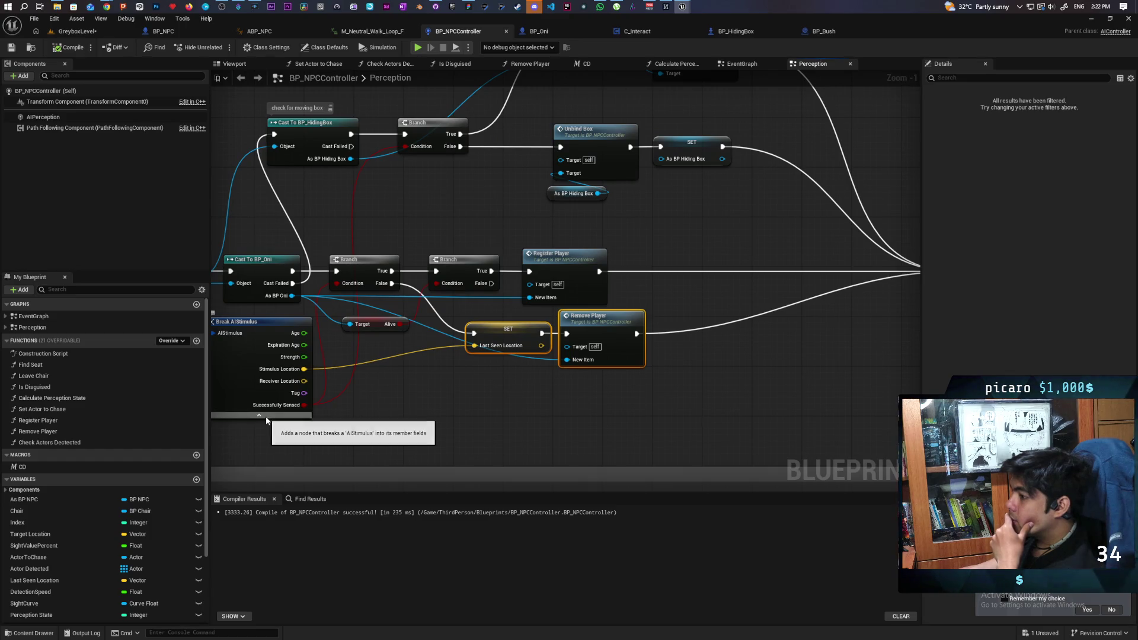
# - Add a Get BP Interact Component node from the As BP Oni reference
pyautogui.moveTo(551, 375)
pyautogui.mouseDown()
pyautogui.moveTo(689, 359)
pyautogui.moveTo(590, 373)
pyautogui.moveTo(610, 381)
pyautogui.mouseUp()
pyautogui.moveTo(427, 354); pyautogui.dragTo(424, 337)
pyautogui.rightClick(508, 394)
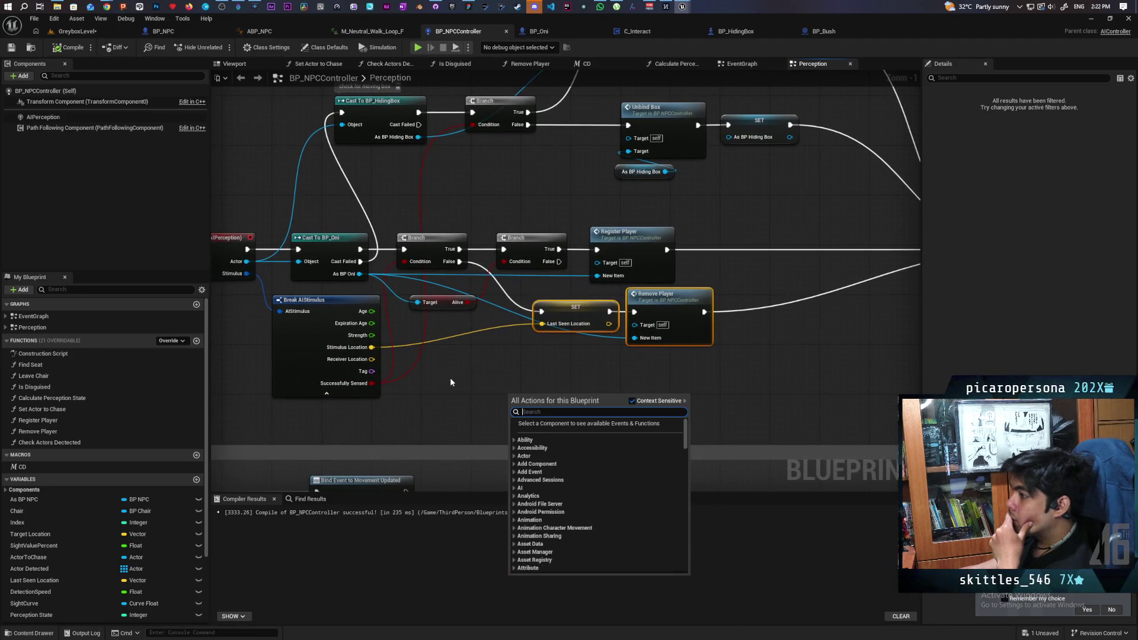
pyautogui.click(463, 343)
pyautogui.moveTo(360, 274); pyautogui.dragTo(616, 395)
pyautogui.write('get')
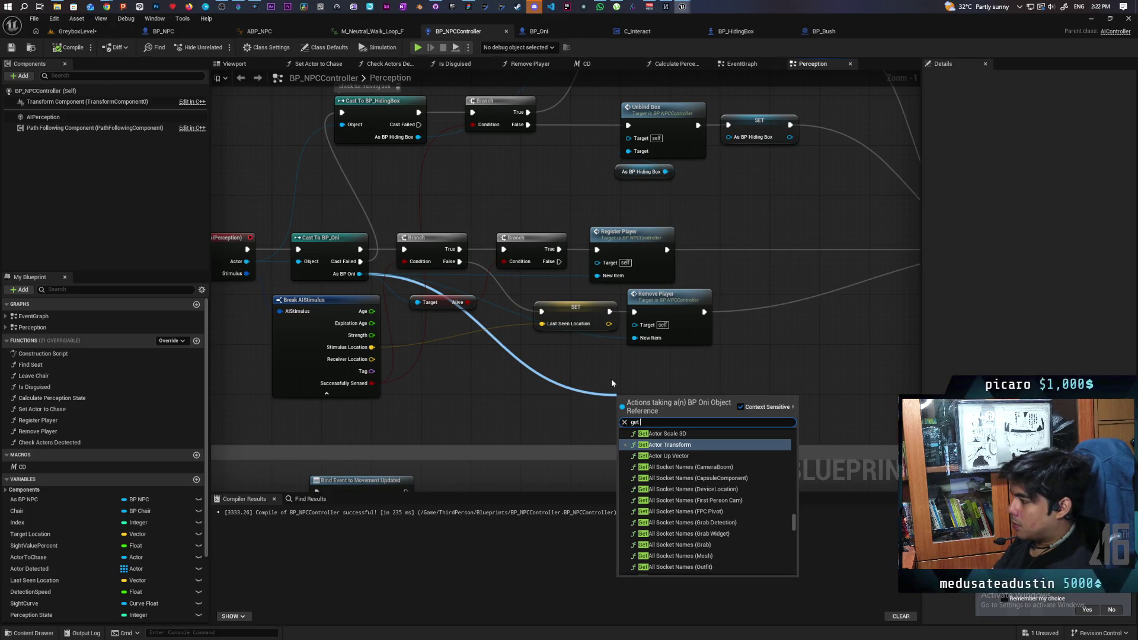
pyautogui.write(' c interact')
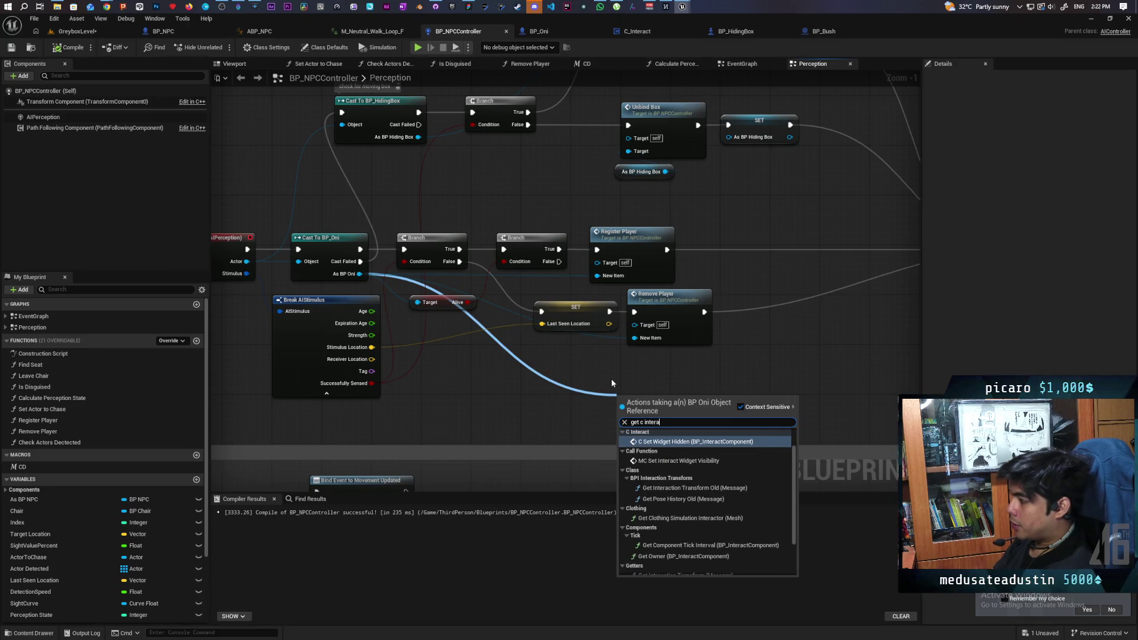
pyautogui.scroll(-2, 749, 521)
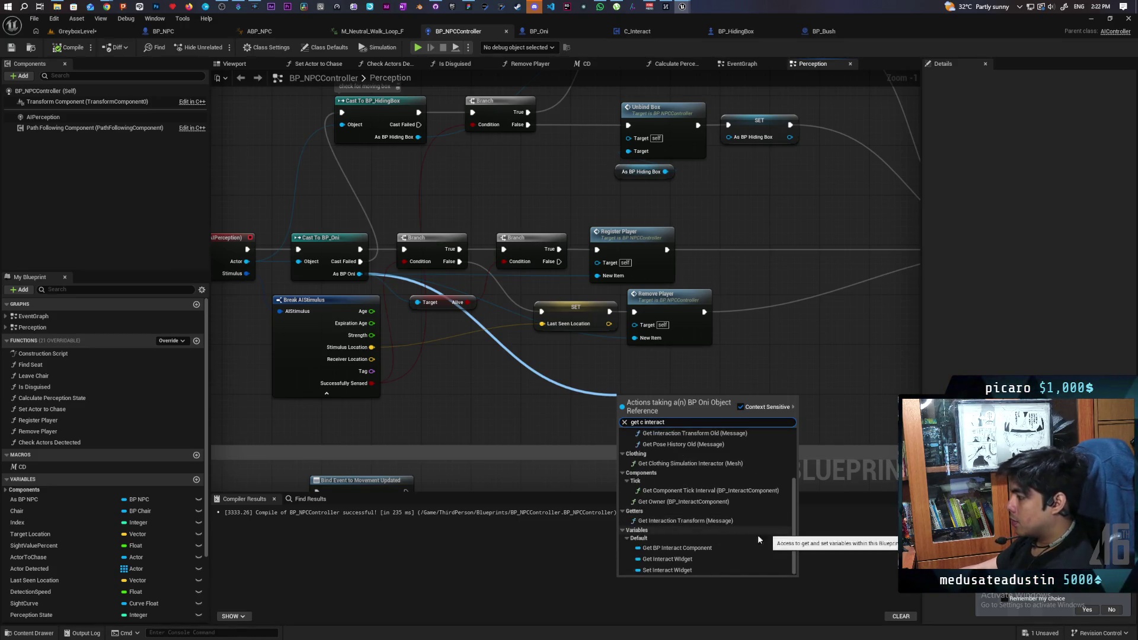
pyautogui.click(714, 549)
# - Add a Get Bush node from the component, arrange both nodes, and paste an Is Valid node
pyautogui.moveTo(714, 402); pyautogui.dragTo(767, 372)
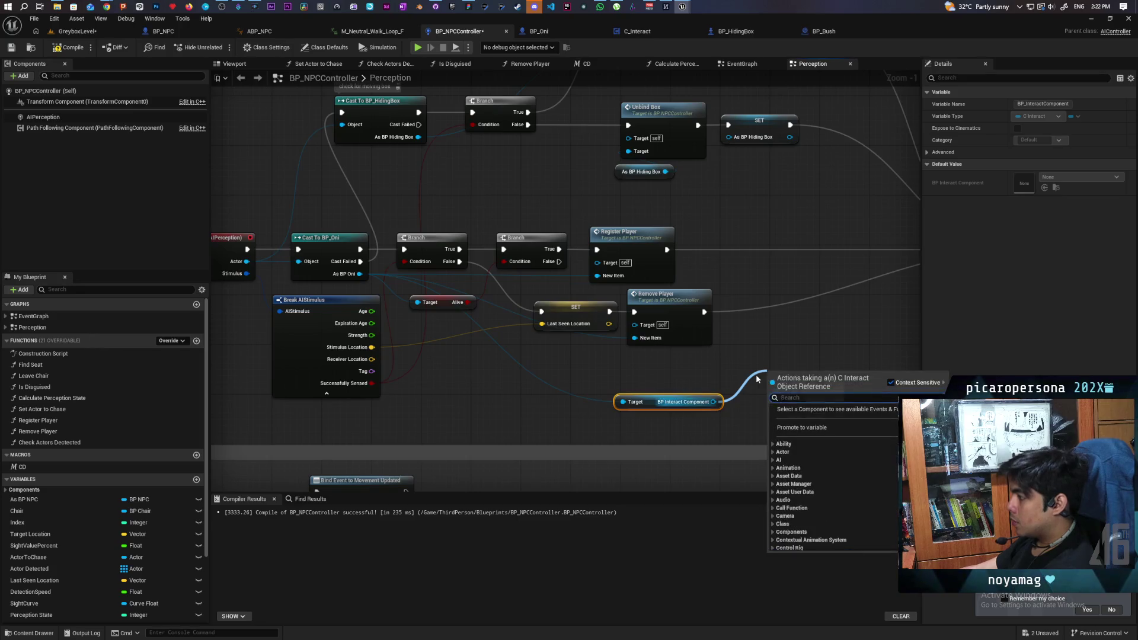
pyautogui.write('get bush')
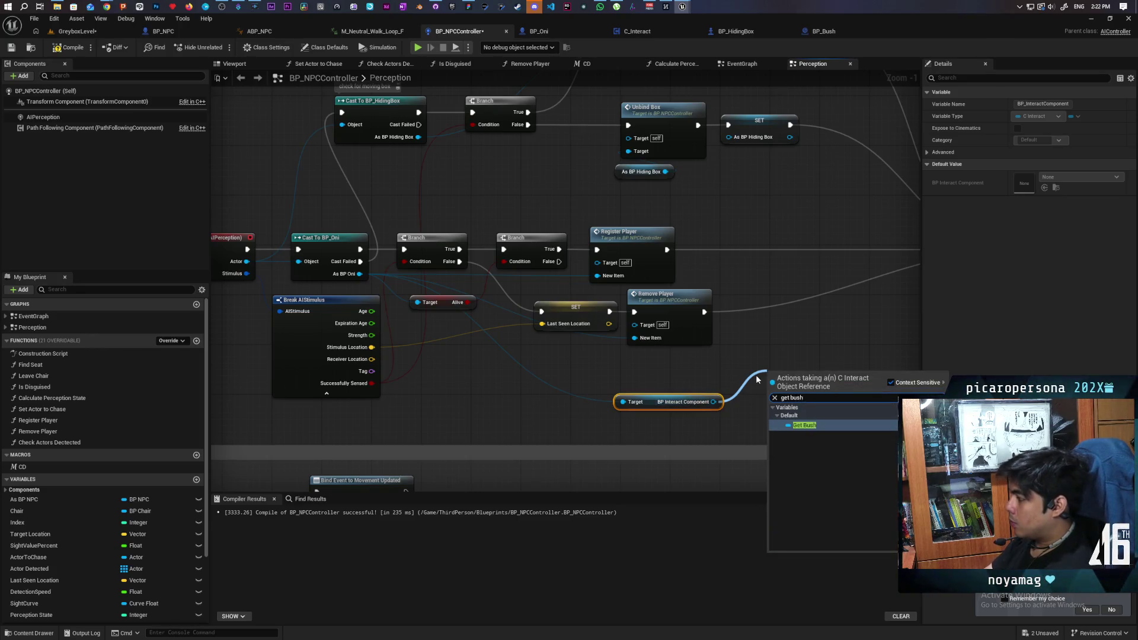
pyautogui.press('Return')
pyautogui.moveTo(757, 380); pyautogui.dragTo(625, 413)
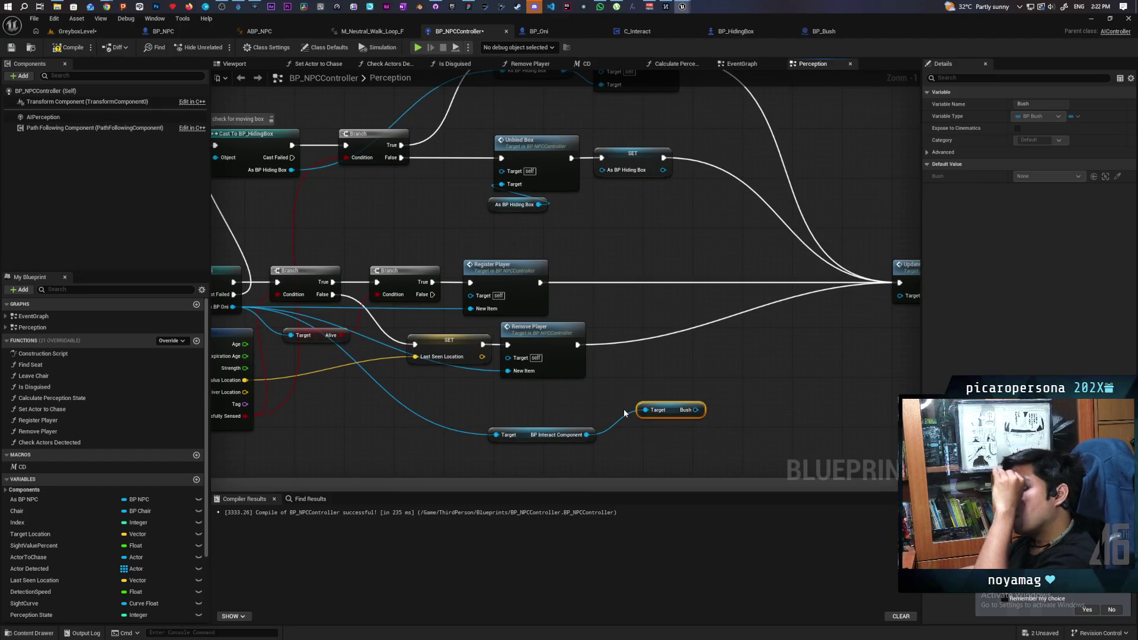
pyautogui.moveTo(528, 432); pyautogui.dragTo(476, 413)
pyautogui.moveTo(671, 410); pyautogui.dragTo(608, 410)
pyautogui.moveTo(524, 432)
pyautogui.mouseDown()
pyautogui.moveTo(631, 427)
pyautogui.moveTo(665, 415)
pyautogui.moveTo(648, 382)
pyautogui.moveTo(686, 381)
pyautogui.moveTo(625, 338)
pyautogui.moveTo(563, 332)
pyautogui.mouseUp()
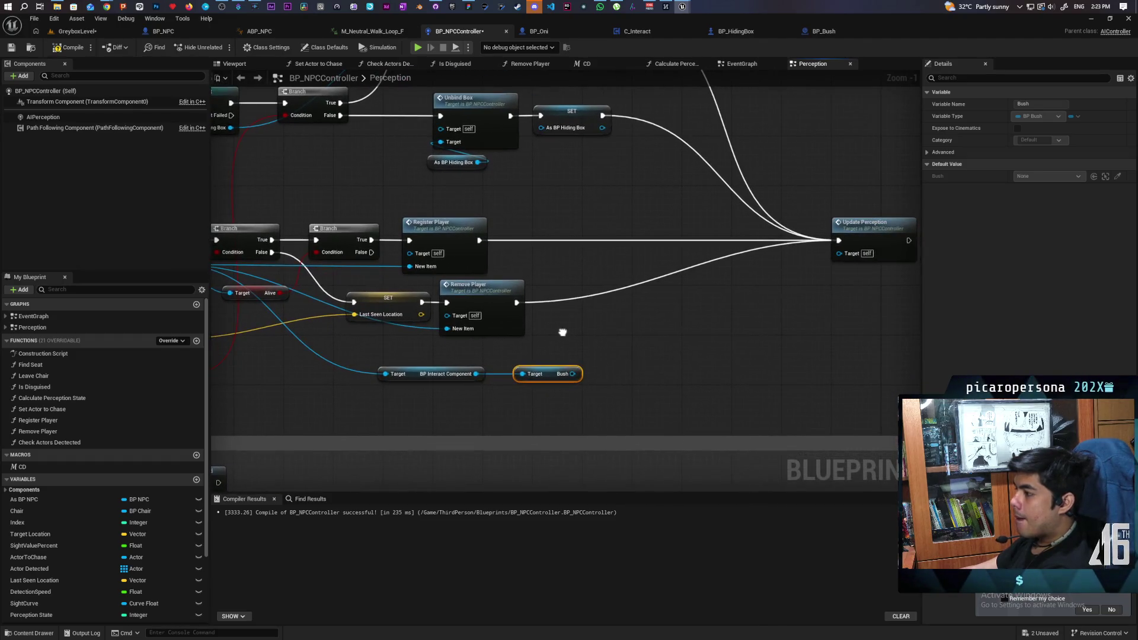
pyautogui.hotkey('ctrl', 'v')
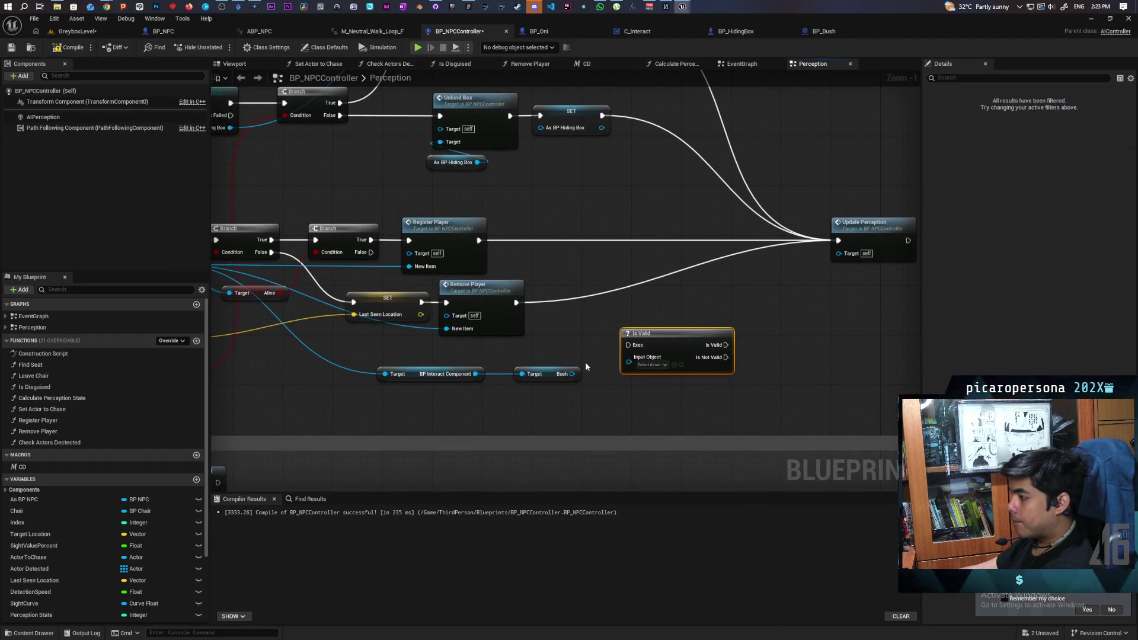
# - Wire Bush into the Is Valid check, review the graph, then delete the Is Valid node
pyautogui.moveTo(572, 373)
pyautogui.mouseDown()
pyautogui.moveTo(643, 357)
pyautogui.moveTo(575, 333)
pyautogui.mouseUp()
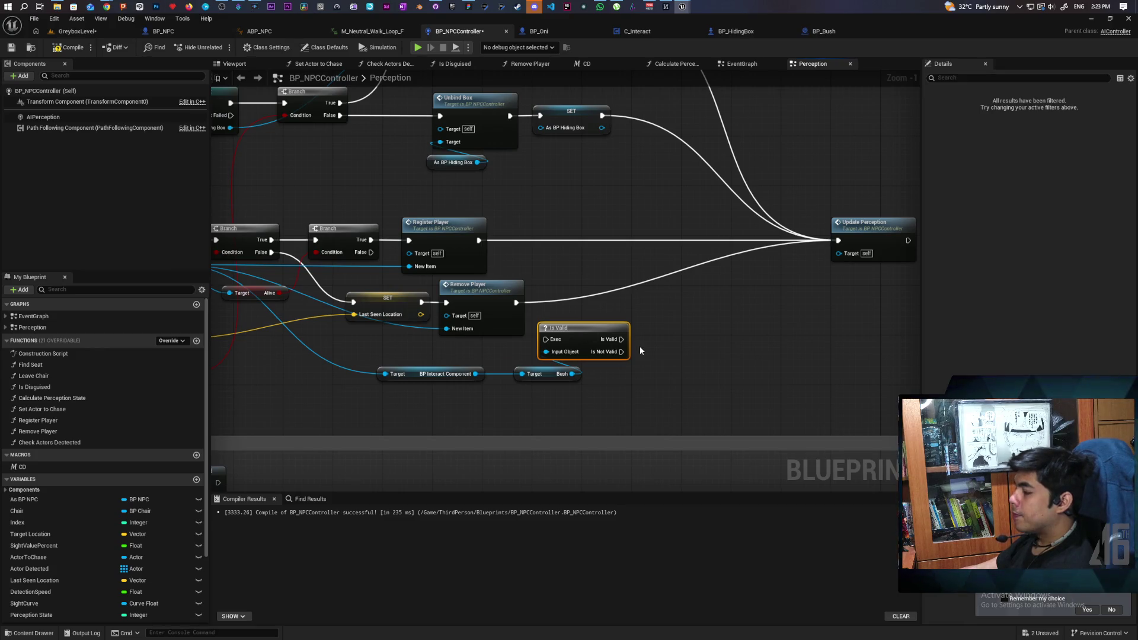
pyautogui.moveTo(564, 396)
pyautogui.mouseDown()
pyautogui.moveTo(852, 362)
pyautogui.moveTo(755, 370)
pyautogui.mouseUp()
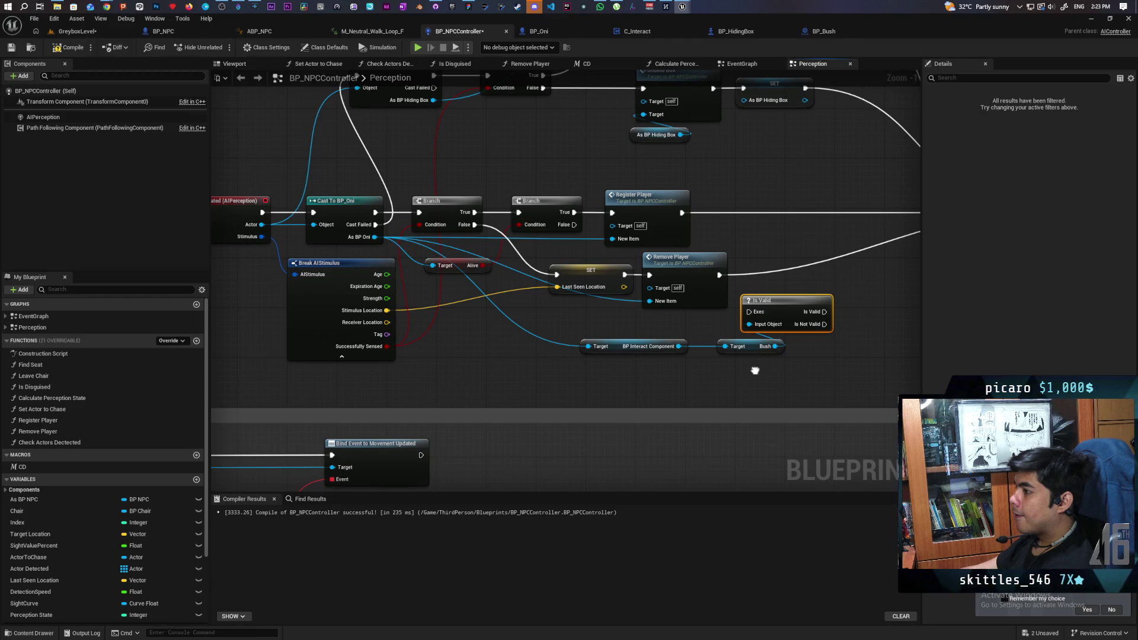
pyautogui.moveTo(755, 371)
pyautogui.mouseDown()
pyautogui.moveTo(638, 383)
pyautogui.moveTo(561, 413)
pyautogui.moveTo(556, 396)
pyautogui.mouseUp()
pyautogui.scroll(1, 569, 384)
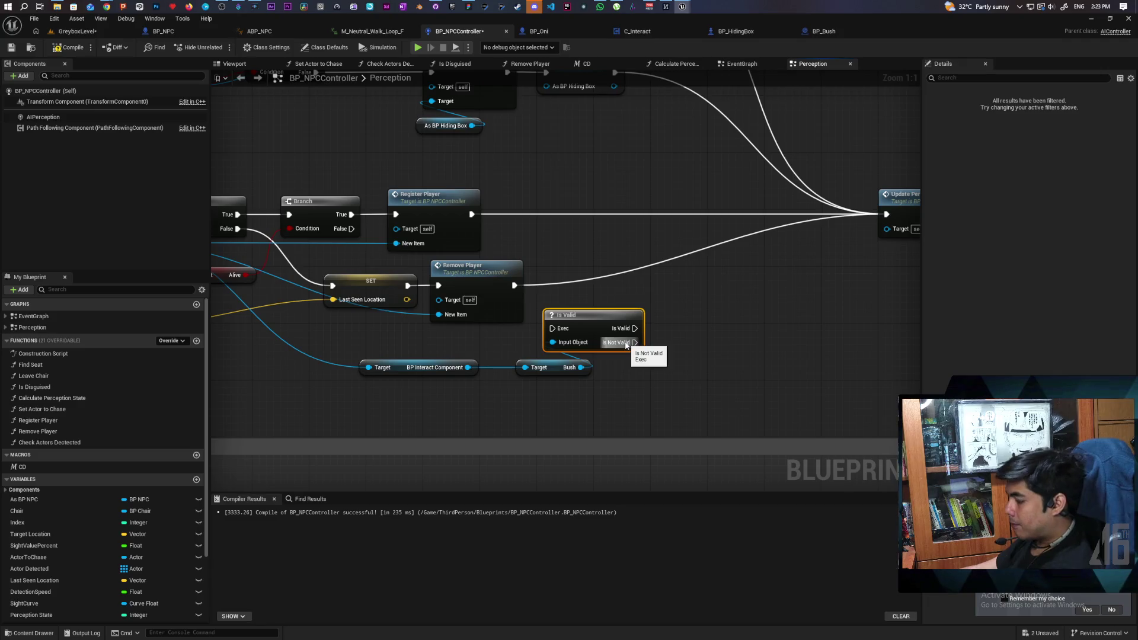
pyautogui.press('Delete')
# - Promote Bush to a new variable, place its SET after Remove Player, and compile
pyautogui.moveTo(580, 367); pyautogui.dragTo(621, 333)
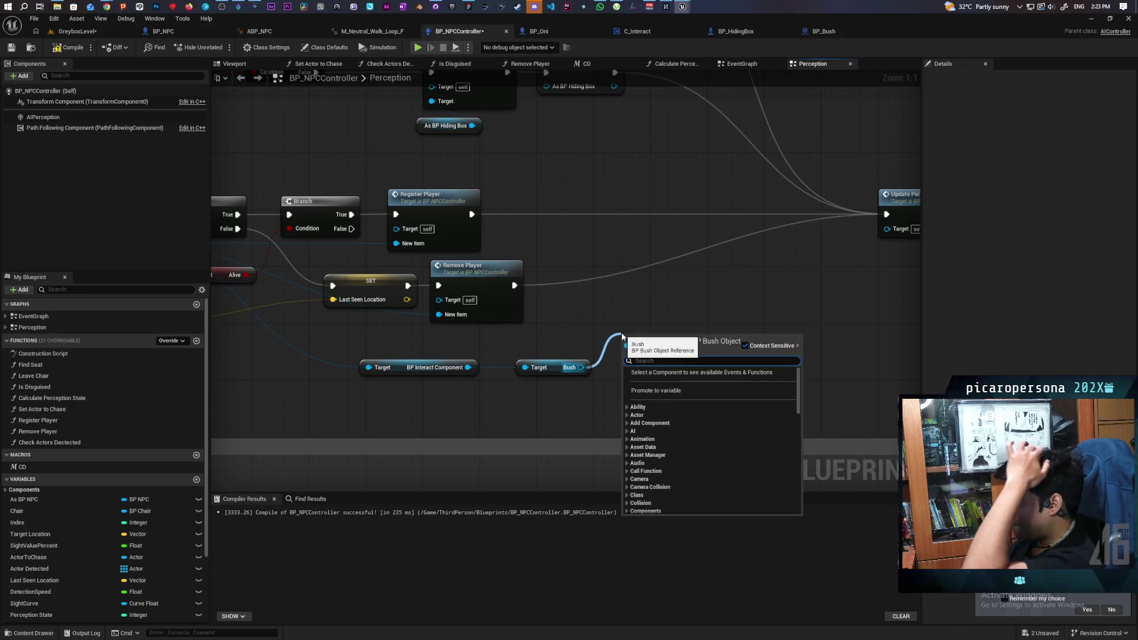
pyautogui.click(673, 392)
pyautogui.moveTo(594, 315)
pyautogui.mouseDown()
pyautogui.moveTo(584, 282)
pyautogui.moveTo(886, 215)
pyautogui.mouseUp()
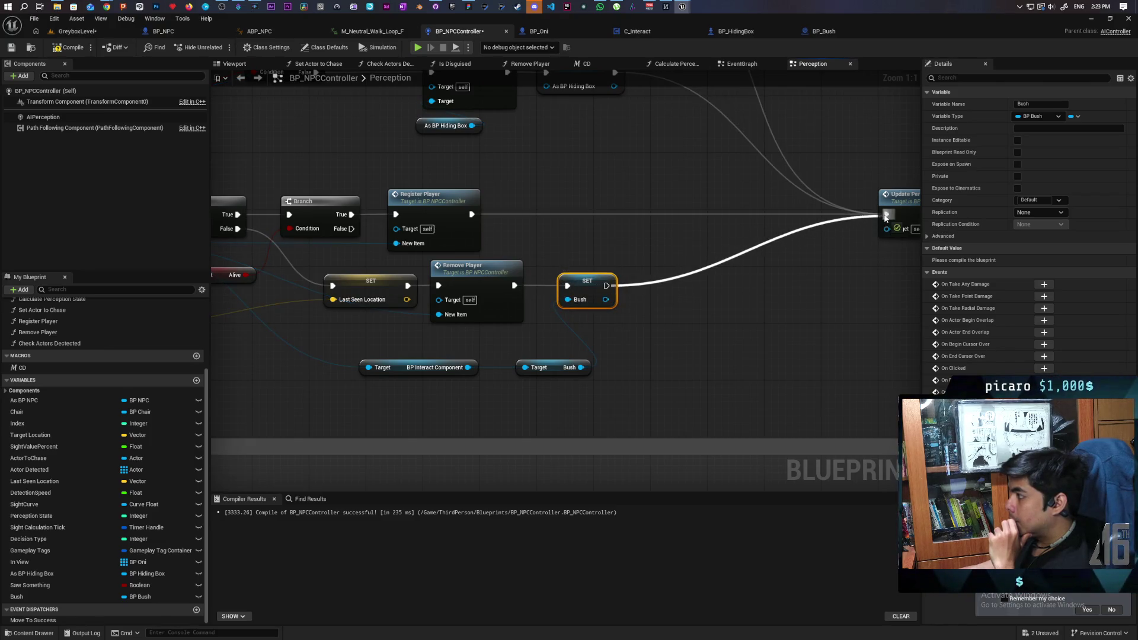
pyautogui.click(68, 50)
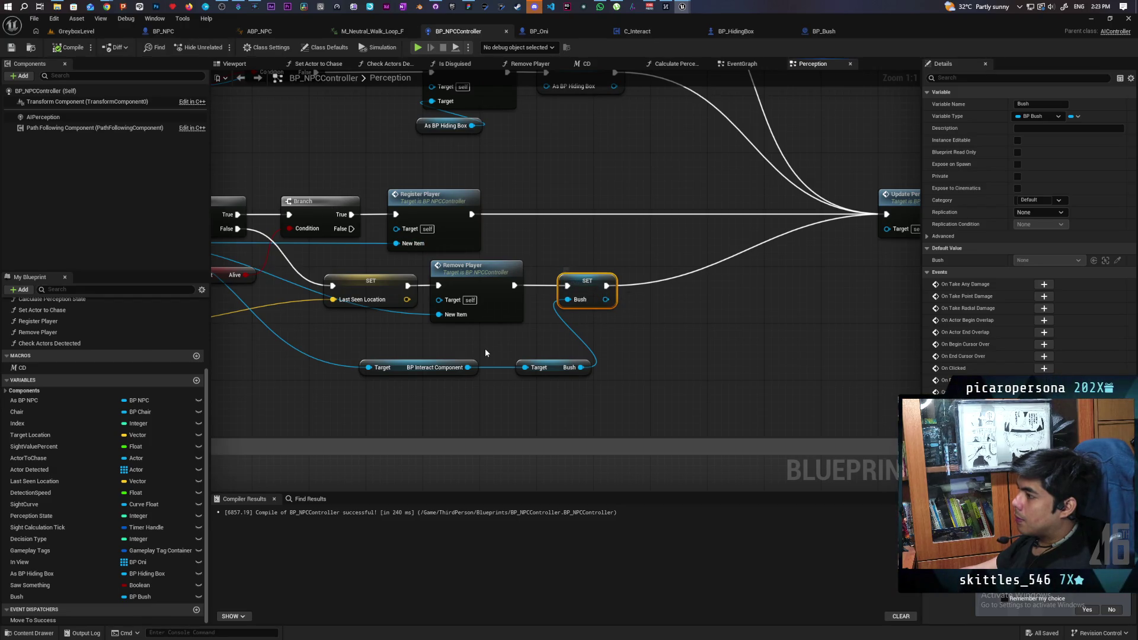
pyautogui.scroll(-5, 485, 353)
pyautogui.scroll(2, 526, 195)
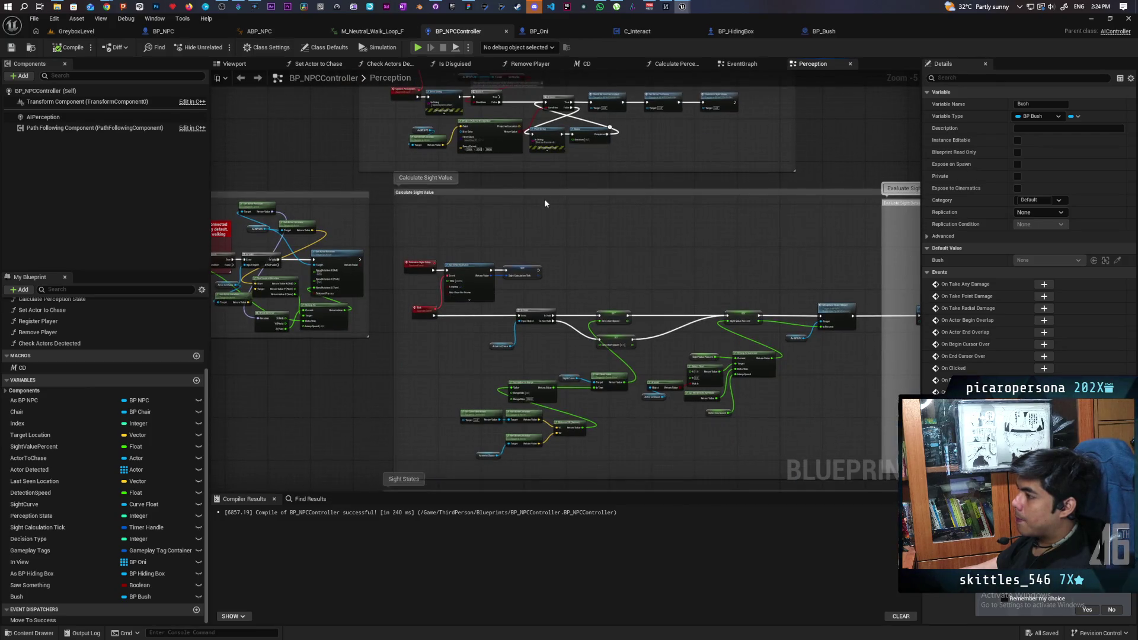
# - Move the As BP NPC node up near Call Priest in the Lost Sight chain
pyautogui.scroll(-5, 421, 273)
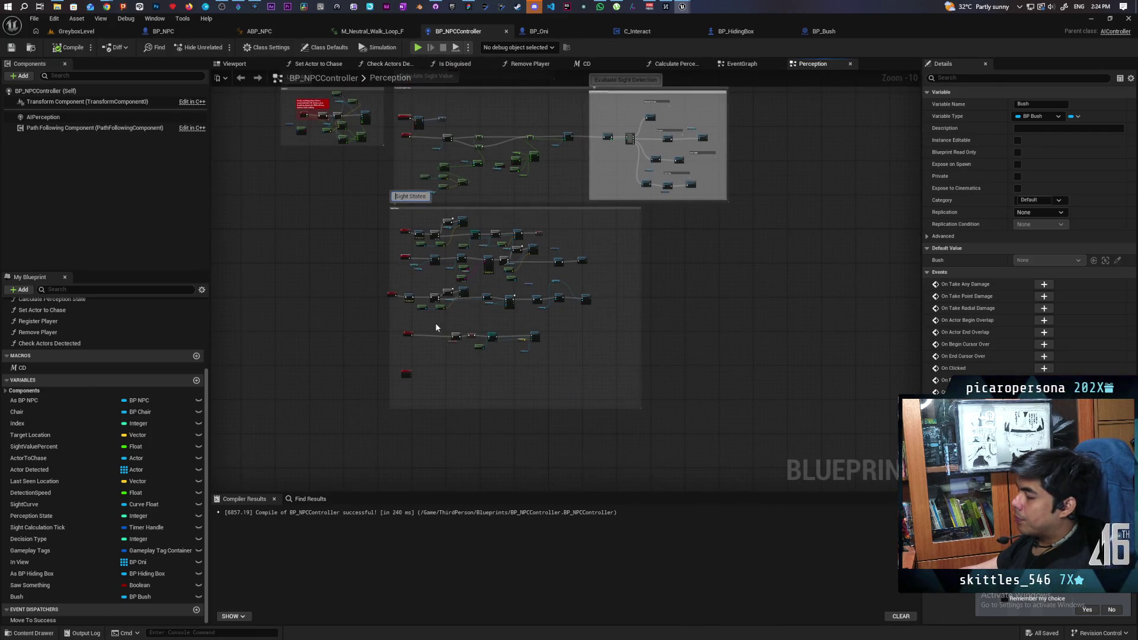
pyautogui.scroll(4, 437, 327)
pyautogui.scroll(4, 487, 327)
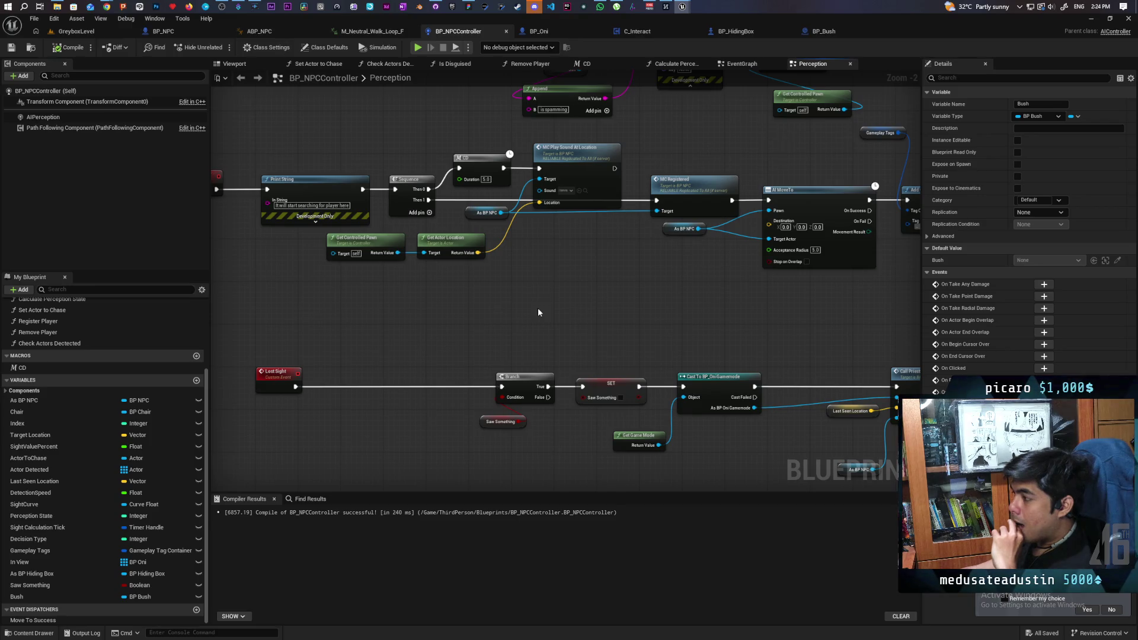
pyautogui.moveTo(699, 298)
pyautogui.mouseDown()
pyautogui.moveTo(475, 247)
pyautogui.moveTo(574, 241)
pyautogui.mouseUp()
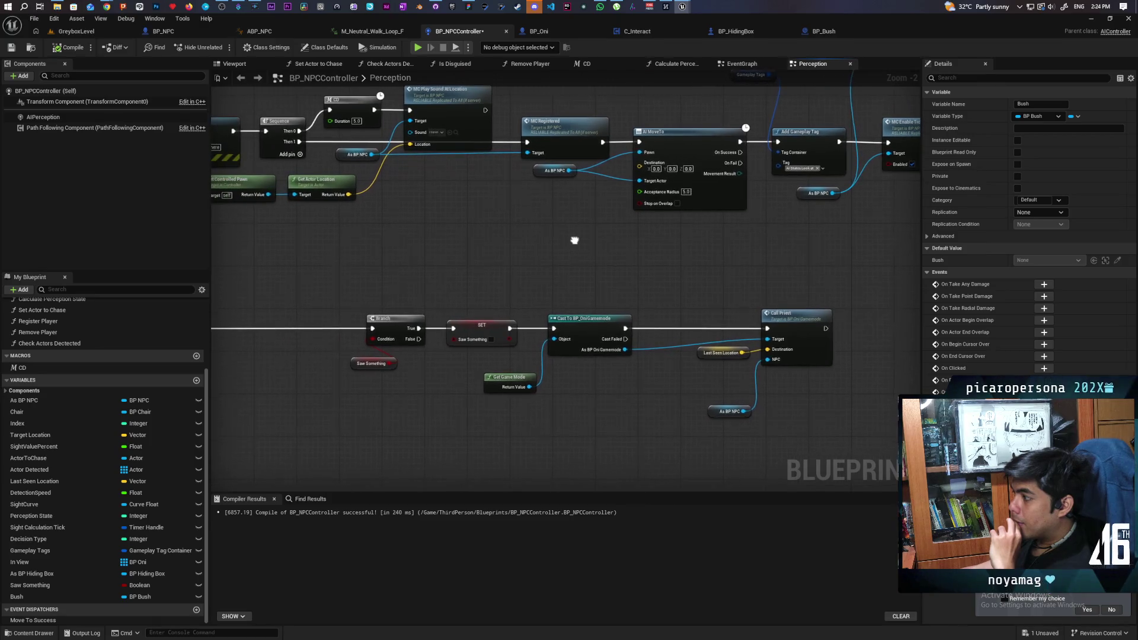
pyautogui.scroll(2, 719, 420)
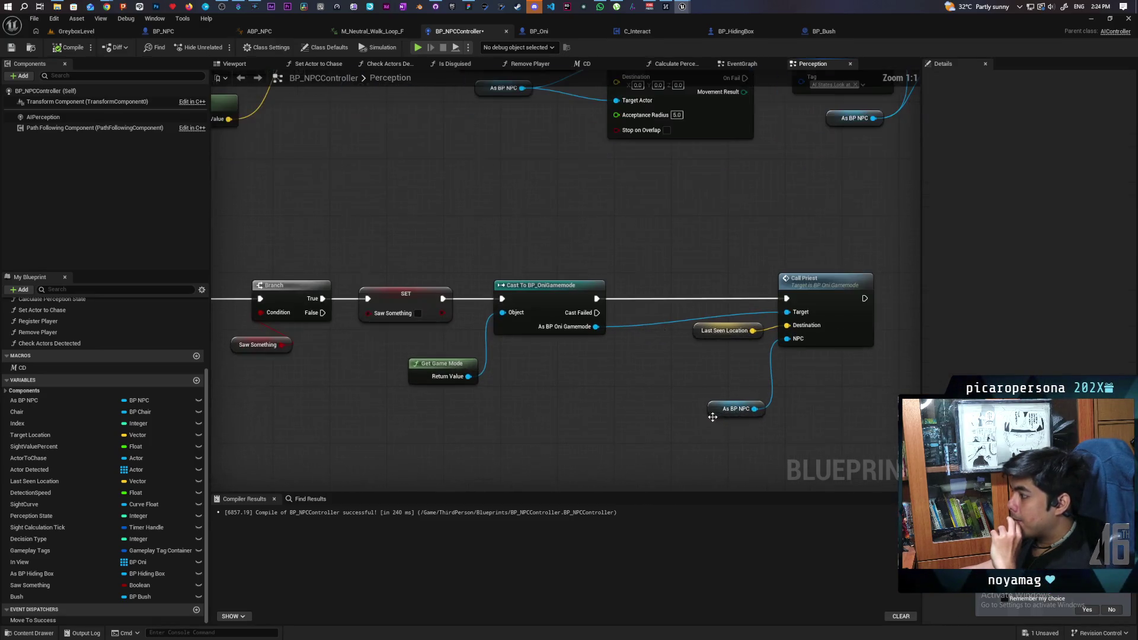
pyautogui.moveTo(713, 407); pyautogui.dragTo(712, 365)
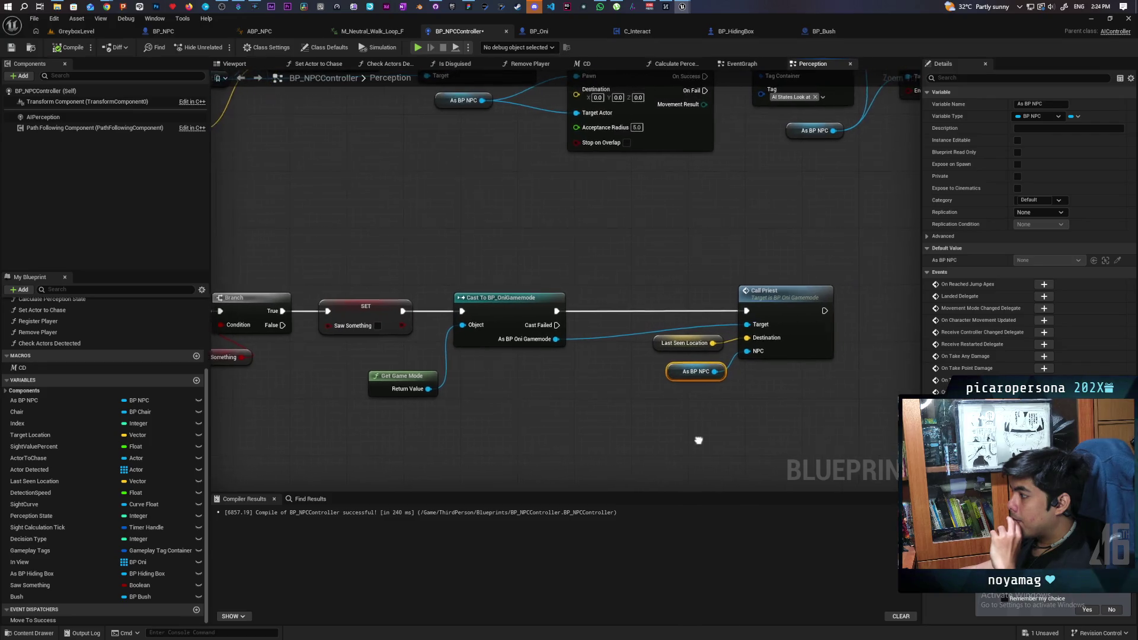
# - Save the controller and open Call Priest's definition in BP_OniGamemode
pyautogui.click(12, 48)
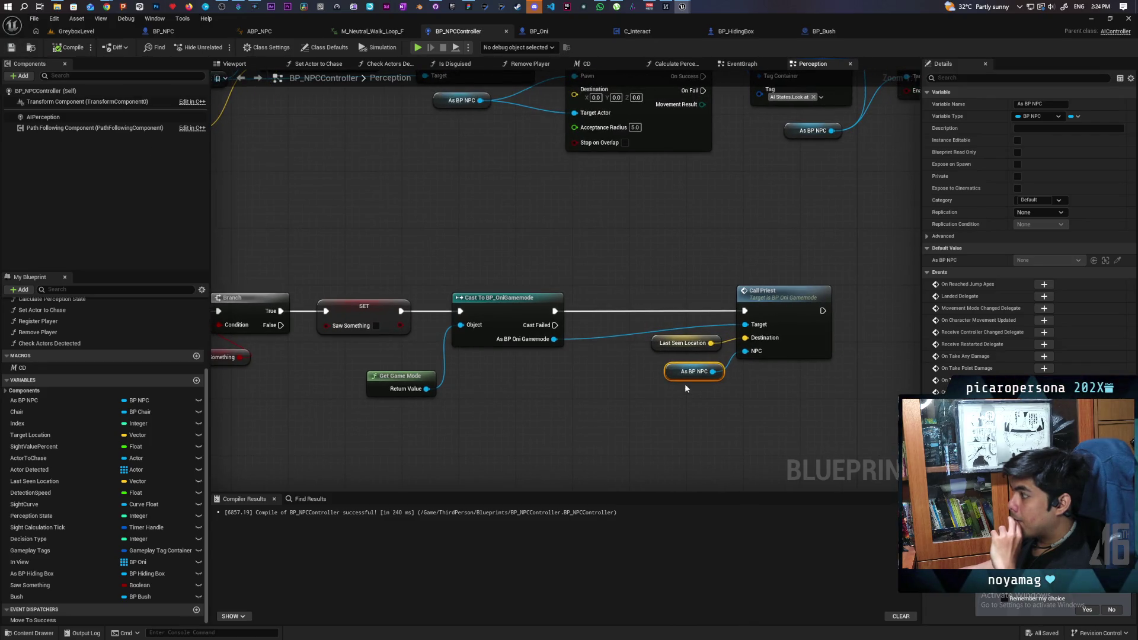
pyautogui.click(795, 334)
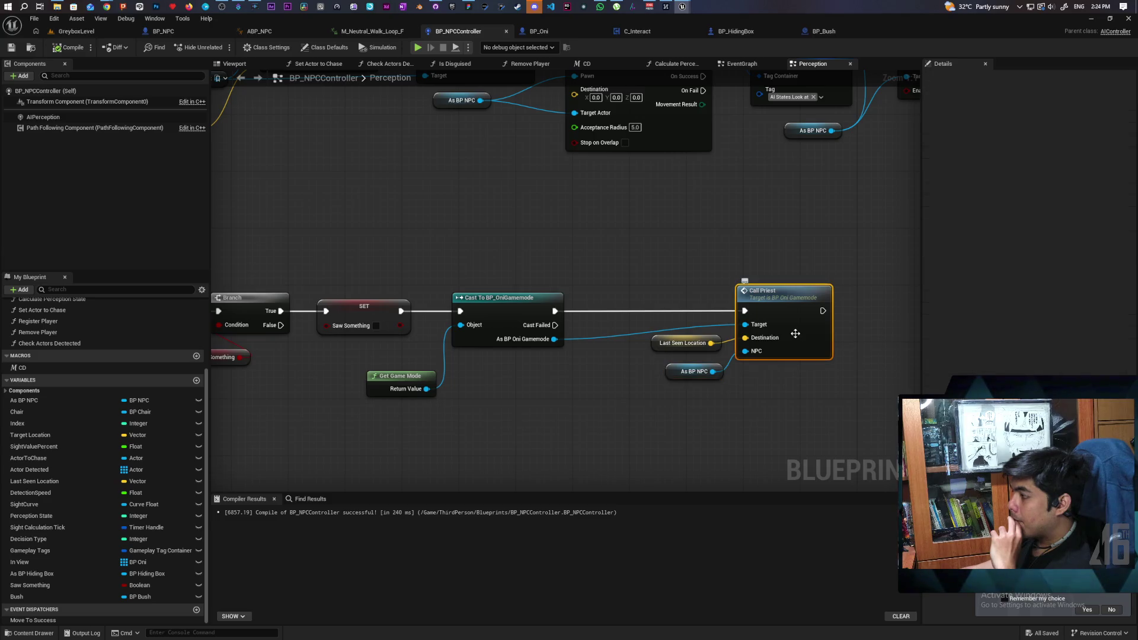
pyautogui.doubleClick(795, 333)
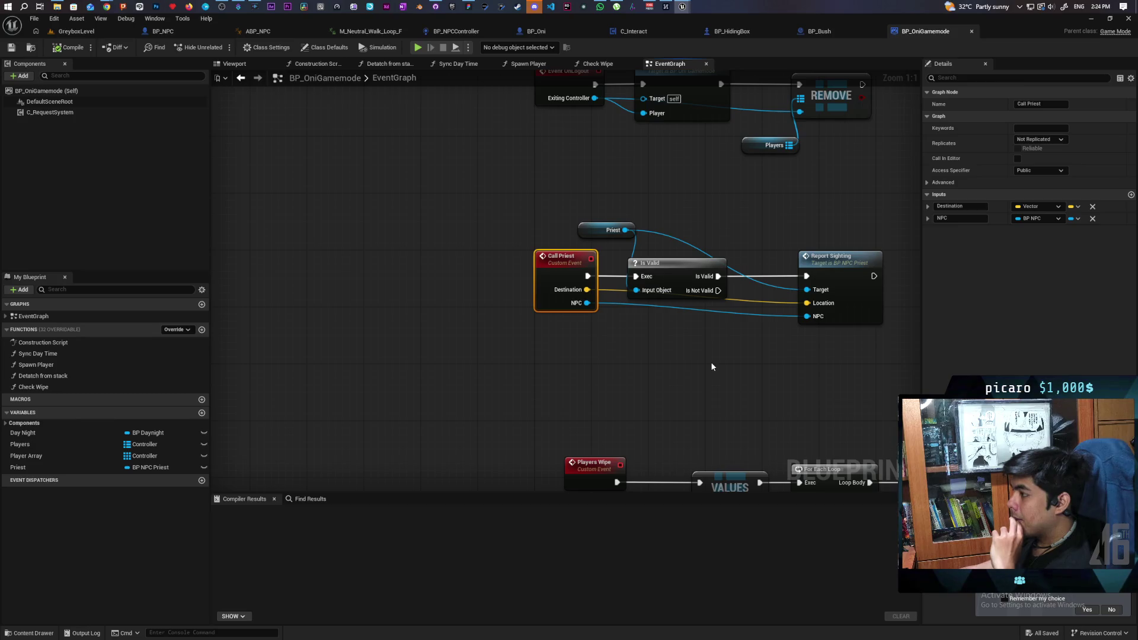
# - Follow Report Sighting through the priest's graph to the controller's Report Sighting event
pyautogui.doubleClick(854, 306)
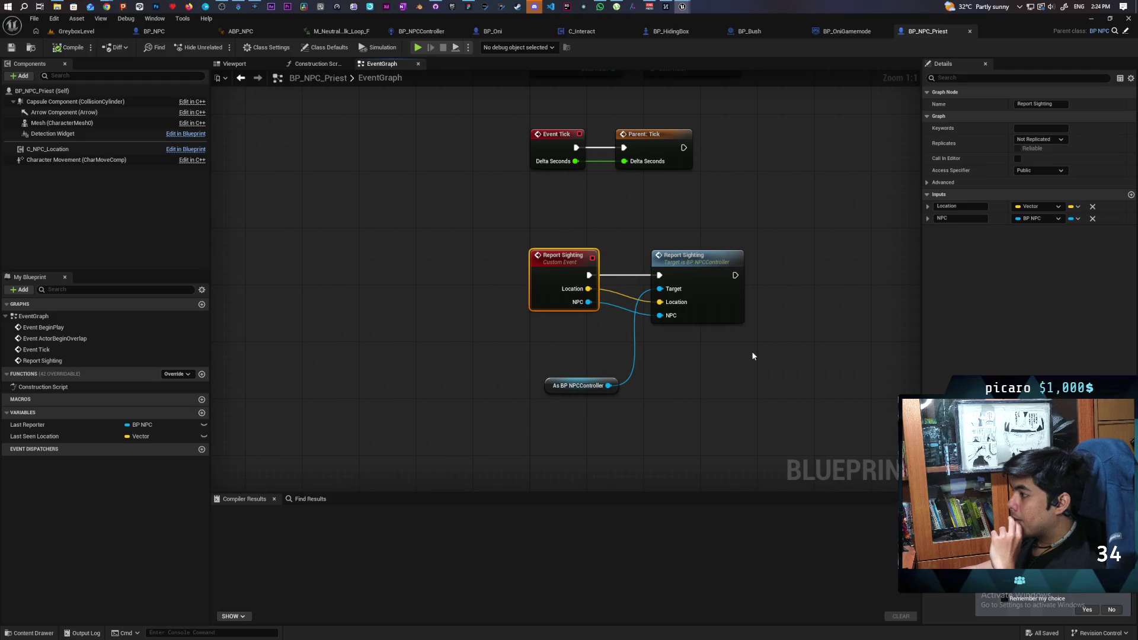
pyautogui.doubleClick(716, 304)
pyautogui.scroll(-6, 691, 308)
pyautogui.scroll(2, 691, 312)
pyautogui.scroll(2, 696, 312)
pyautogui.scroll(-2, 709, 318)
# - Pan over the controller's Sight States graph, then return to BP_NPC_Priest's EventGraph
pyautogui.moveTo(710, 318)
pyautogui.mouseDown()
pyautogui.moveTo(596, 400)
pyautogui.moveTo(508, 408)
pyautogui.mouseUp()
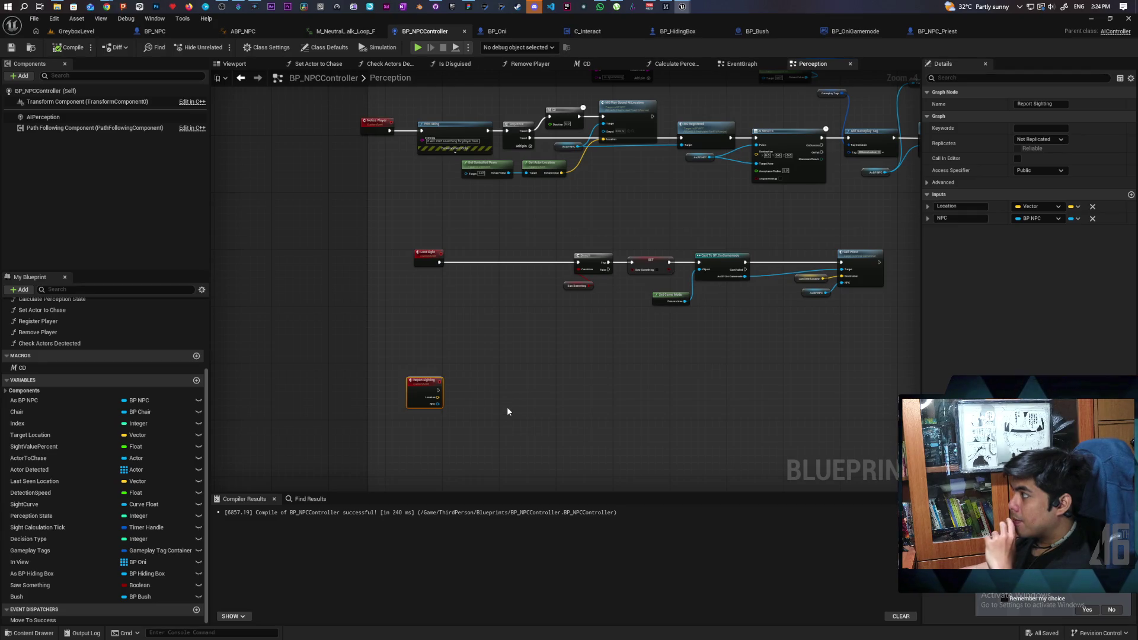
pyautogui.moveTo(507, 409)
pyautogui.mouseDown()
pyautogui.moveTo(485, 438)
pyautogui.moveTo(490, 469)
pyautogui.mouseUp()
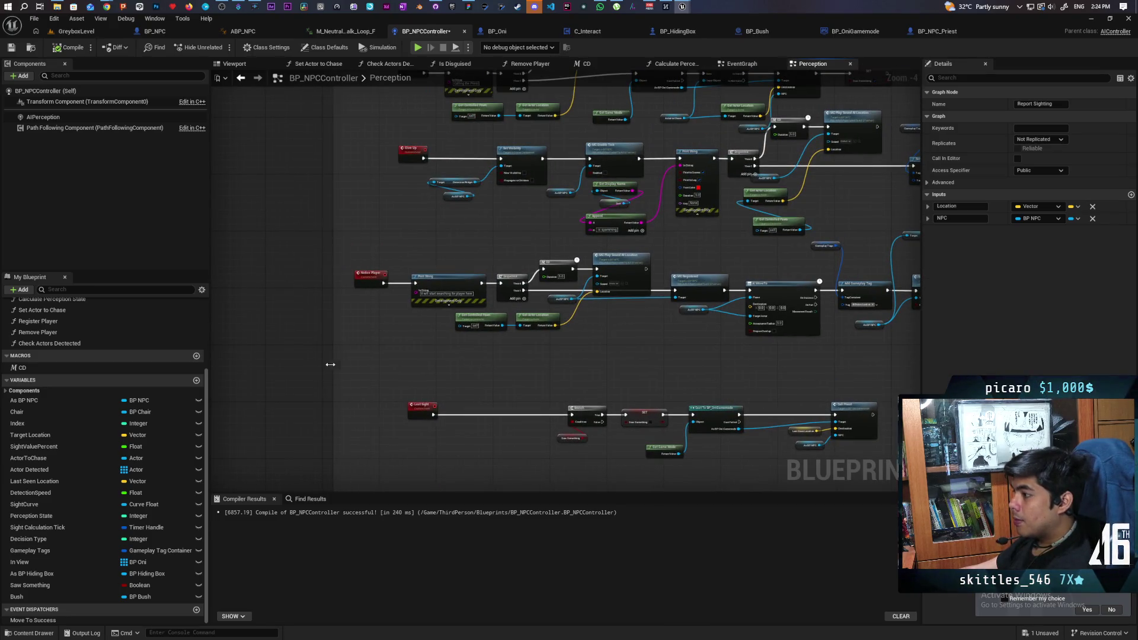
pyautogui.scroll(-2, 415, 358)
pyautogui.scroll(-1, 440, 361)
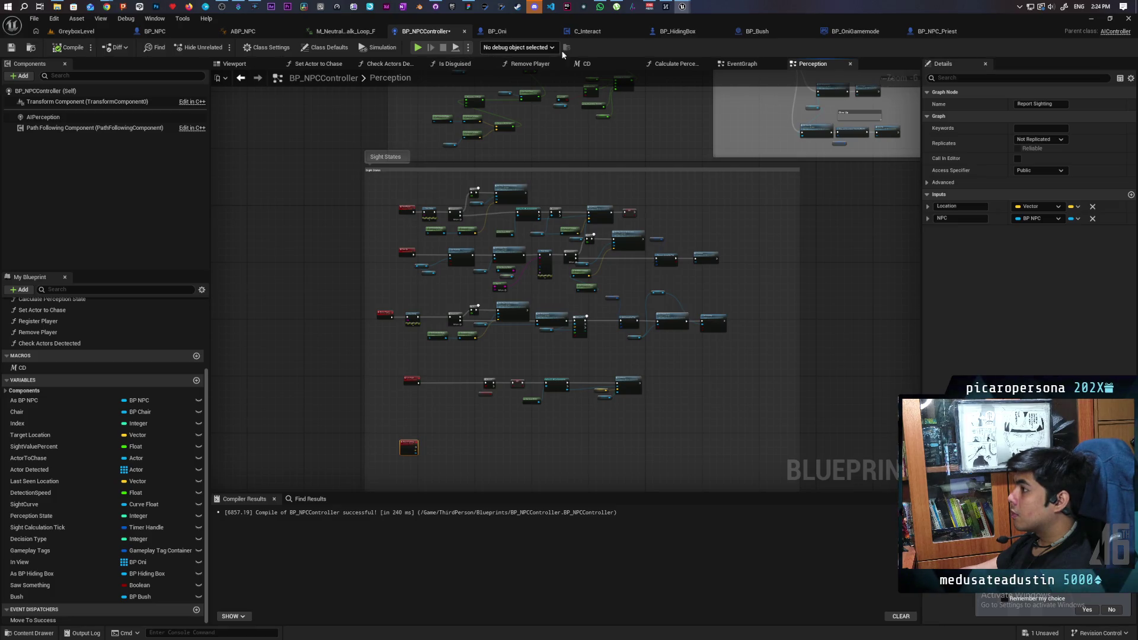
pyautogui.click(933, 33)
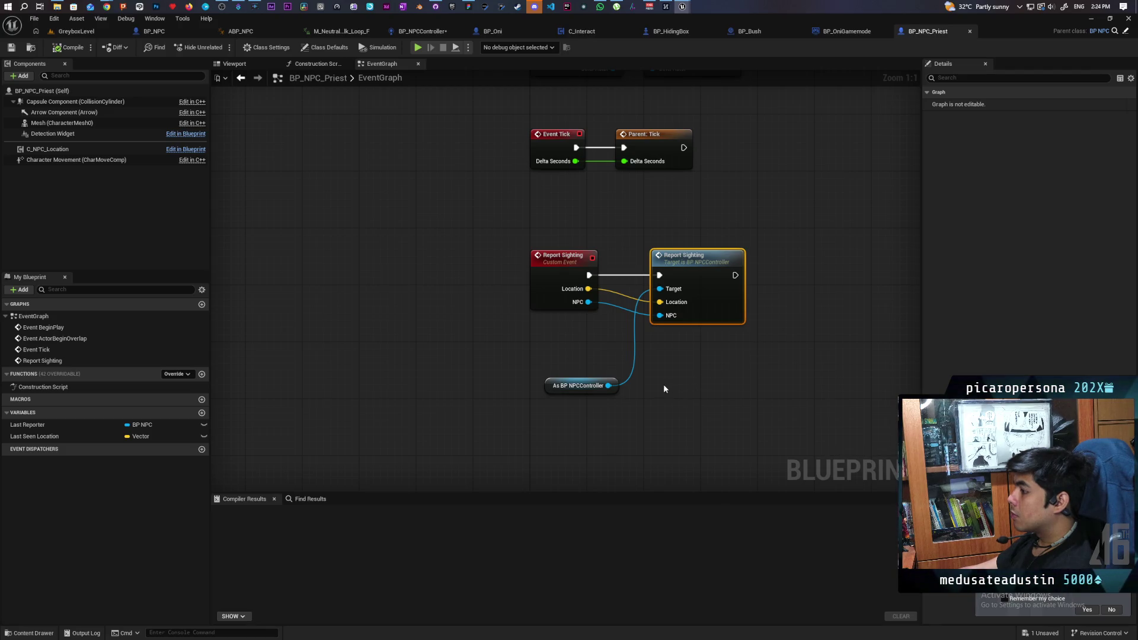
# - Look over the priest's Report Sighting event and the BeginPlay cast and SET nodes
pyautogui.click(568, 289)
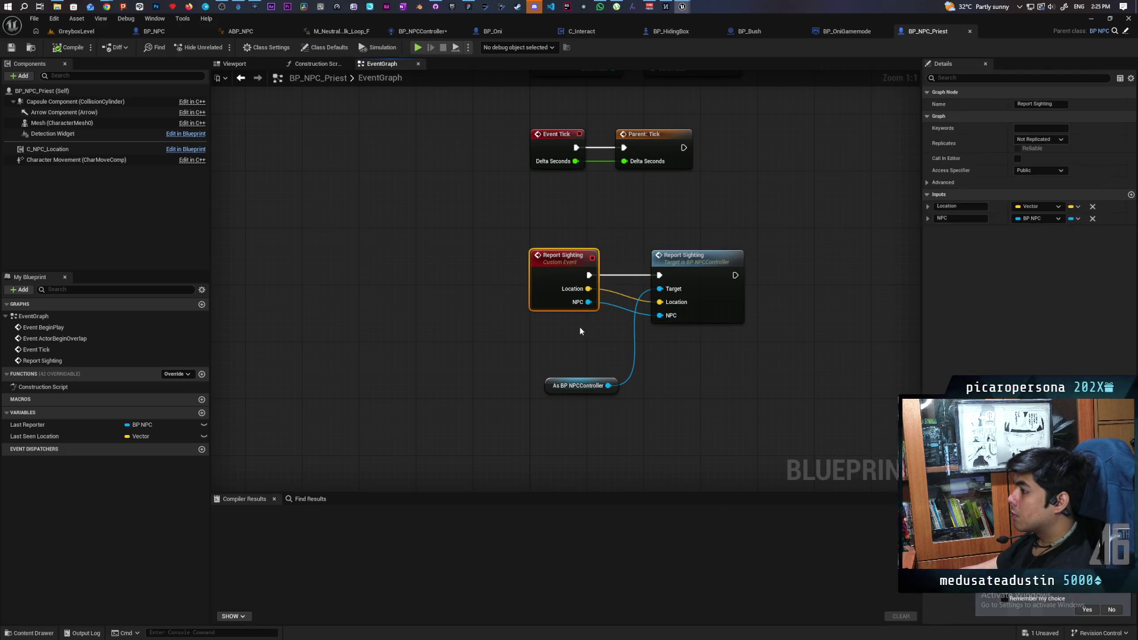
pyautogui.scroll(-1, 579, 326)
pyautogui.moveTo(580, 331); pyautogui.dragTo(549, 358)
pyautogui.scroll(1, 548, 361)
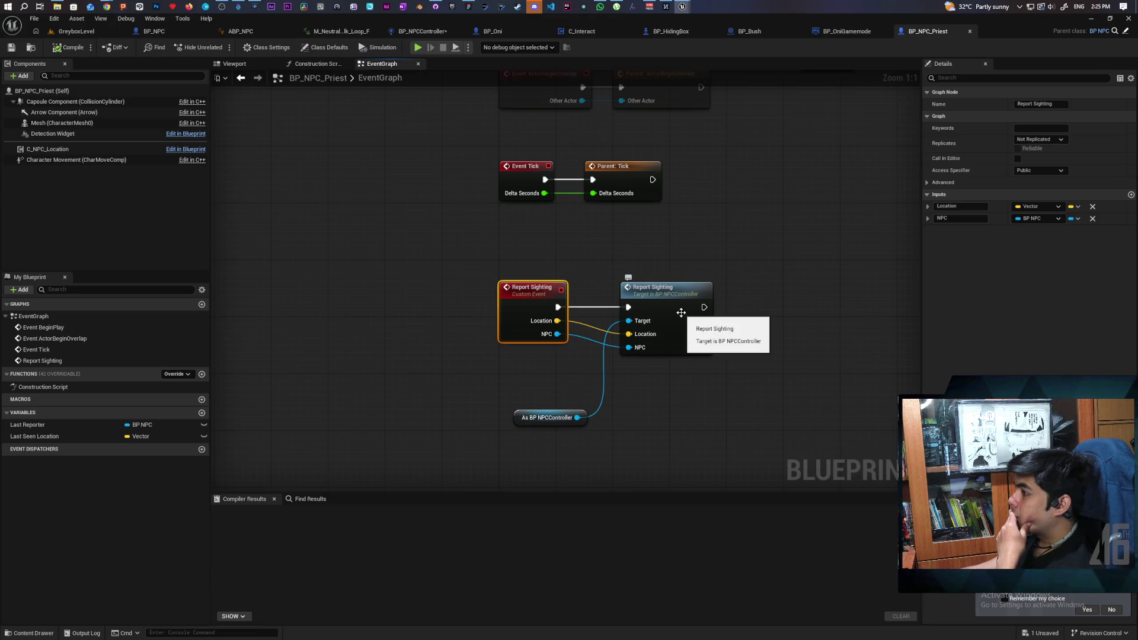
pyautogui.click(773, 220)
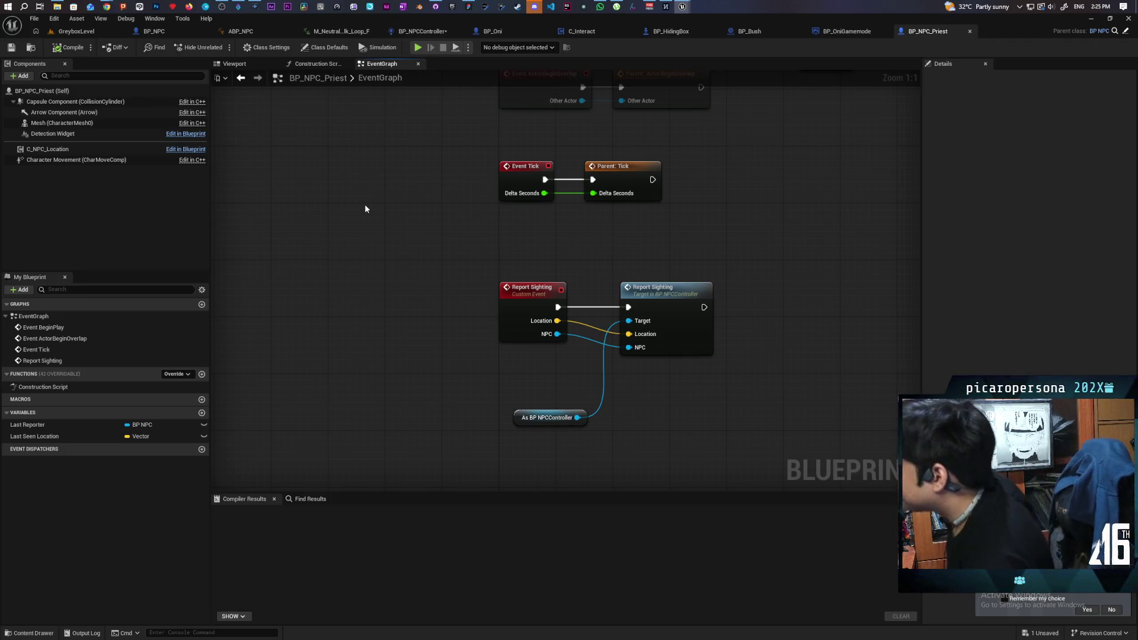
pyautogui.scroll(-3, 409, 178)
pyautogui.moveTo(409, 178); pyautogui.dragTo(381, 350)
pyautogui.scroll(2, 381, 350)
pyautogui.moveTo(586, 354)
pyautogui.mouseDown()
pyautogui.moveTo(589, 243)
pyautogui.moveTo(610, 172)
pyautogui.moveTo(615, 246)
pyautogui.moveTo(624, 220)
pyautogui.mouseUp()
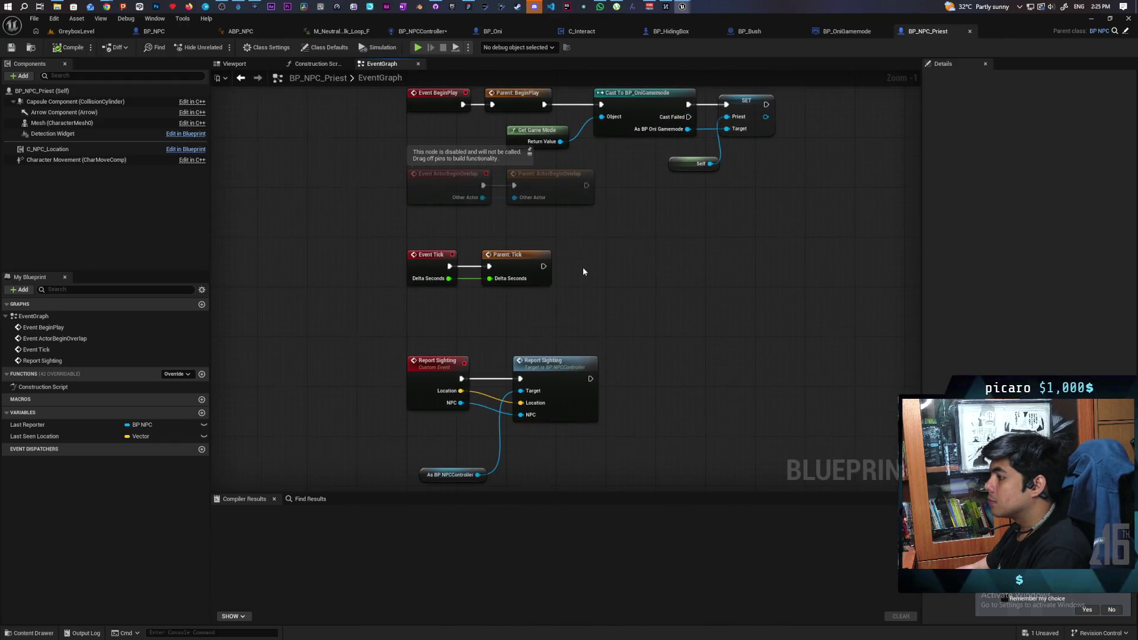
pyautogui.scroll(-2, 584, 271)
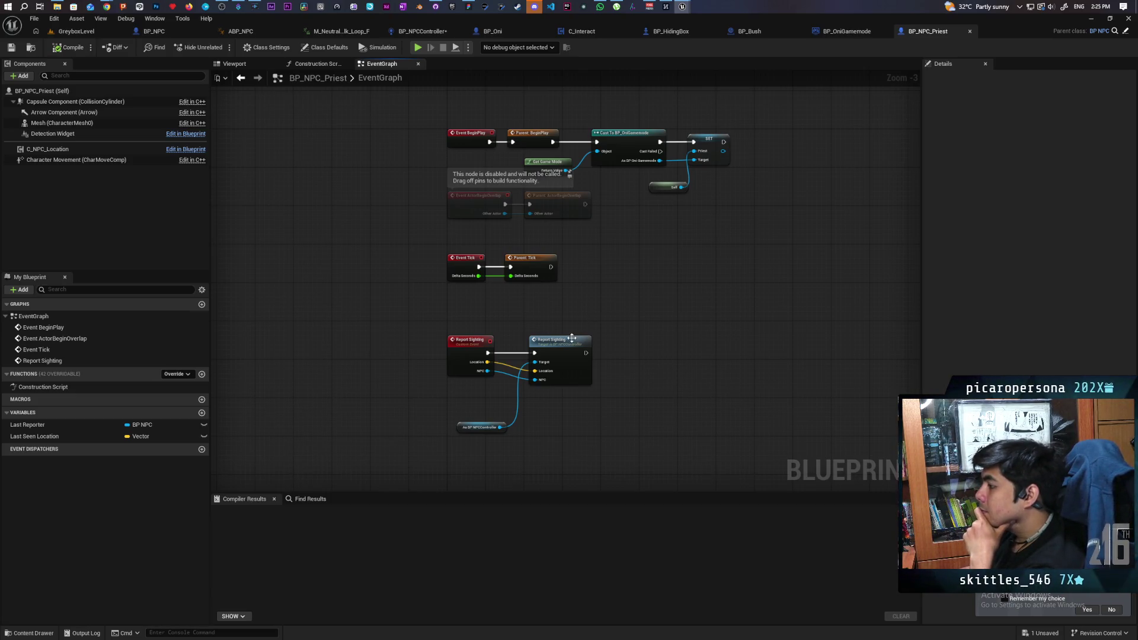
pyautogui.scroll(3, 537, 363)
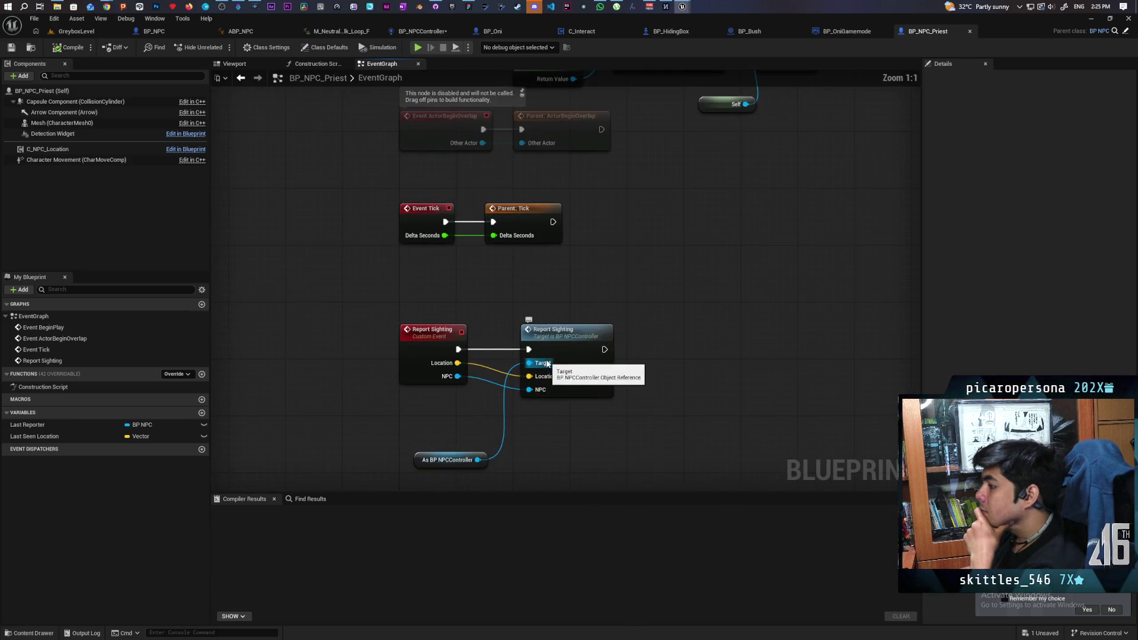
# - Select the Report Sighting event, call and As BP NPCController nodes, then bring up the Content Drawer
pyautogui.moveTo(445, 424); pyautogui.dragTo(446, 425)
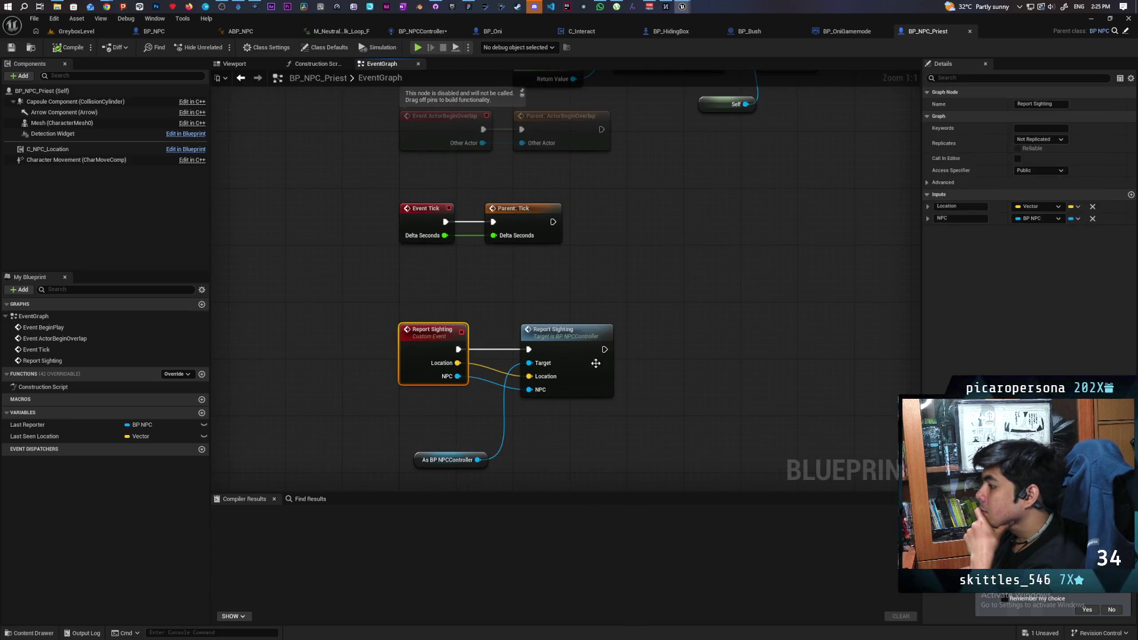
pyautogui.click(590, 353)
pyautogui.moveTo(383, 304); pyautogui.dragTo(446, 407)
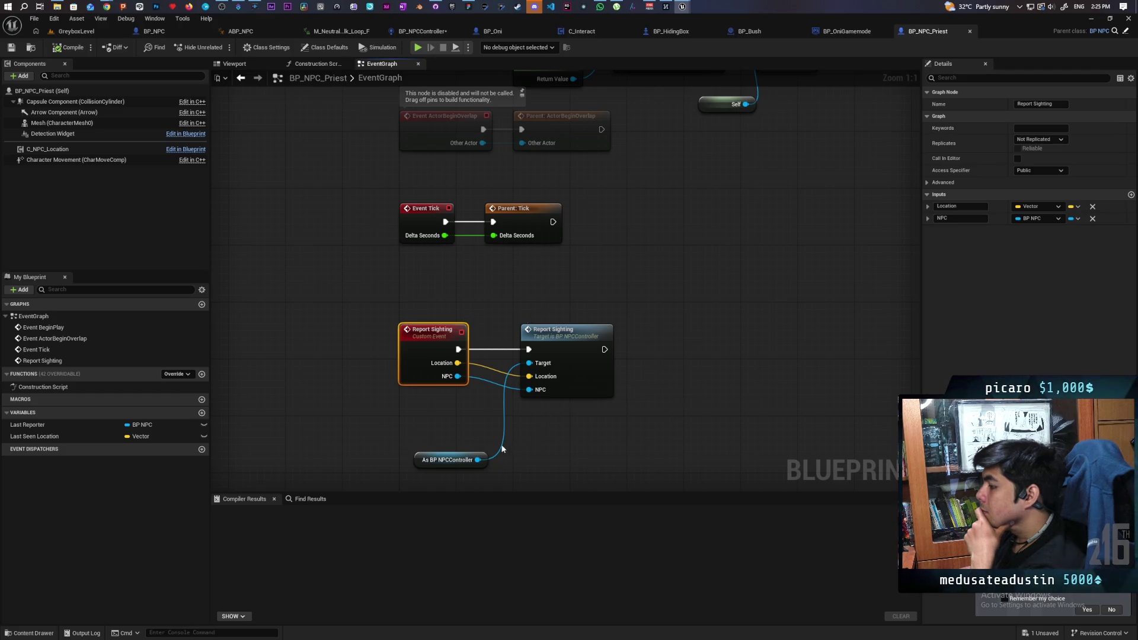
pyautogui.moveTo(422, 439)
pyautogui.mouseDown()
pyautogui.moveTo(470, 479)
pyautogui.moveTo(479, 470)
pyautogui.mouseUp()
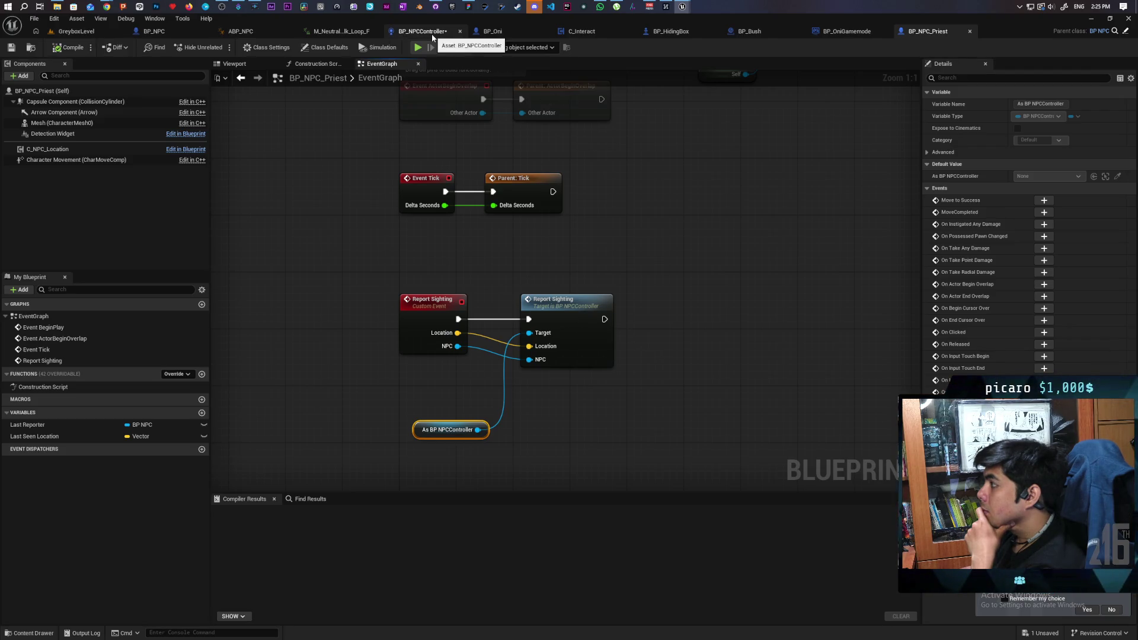
pyautogui.hotkey('ctrl', 'space')
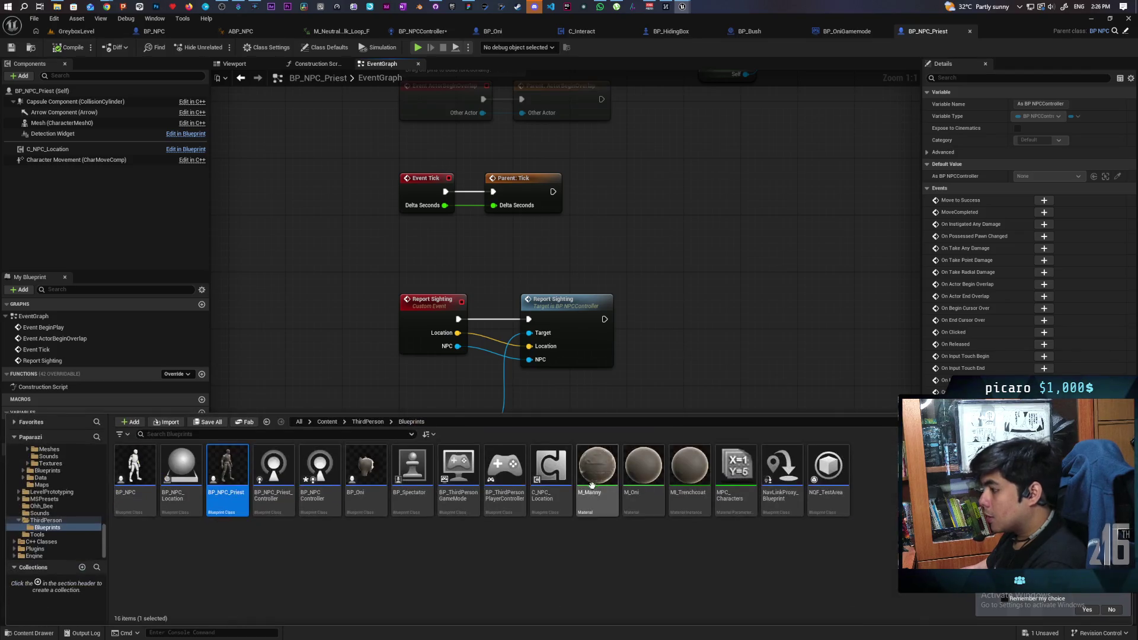
# - Open BP_NPC_Priest_Controller and select the Last Reporter and == nodes under Event Report Sighting
pyautogui.click(277, 512)
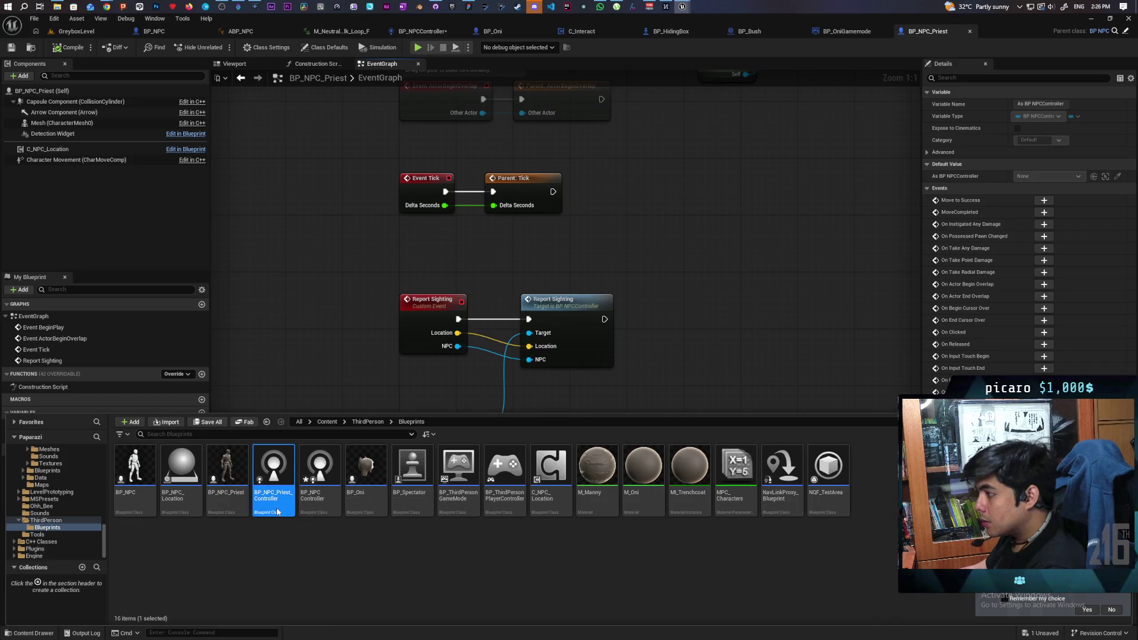
pyautogui.doubleClick(277, 512)
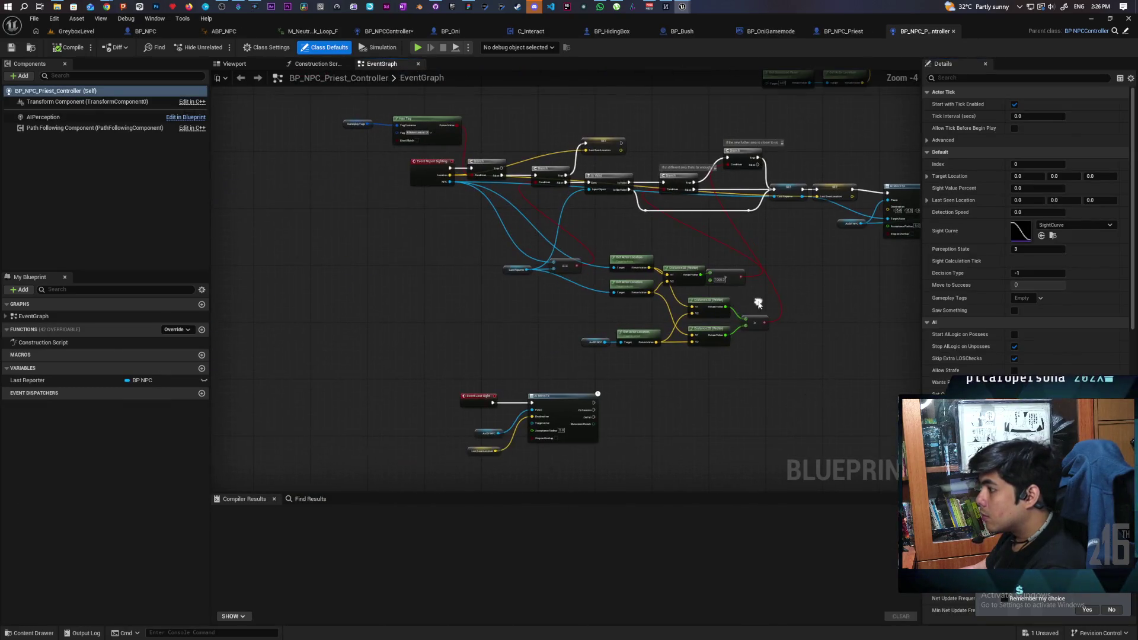
pyautogui.scroll(4, 419, 366)
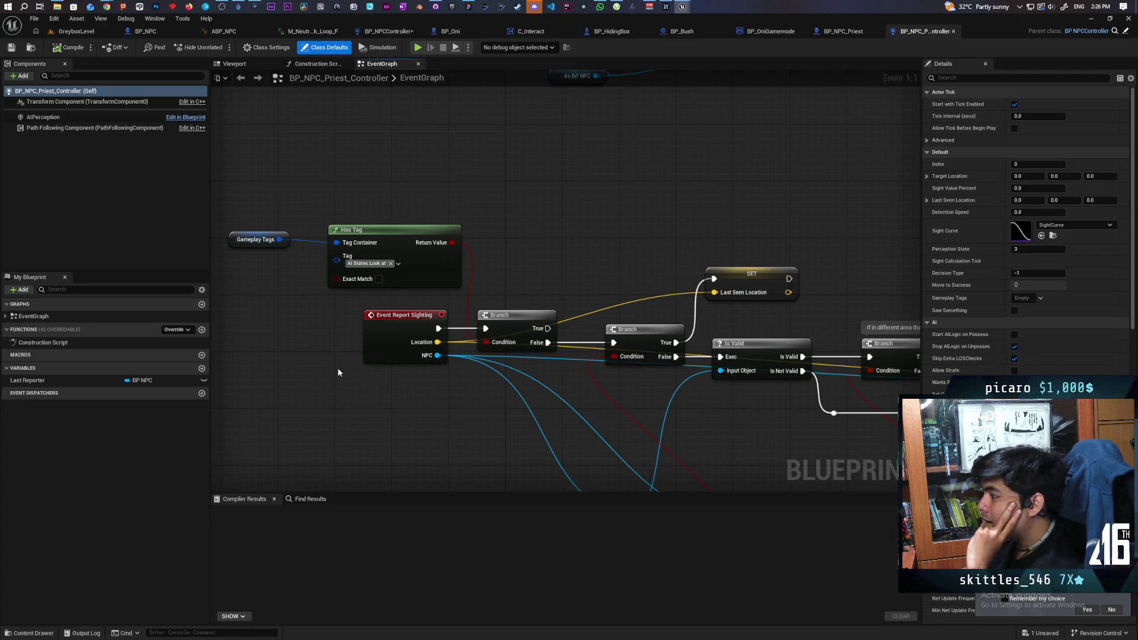
pyautogui.moveTo(407, 416)
pyautogui.mouseDown()
pyautogui.moveTo(351, 332)
pyautogui.moveTo(294, 327)
pyautogui.mouseUp()
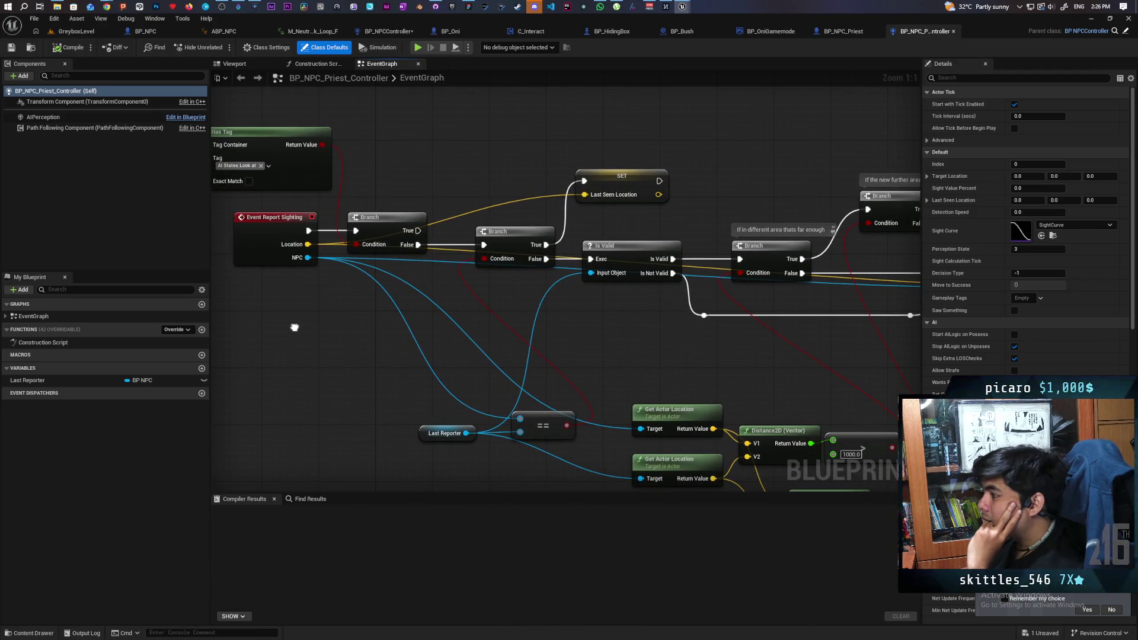
pyautogui.moveTo(295, 327); pyautogui.dragTo(407, 311)
pyautogui.moveTo(557, 449); pyautogui.dragTo(672, 373)
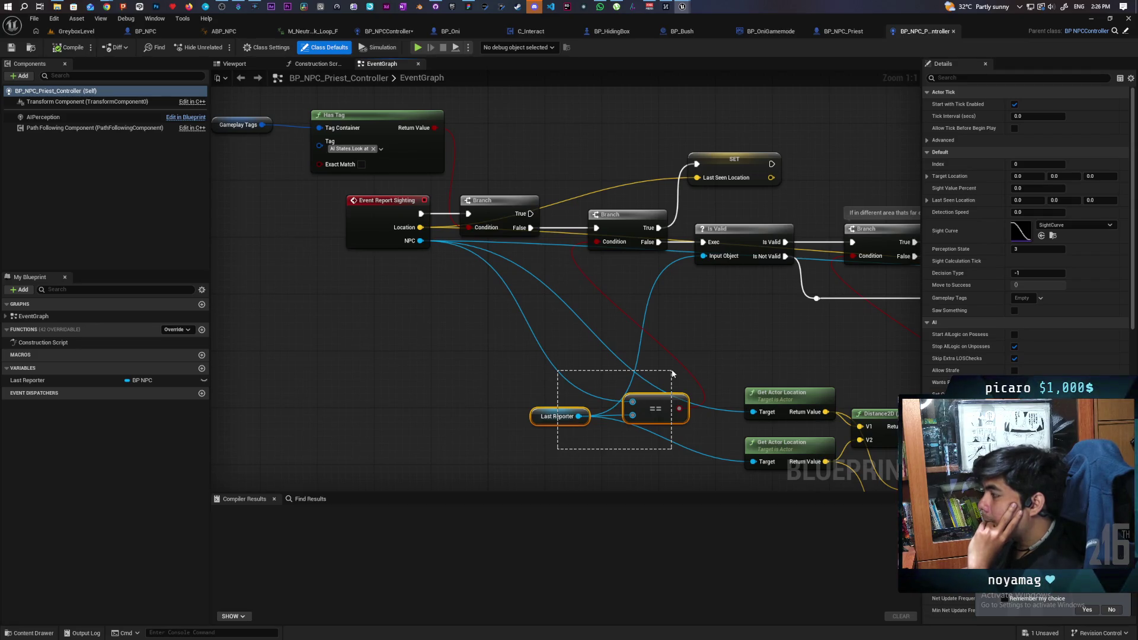
# - Add a SET Bush node that runs right after Last Seen Location is set
pyautogui.moveTo(672, 374)
pyautogui.mouseDown()
pyautogui.moveTo(553, 368)
pyautogui.moveTo(422, 339)
pyautogui.moveTo(267, 336)
pyautogui.moveTo(548, 379)
pyautogui.mouseUp()
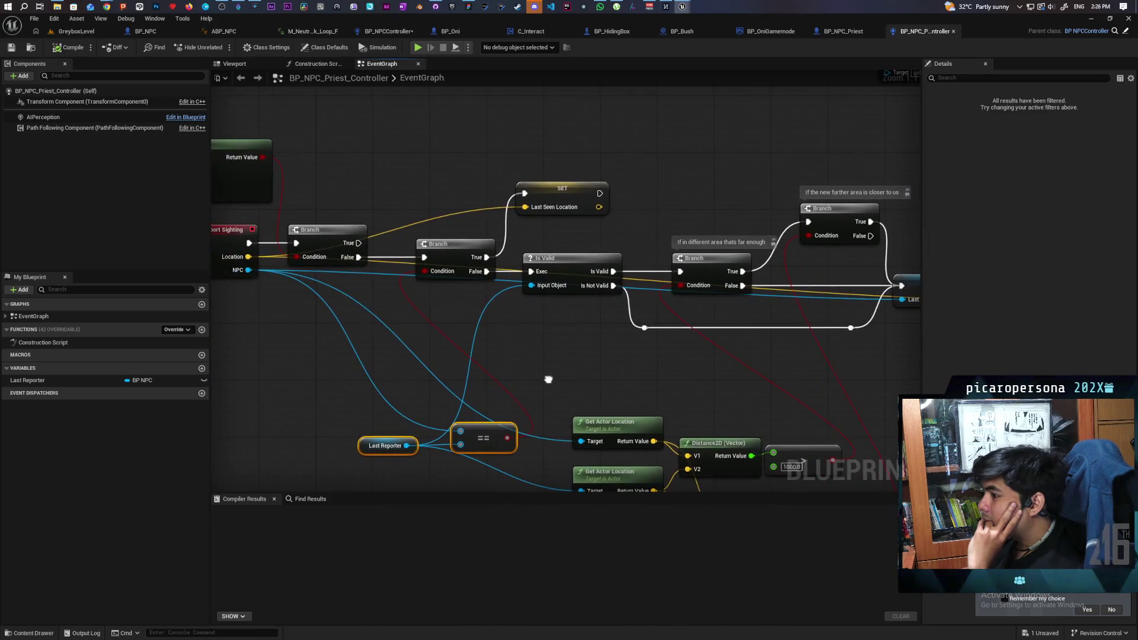
pyautogui.rightClick(629, 190)
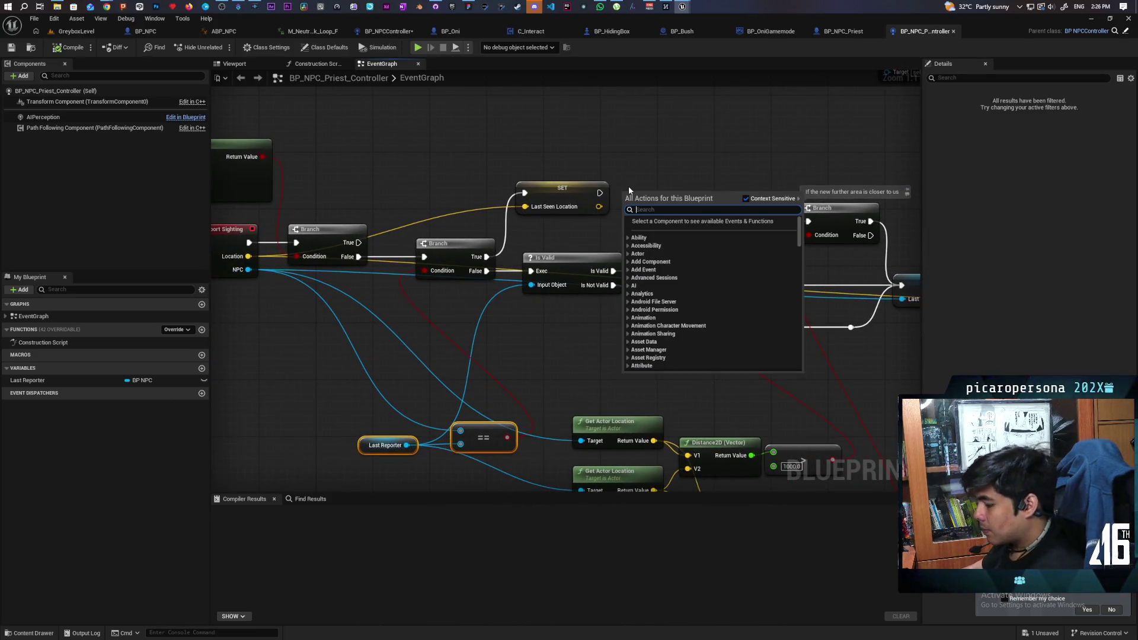
pyautogui.write('set bush')
pyautogui.press('Return')
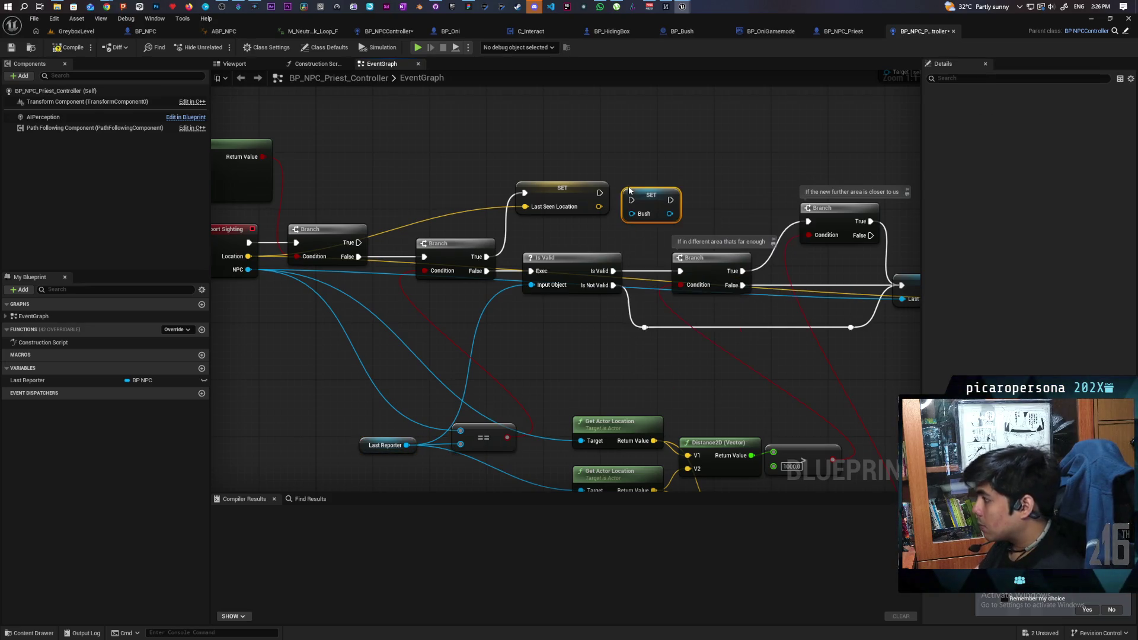
pyautogui.moveTo(600, 193)
pyautogui.mouseDown()
pyautogui.moveTo(632, 200)
pyautogui.moveTo(806, 173)
pyautogui.moveTo(728, 255)
pyautogui.moveTo(717, 255)
pyautogui.moveTo(772, 185)
pyautogui.mouseUp()
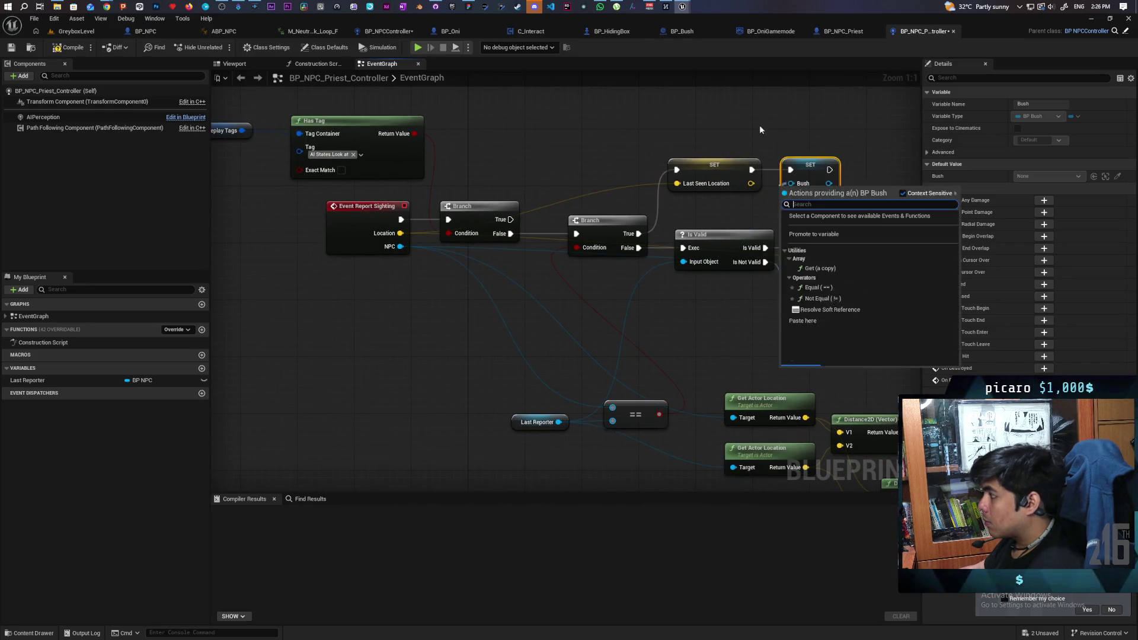
pyautogui.press('Escape')
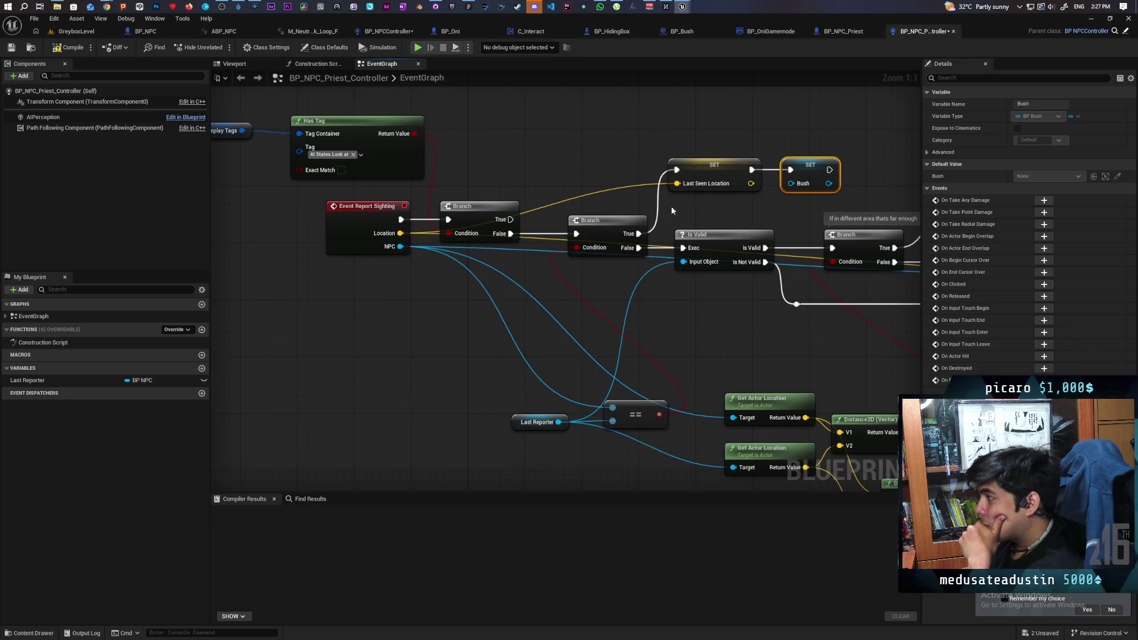
# - Select the Event Report Sighting and Bush setter nodes, then switch to BP_NPC_Priest
pyautogui.moveTo(790, 183)
pyautogui.mouseDown()
pyautogui.moveTo(443, 327)
pyautogui.moveTo(369, 246)
pyautogui.mouseUp()
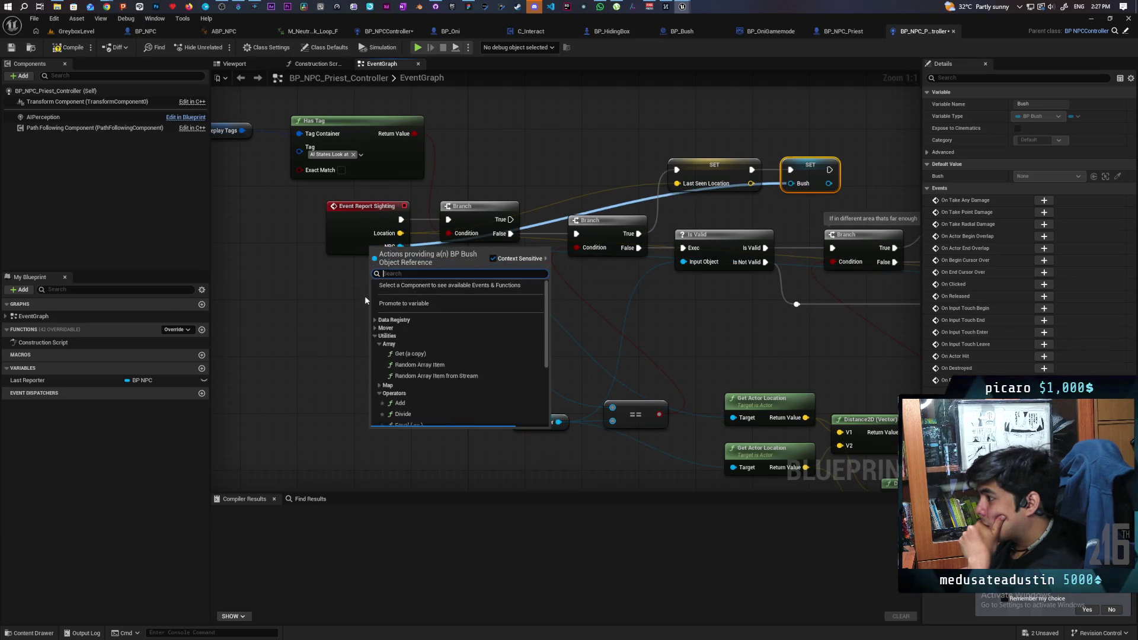
pyautogui.click(362, 303)
pyautogui.click(352, 247)
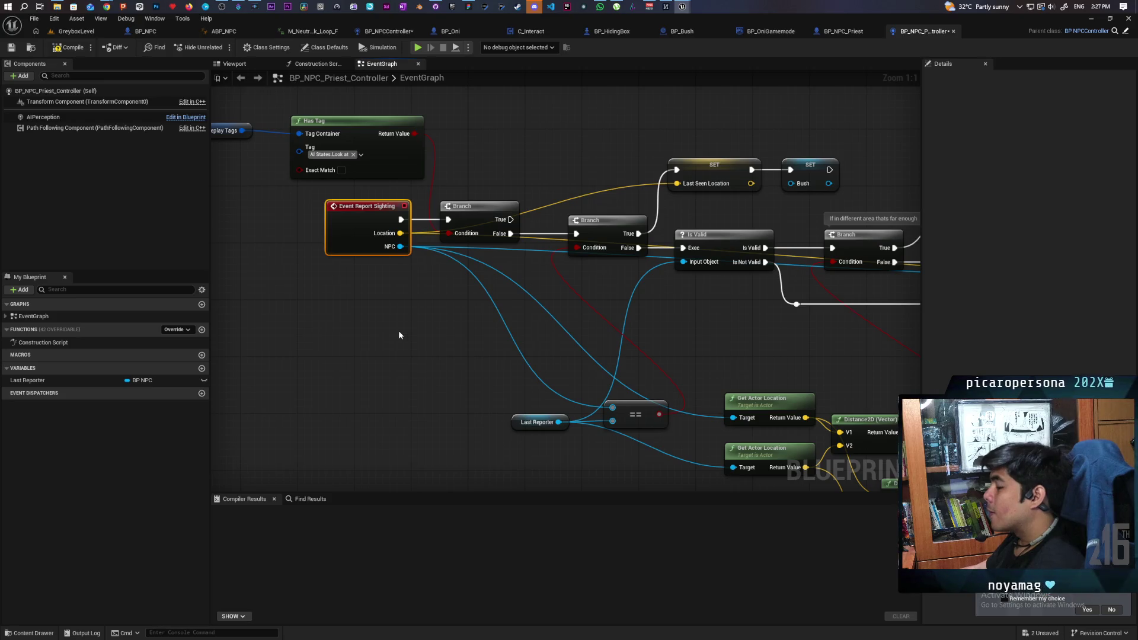
pyautogui.click(805, 167)
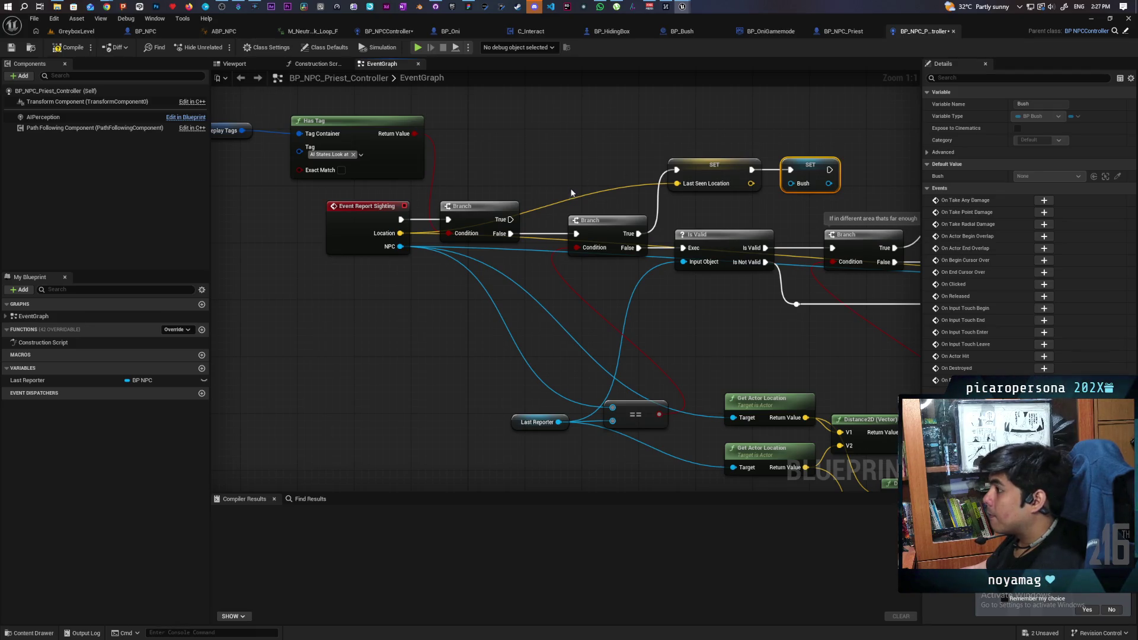
pyautogui.click(835, 33)
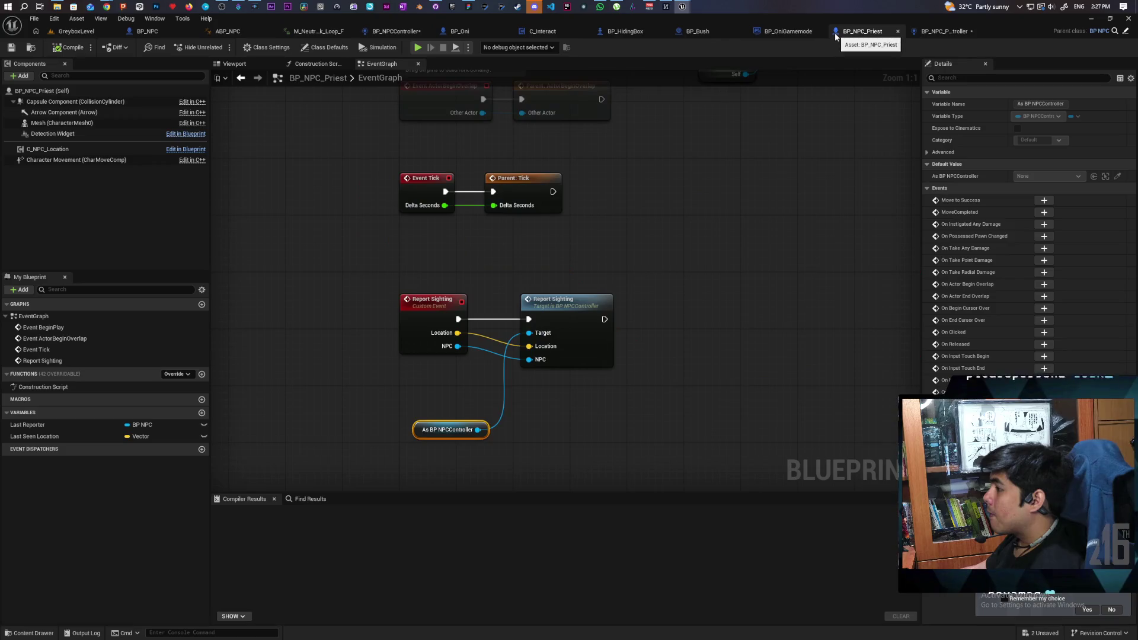
# - Add a Bush input to BP_NPCController's Report Sighting event via a temporary pasted Bush setter
pyautogui.doubleClick(560, 336)
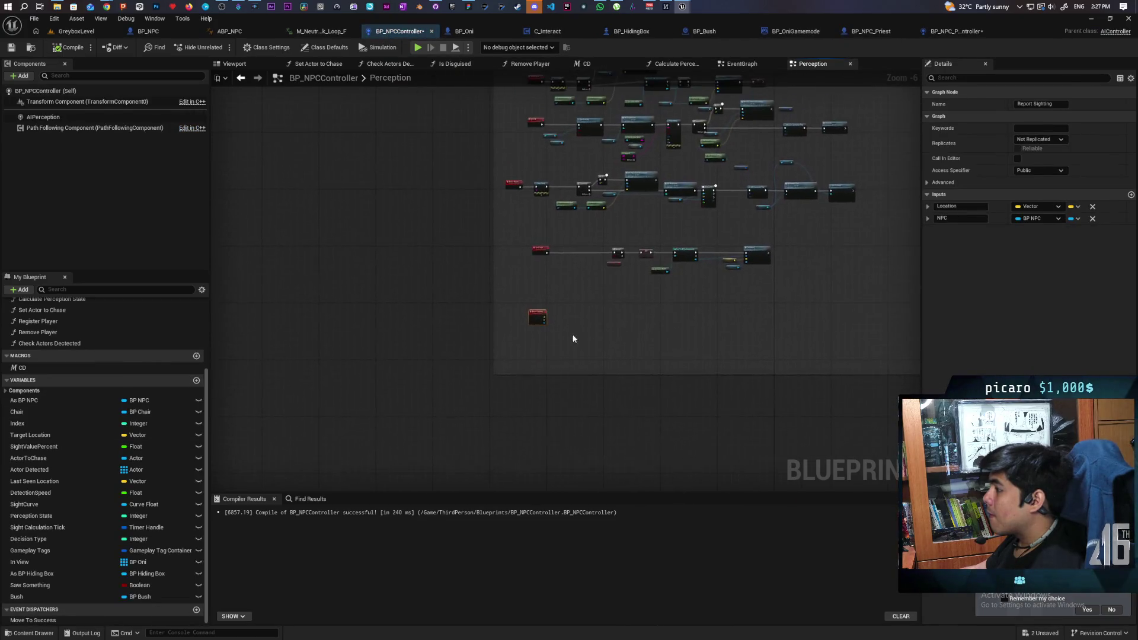
pyautogui.scroll(2, 551, 322)
pyautogui.hotkey('ctrl', 'v')
pyautogui.moveTo(592, 333); pyautogui.dragTo(477, 344)
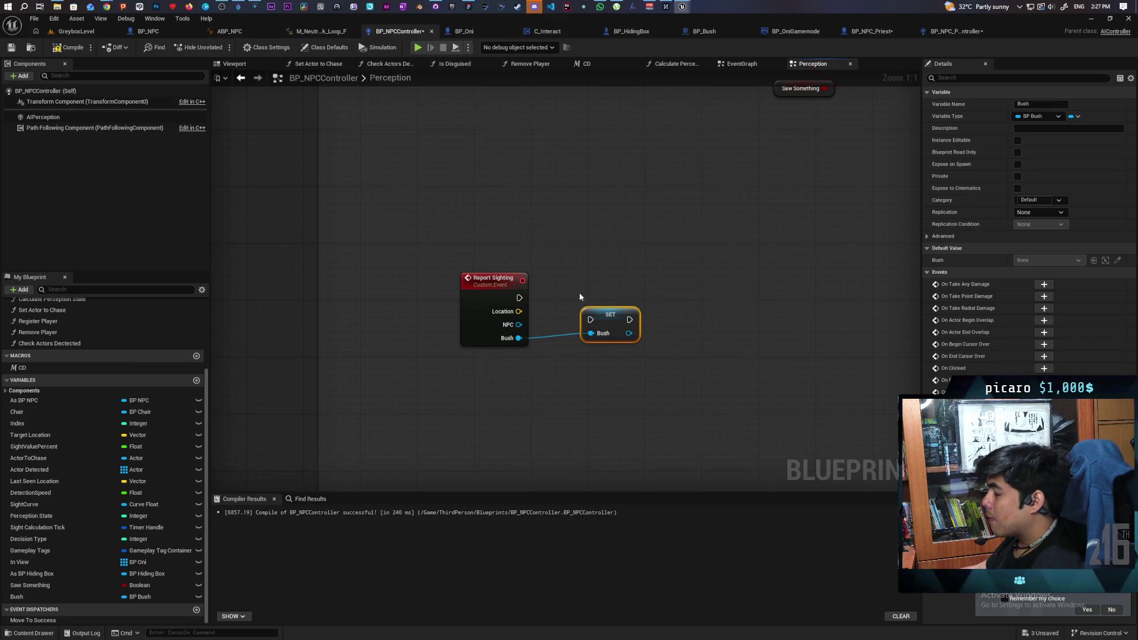
pyautogui.press('Delete')
pyautogui.click(935, 33)
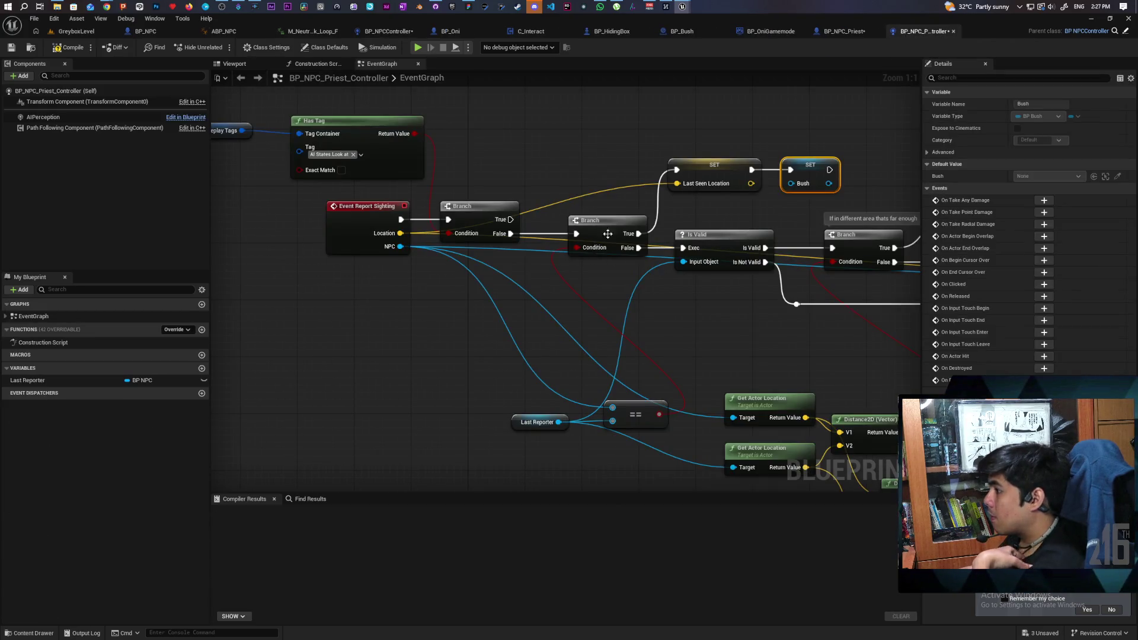
# - Refresh Event Report Sighting and feed its new Bush pin into SET Bush
pyautogui.rightClick(356, 234)
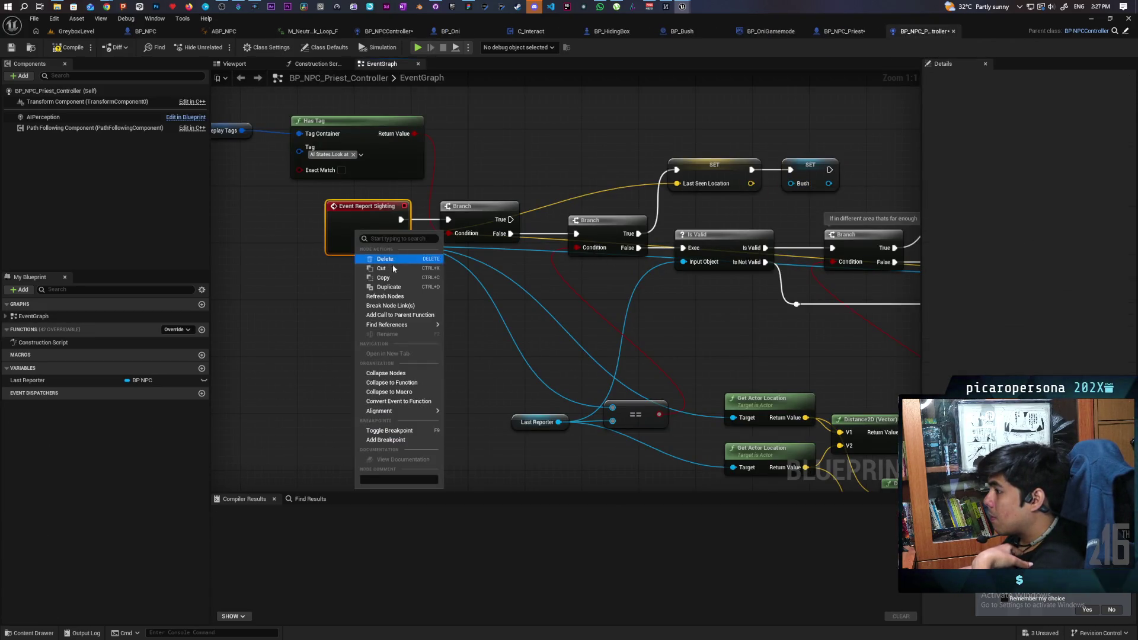
pyautogui.click(391, 296)
pyautogui.moveTo(790, 183)
pyautogui.mouseDown()
pyautogui.moveTo(546, 275)
pyautogui.moveTo(401, 259)
pyautogui.mouseUp()
# - Shift the AI MoveTo, setter and comment nodes right to make room
pyautogui.scroll(-2, 460, 297)
pyautogui.moveTo(323, 321)
pyautogui.mouseDown()
pyautogui.moveTo(521, 351)
pyautogui.moveTo(494, 350)
pyautogui.moveTo(694, 288)
pyautogui.moveTo(755, 296)
pyautogui.mouseUp()
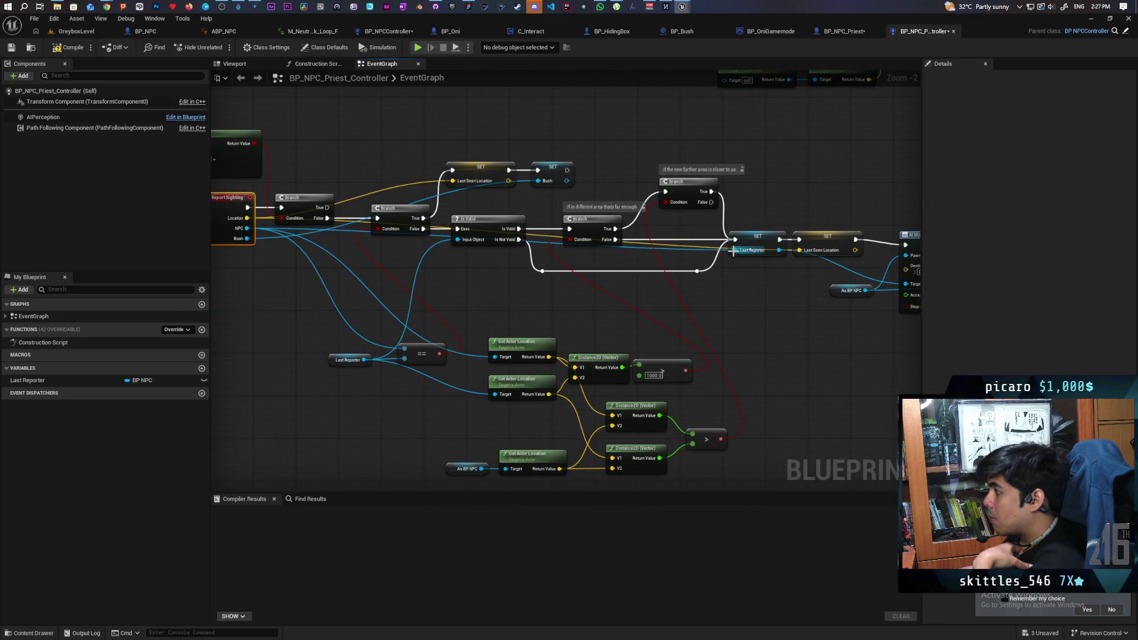
pyautogui.scroll(-1, 726, 272)
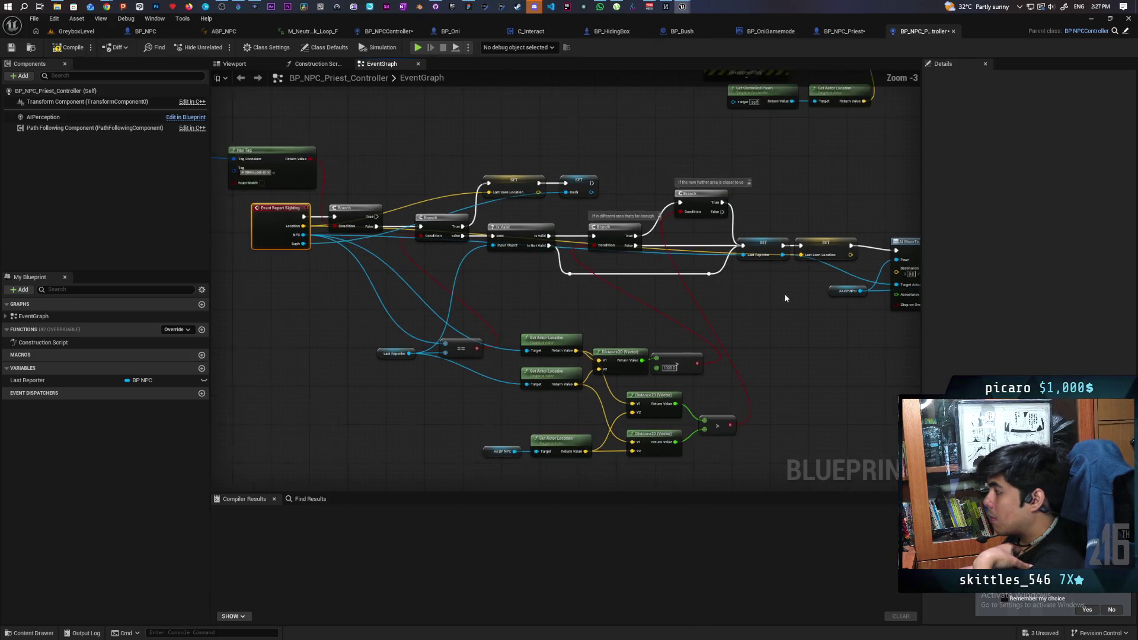
pyautogui.moveTo(785, 294); pyautogui.dragTo(504, 290)
pyautogui.scroll(-1, 677, 297)
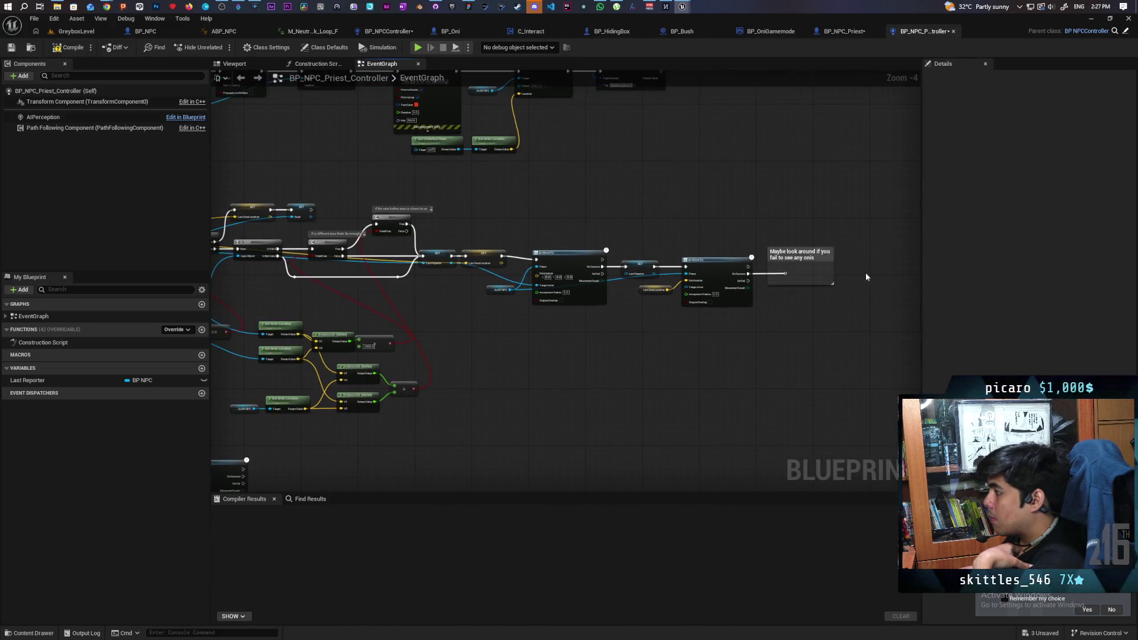
pyautogui.moveTo(608, 319); pyautogui.dragTo(514, 322)
pyautogui.moveTo(576, 262); pyautogui.dragTo(632, 258)
pyautogui.scroll(2, 507, 288)
pyautogui.moveTo(503, 320)
pyautogui.mouseDown()
pyautogui.moveTo(722, 347)
pyautogui.moveTo(709, 346)
pyautogui.mouseUp()
# - Place a duplicate Bush setter before AI MoveTo and wire the event's Bush output into it
pyautogui.scroll(-2, 709, 346)
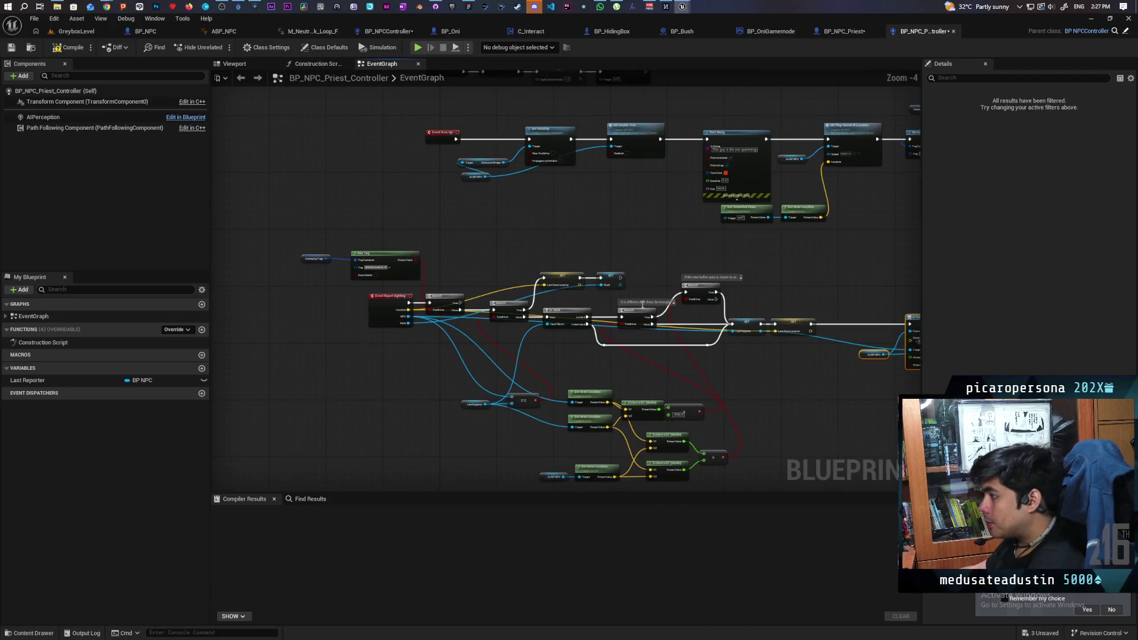
pyautogui.click(612, 277)
pyautogui.hotkey('ctrl', 'c')
pyautogui.hotkey('ctrl', 'v')
pyautogui.scroll(2, 729, 318)
pyautogui.moveTo(738, 309); pyautogui.dragTo(740, 327)
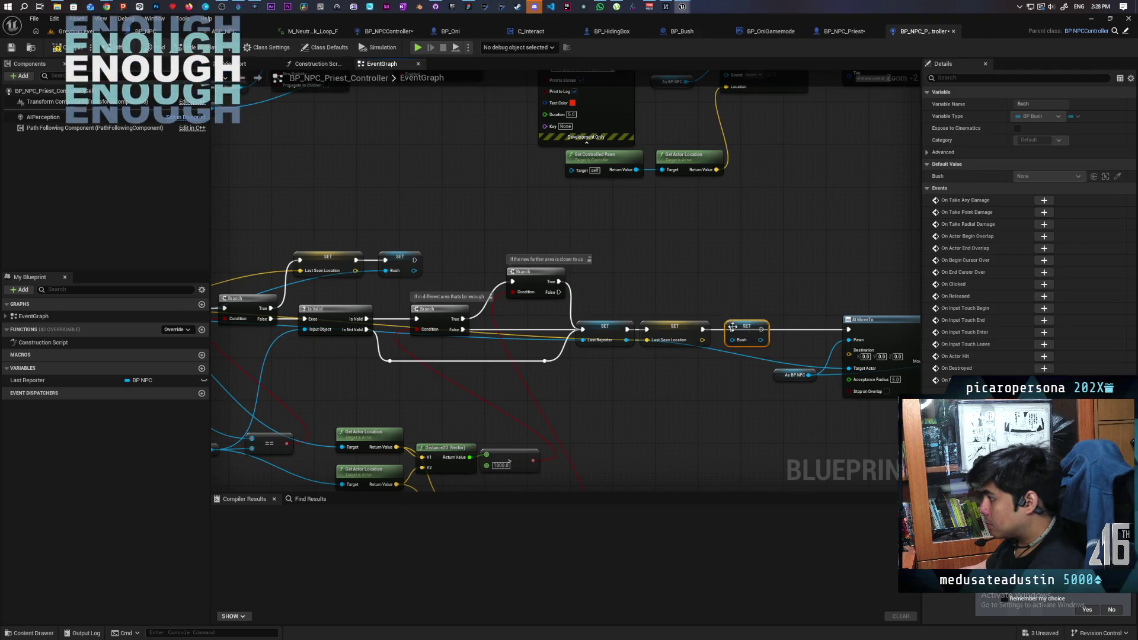
pyautogui.moveTo(708, 387); pyautogui.dragTo(817, 379)
pyautogui.moveTo(870, 333)
pyautogui.mouseDown()
pyautogui.moveTo(229, 361)
pyautogui.moveTo(300, 348)
pyautogui.moveTo(332, 329)
pyautogui.moveTo(322, 325)
pyautogui.mouseUp()
pyautogui.moveTo(325, 380); pyautogui.dragTo(300, 394)
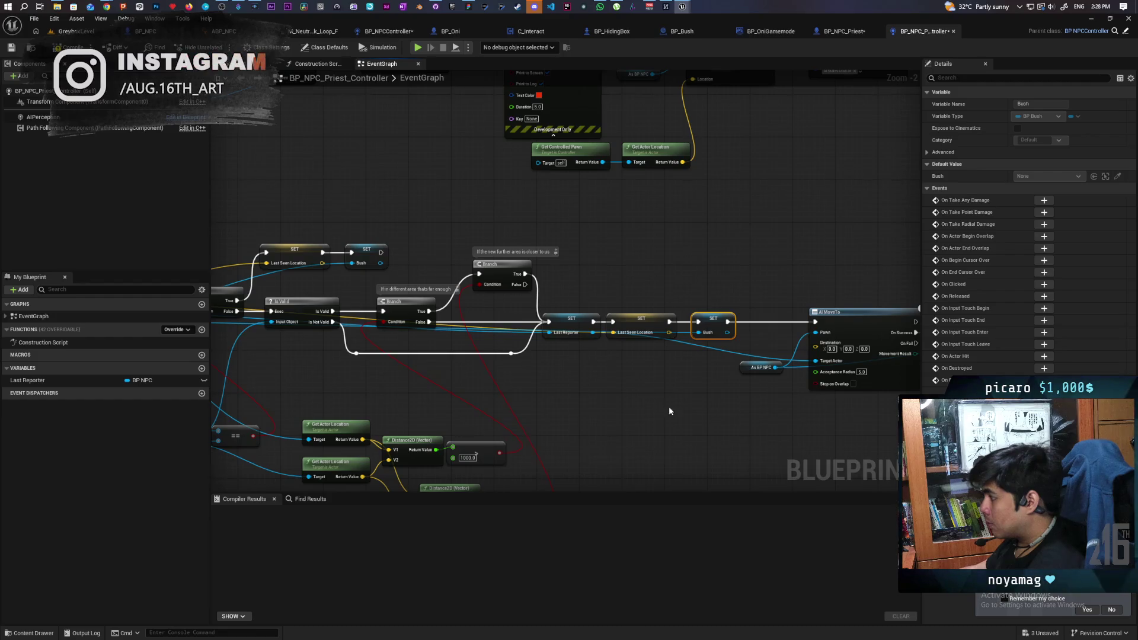
pyautogui.moveTo(668, 407); pyautogui.dragTo(407, 389)
# - Save all blueprints and compile BP_NPC_Priest_Controller
pyautogui.hotkey('ctrl', 'shift', 's')
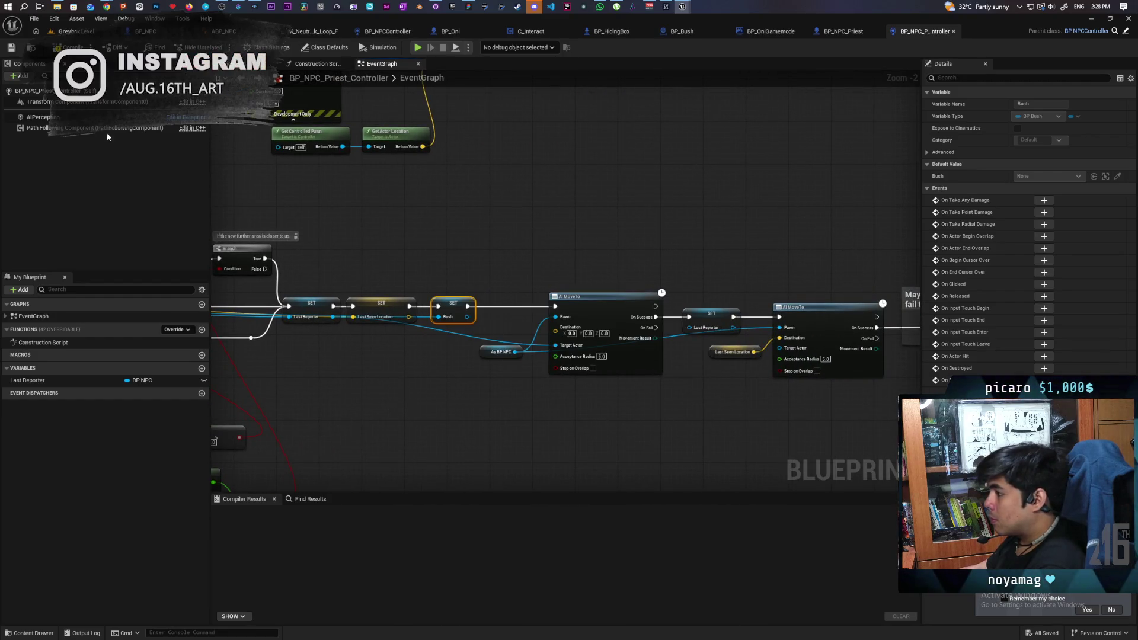
pyautogui.click(69, 47)
pyautogui.scroll(-2, 582, 251)
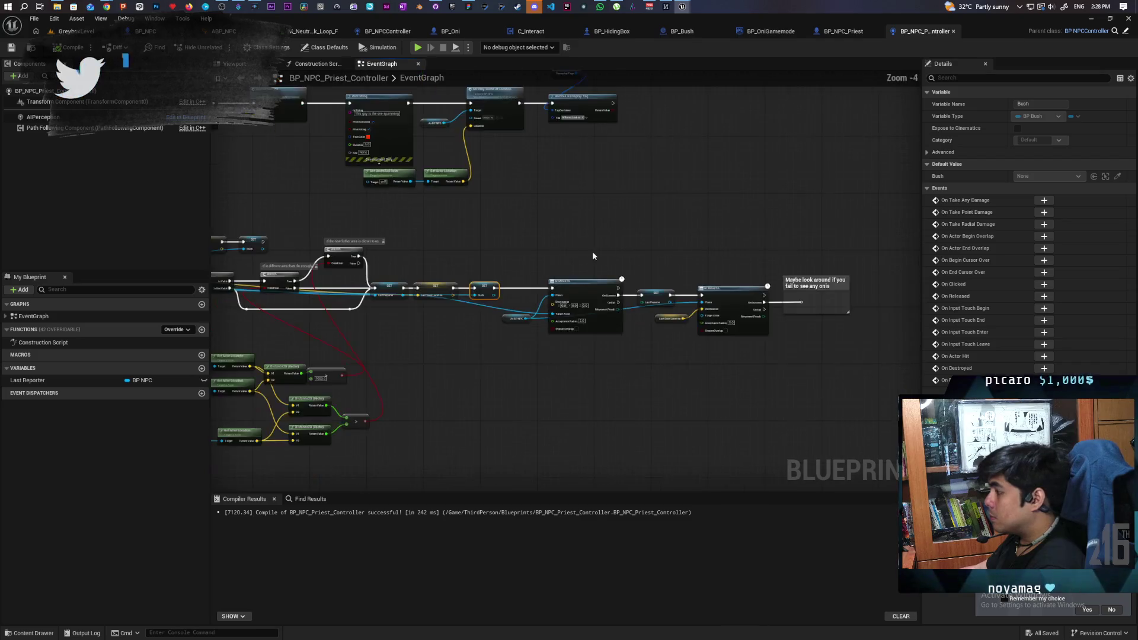
pyautogui.scroll(2, 533, 246)
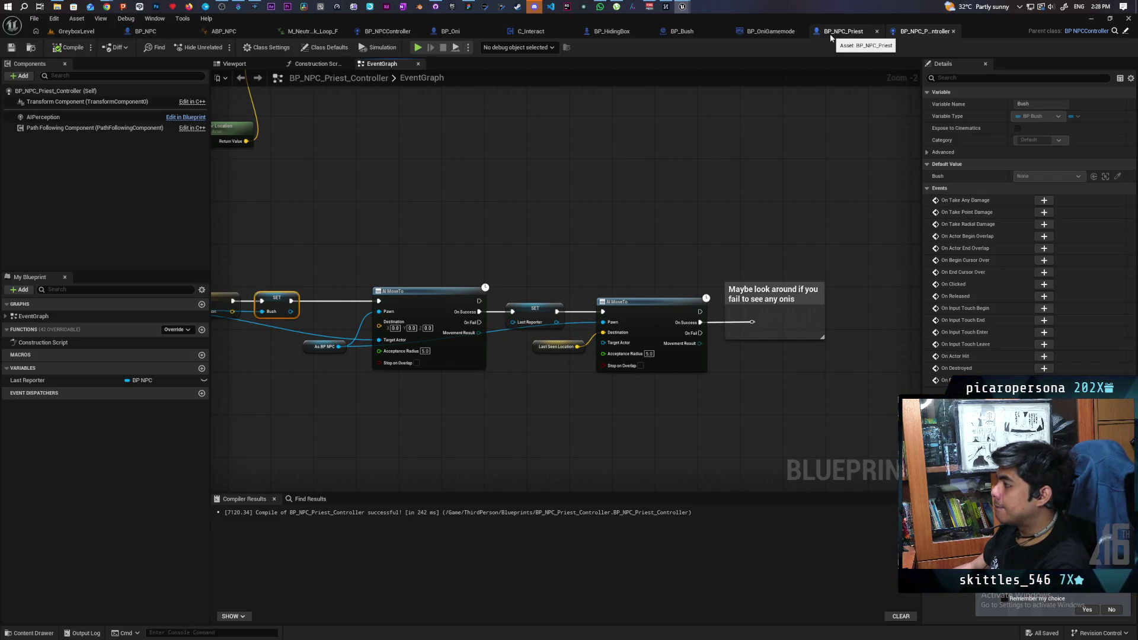
pyautogui.scroll(-5, 564, 209)
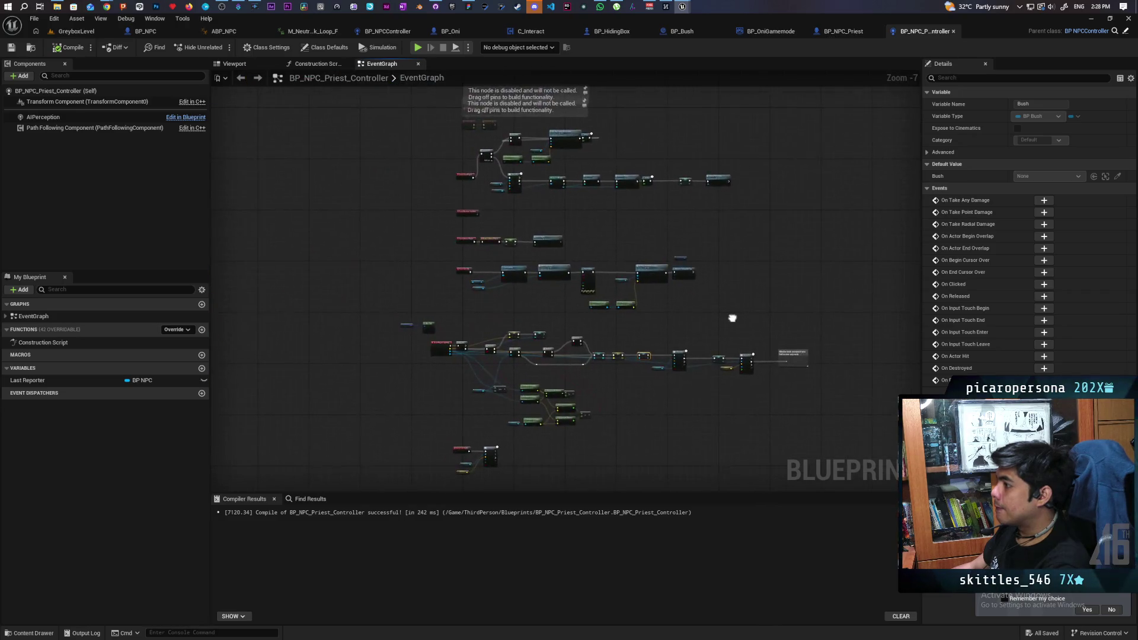
pyautogui.scroll(4, 454, 221)
pyautogui.scroll(-3, 451, 219)
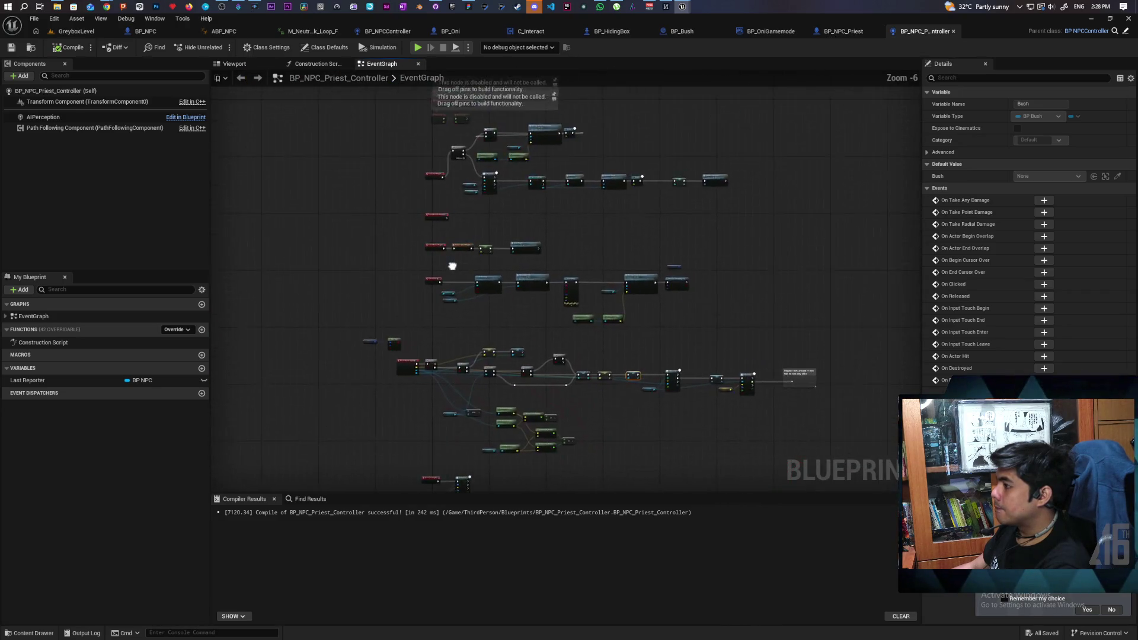
pyautogui.scroll(3, 446, 209)
pyautogui.scroll(-1, 450, 279)
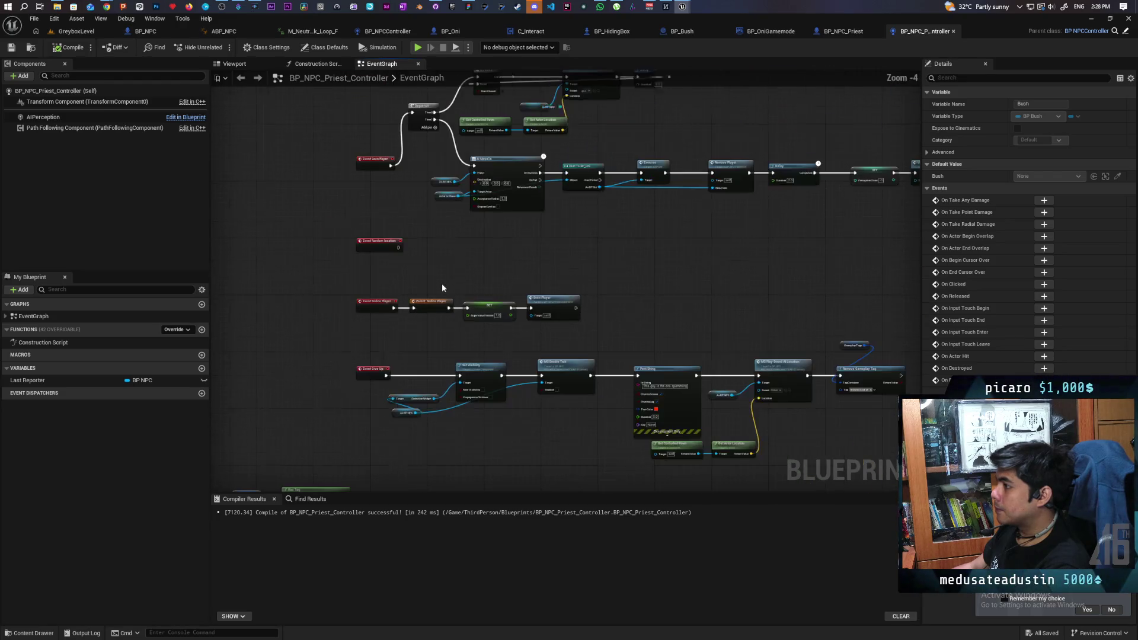
pyautogui.scroll(1, 456, 284)
pyautogui.scroll(-1, 451, 311)
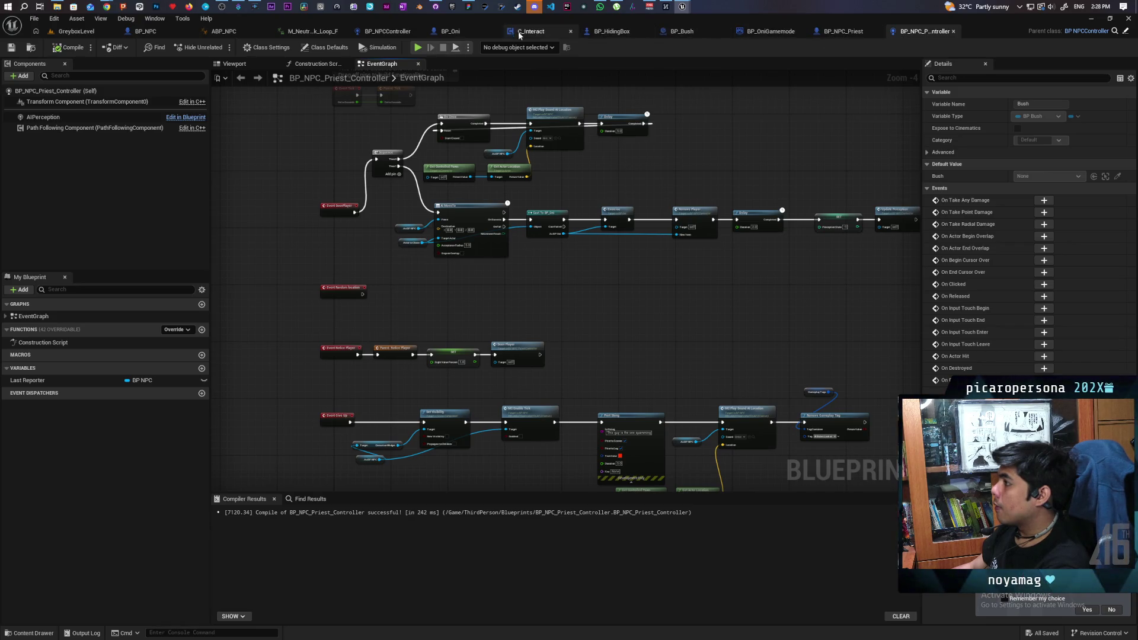
# - Switch to BP_NPCController and frame its Perception graph on the Update Perception event
pyautogui.click(377, 34)
pyautogui.scroll(-8, 538, 200)
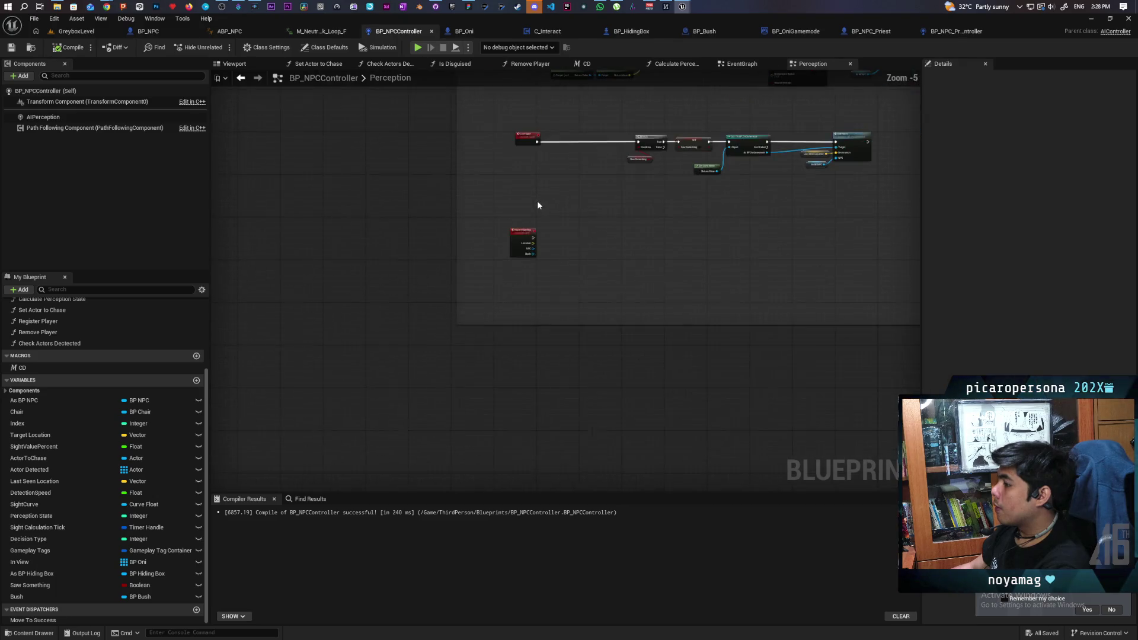
pyautogui.scroll(7, 534, 268)
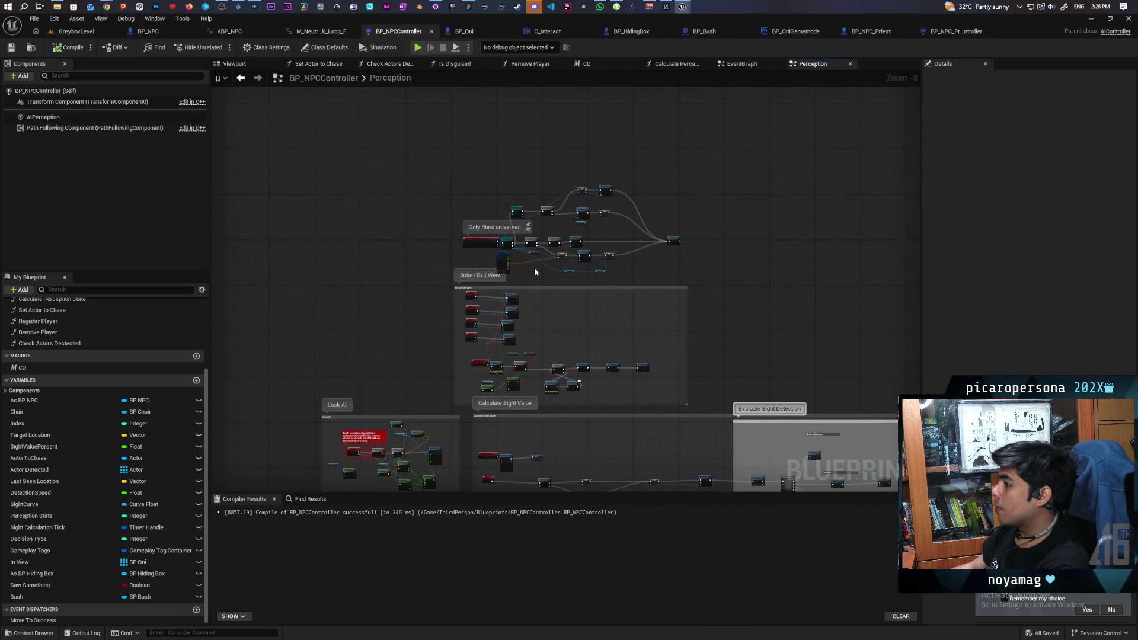
pyautogui.scroll(-1, 610, 335)
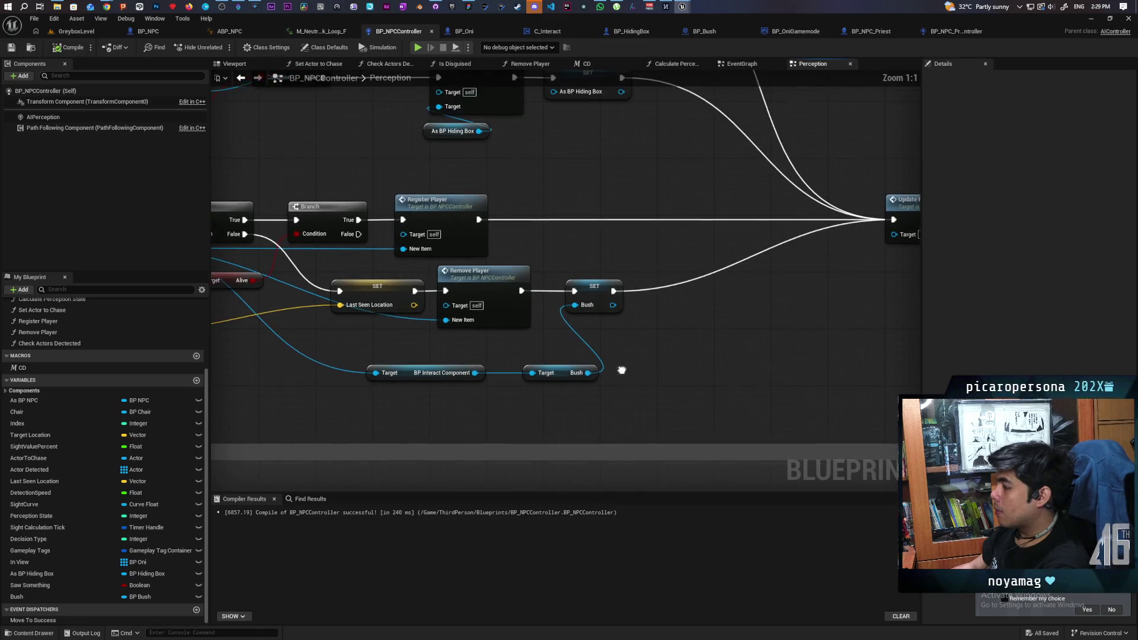
pyautogui.moveTo(626, 336); pyautogui.dragTo(785, 305)
pyautogui.scroll(-1, 785, 304)
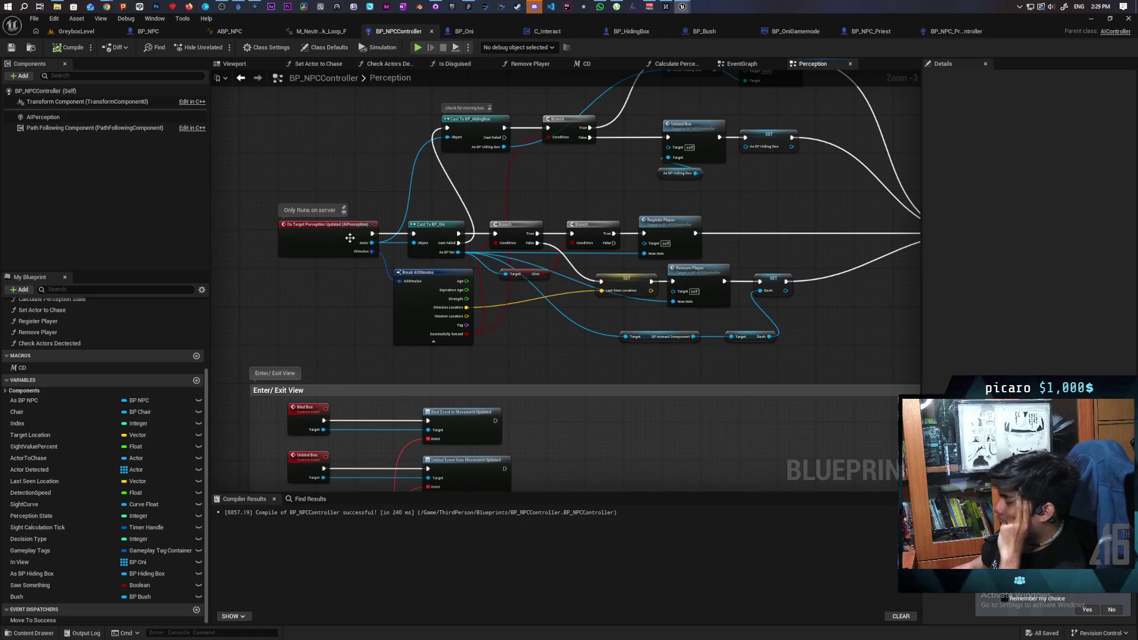
pyautogui.scroll(1, 510, 312)
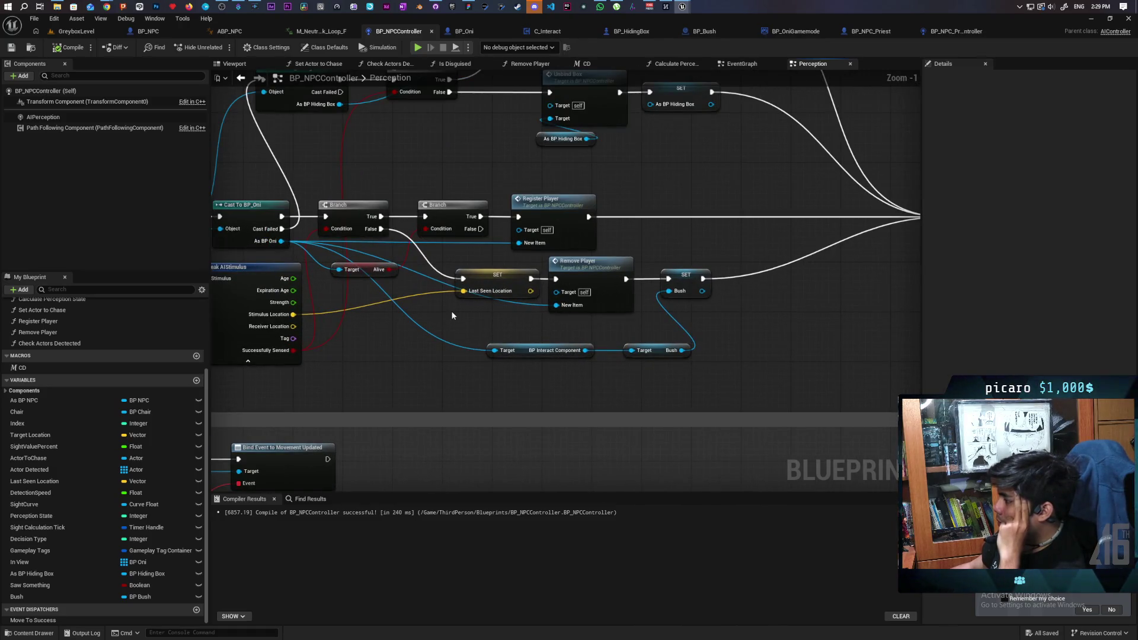
pyautogui.scroll(1, 450, 311)
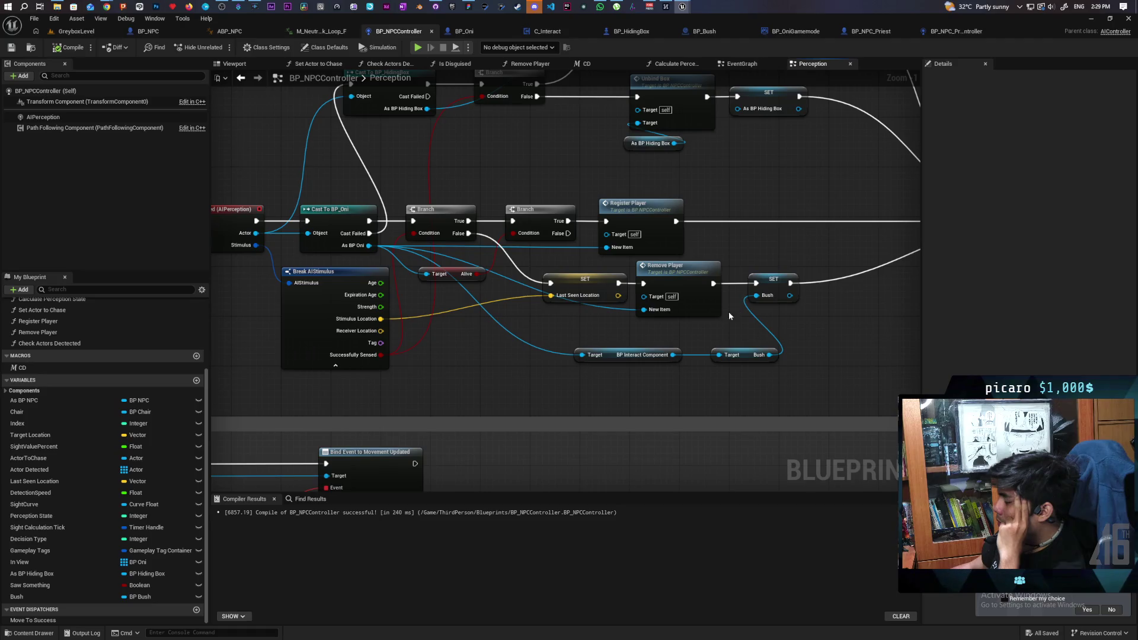
pyautogui.keyDown('ctrl'); pyautogui.click(770, 355); pyautogui.keyUp('ctrl')
pyautogui.scroll(-2, 804, 344)
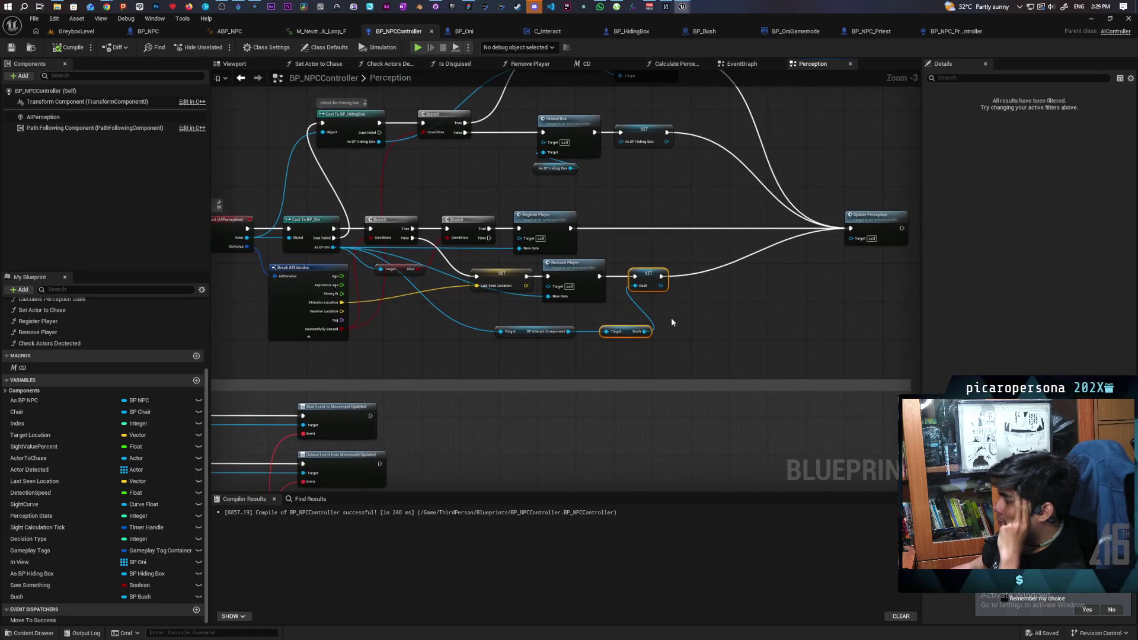
pyautogui.scroll(-4, 681, 311)
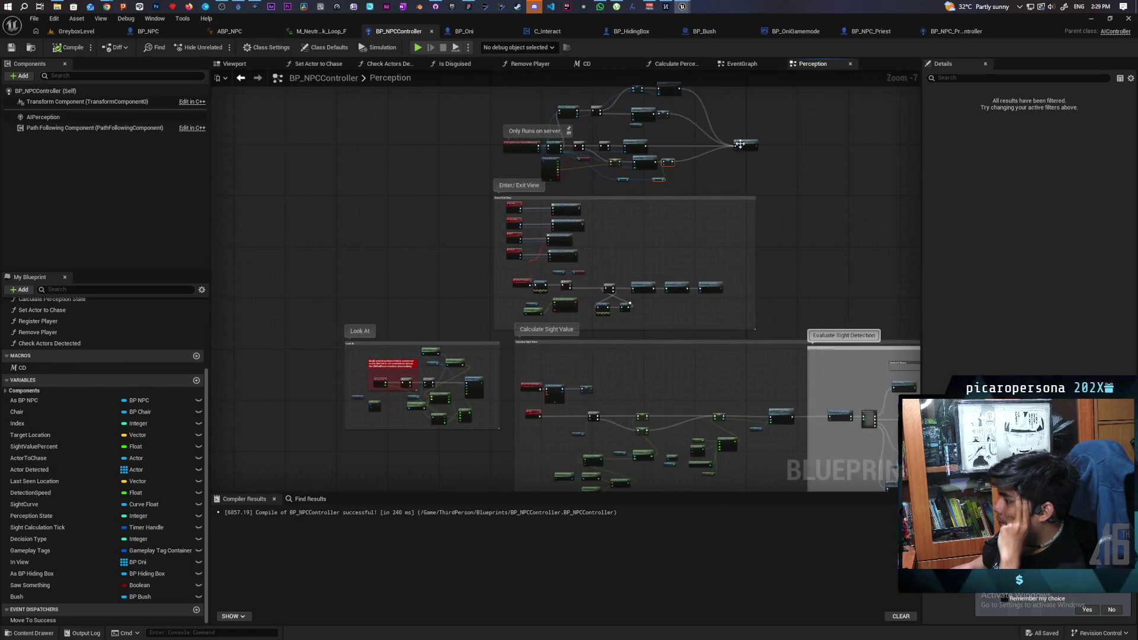
pyautogui.click(752, 146)
pyautogui.press('Home')
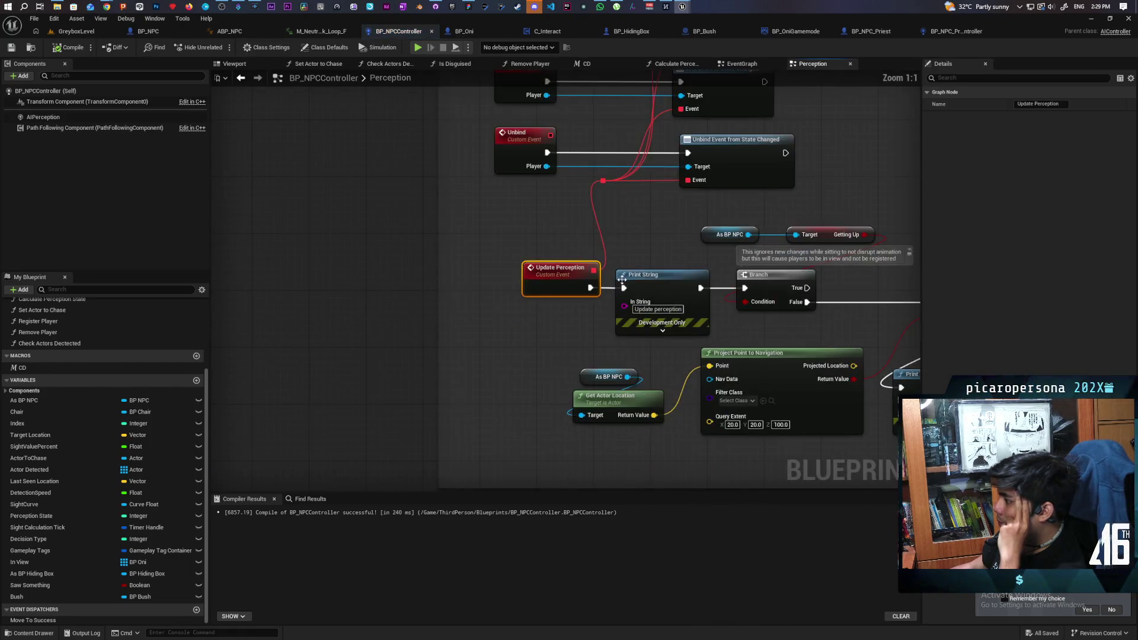
# - Follow the Update Perception chain through the navmesh checks to the Calculate Sight Value call
pyautogui.moveTo(673, 249); pyautogui.dragTo(483, 204)
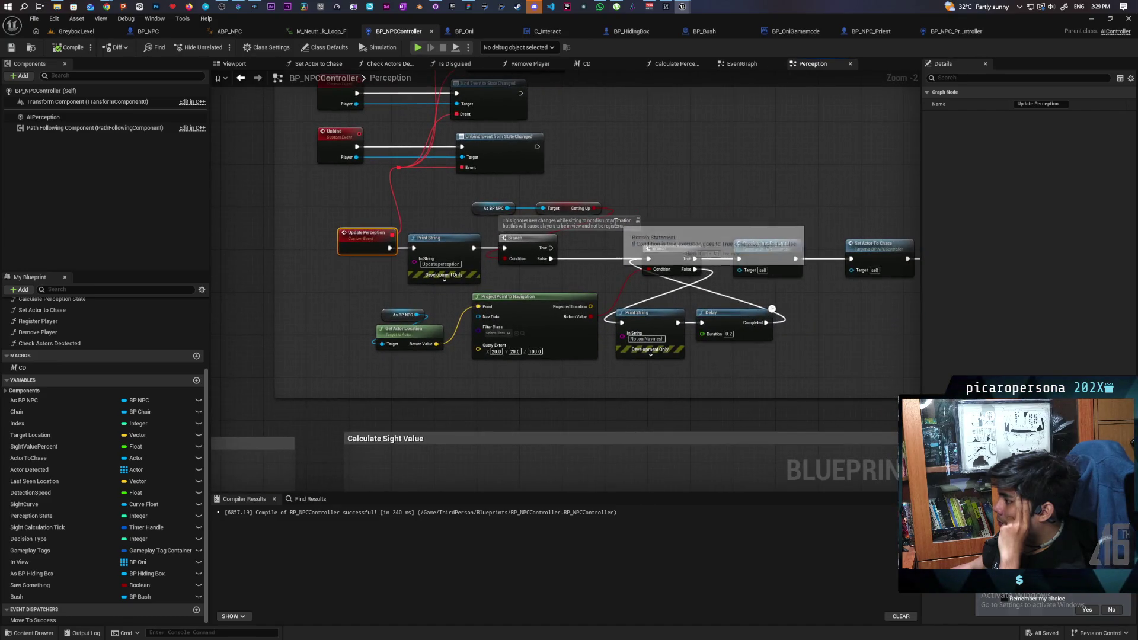
pyautogui.moveTo(691, 204); pyautogui.dragTo(604, 218)
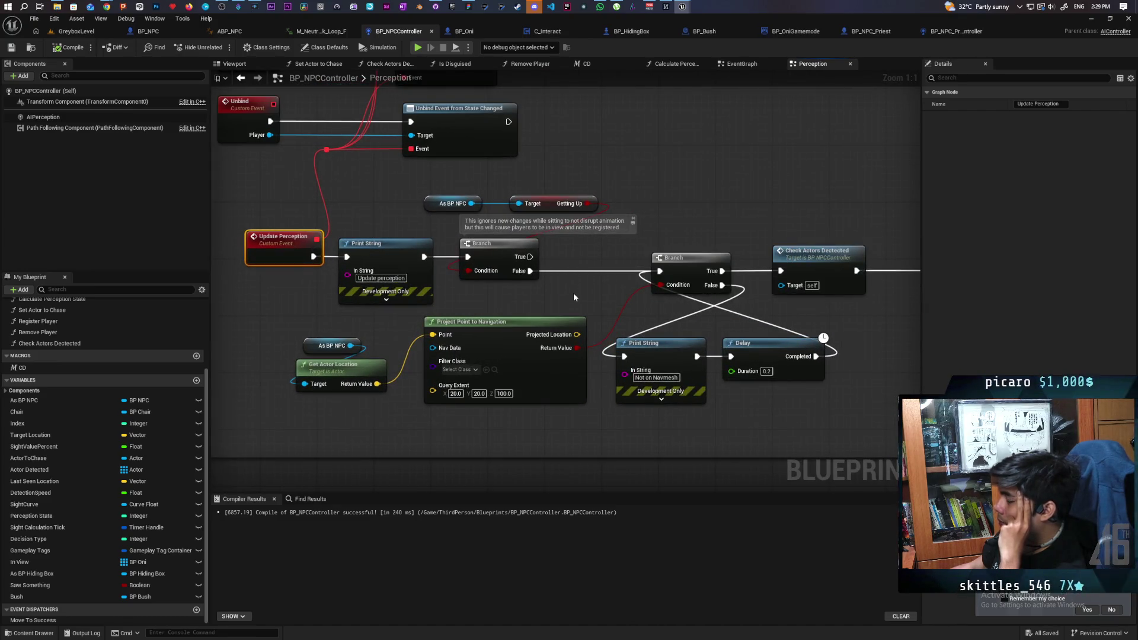
pyautogui.moveTo(579, 294); pyautogui.dragTo(585, 239)
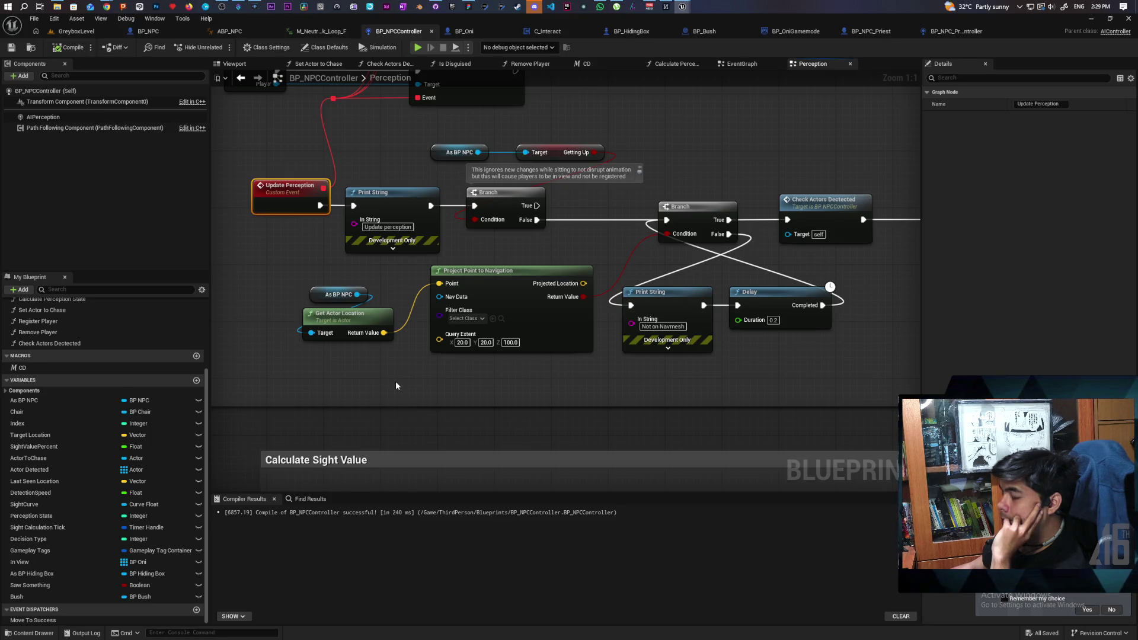
pyautogui.moveTo(700, 365)
pyautogui.mouseDown()
pyautogui.moveTo(681, 361)
pyautogui.moveTo(676, 389)
pyautogui.moveTo(760, 406)
pyautogui.moveTo(492, 386)
pyautogui.moveTo(751, 388)
pyautogui.moveTo(419, 380)
pyautogui.mouseUp()
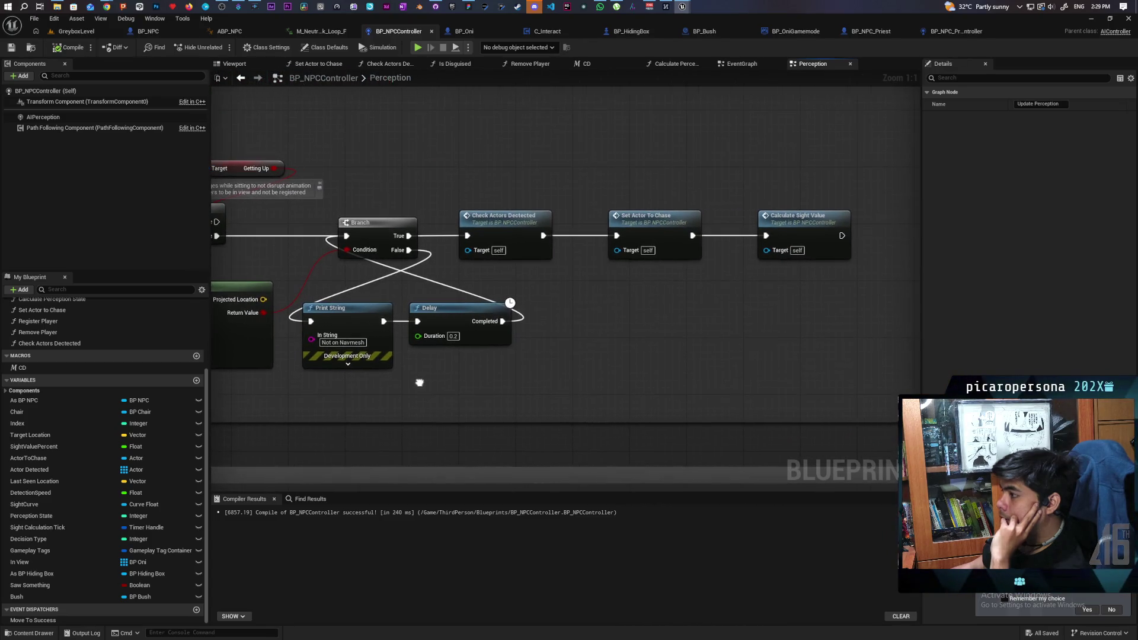
pyautogui.scroll(-2, 537, 368)
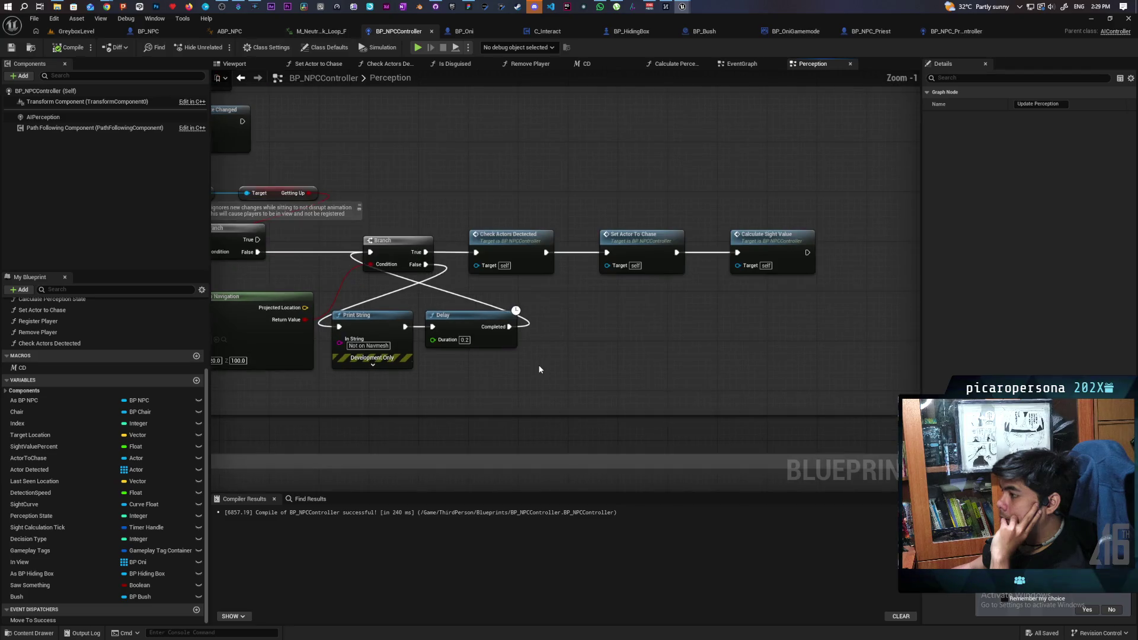
pyautogui.scroll(1, 525, 363)
pyautogui.moveTo(526, 364)
pyautogui.mouseDown()
pyautogui.moveTo(782, 368)
pyautogui.moveTo(693, 371)
pyautogui.moveTo(746, 365)
pyautogui.mouseUp()
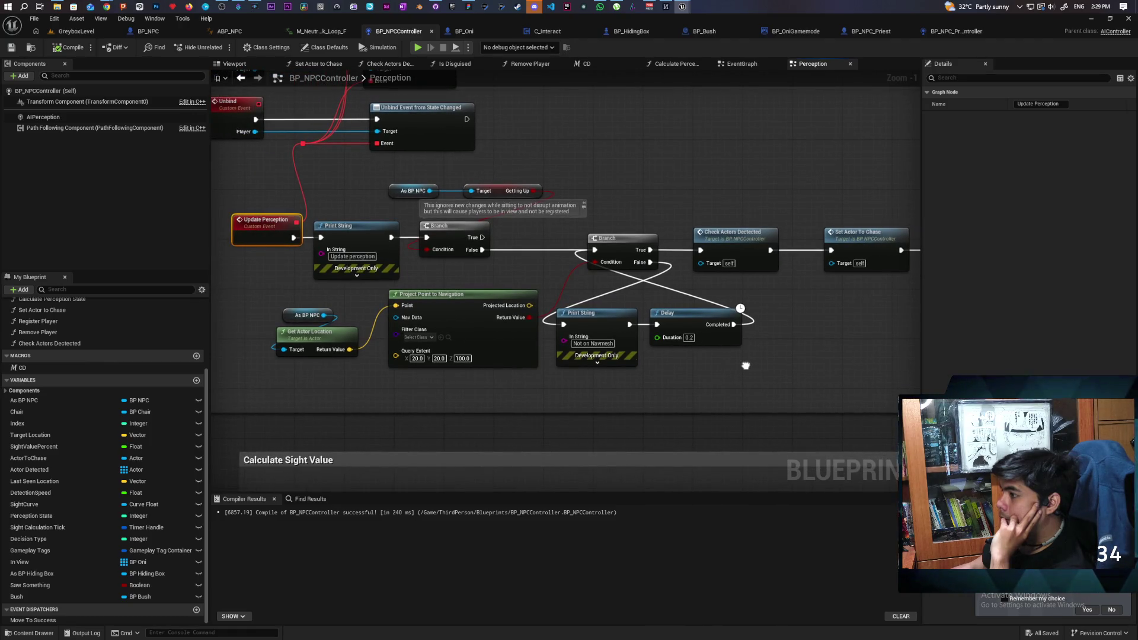
pyautogui.moveTo(746, 366)
pyautogui.mouseDown()
pyautogui.moveTo(579, 328)
pyautogui.moveTo(556, 354)
pyautogui.mouseUp()
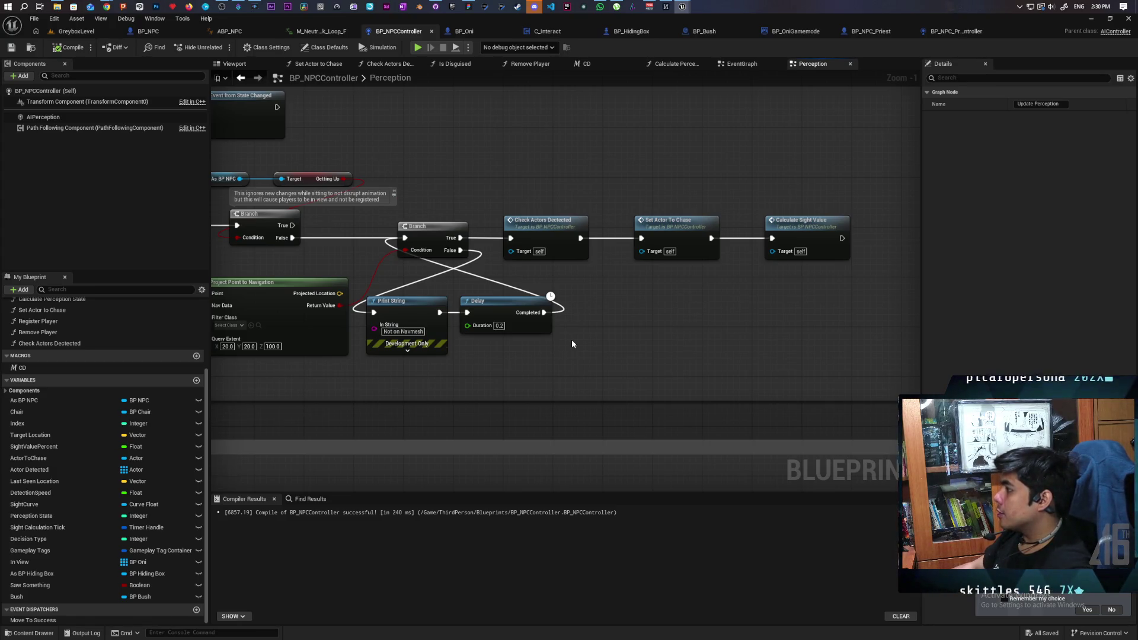
# - Jump to the Calculate Sight Value definition and trace its SET, FInterp and Select Float nodes
pyautogui.doubleClick(802, 237)
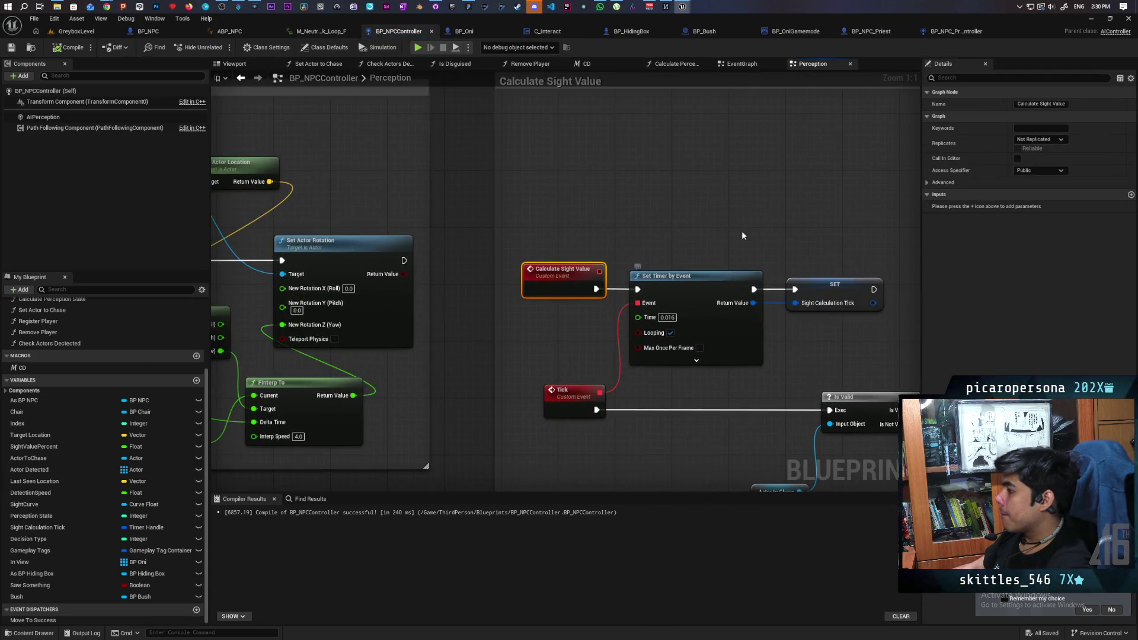
pyautogui.moveTo(741, 239); pyautogui.dragTo(625, 137)
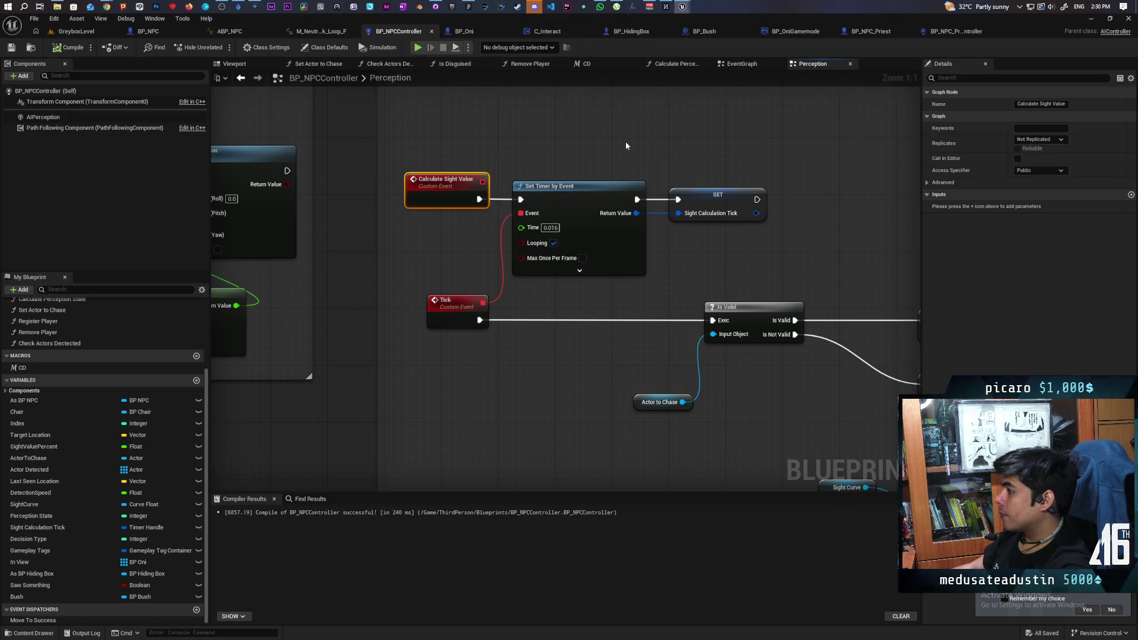
pyautogui.scroll(-2, 626, 145)
pyautogui.moveTo(763, 212)
pyautogui.mouseDown()
pyautogui.moveTo(478, 155)
pyautogui.moveTo(463, 128)
pyautogui.moveTo(490, 178)
pyautogui.moveTo(470, 183)
pyautogui.moveTo(628, 186)
pyautogui.mouseUp()
pyautogui.scroll(1, 490, 179)
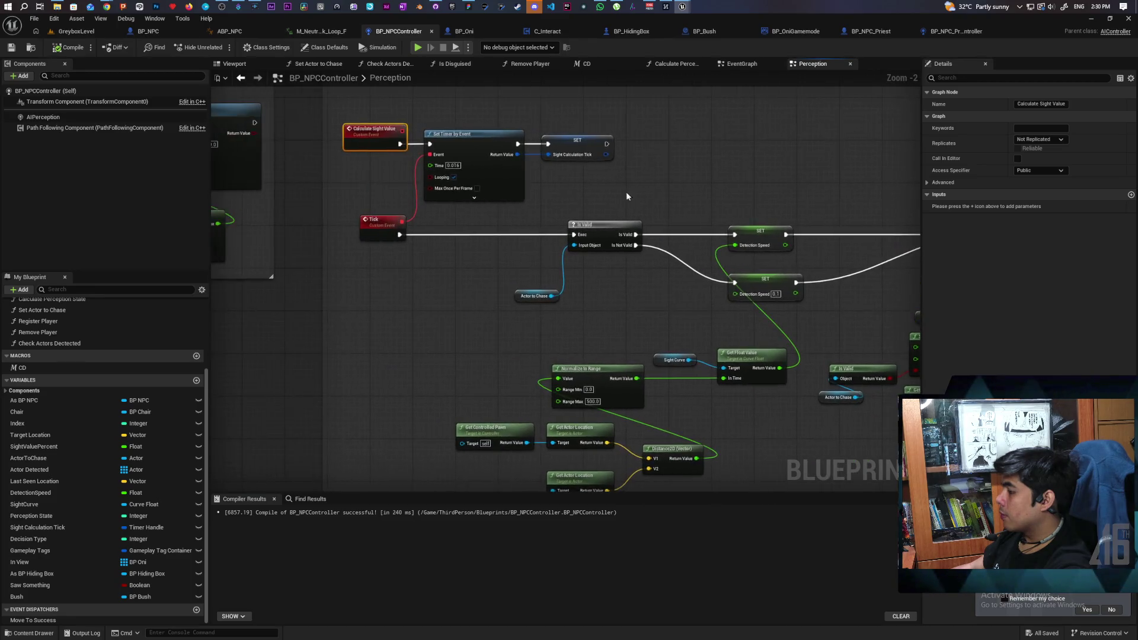
pyautogui.scroll(1, 549, 265)
pyautogui.scroll(-2, 549, 275)
pyautogui.moveTo(478, 265); pyautogui.dragTo(332, 263)
pyautogui.scroll(-1, 539, 279)
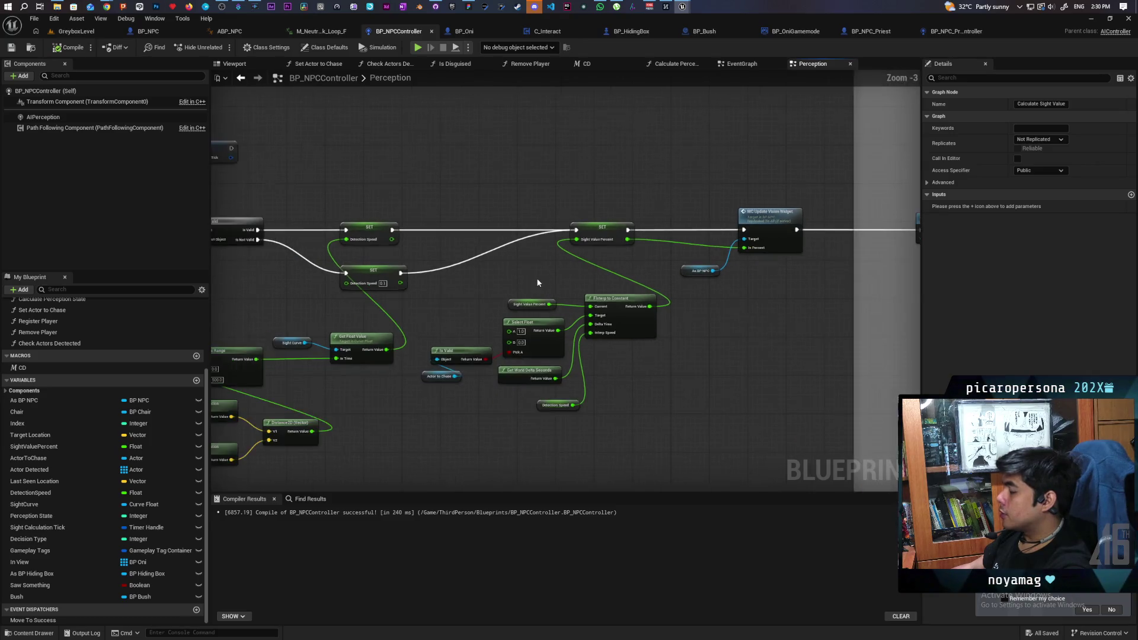
pyautogui.scroll(-1, 447, 291)
pyautogui.moveTo(447, 291)
pyautogui.mouseDown()
pyautogui.moveTo(594, 274)
pyautogui.moveTo(605, 308)
pyautogui.moveTo(879, 294)
pyautogui.moveTo(739, 314)
pyautogui.moveTo(394, 269)
pyautogui.moveTo(328, 274)
pyautogui.mouseUp()
# - Pan to Check States_2 and its Realize, Lose Sight and Give Up sections
pyautogui.moveTo(680, 302); pyautogui.dragTo(460, 318)
pyautogui.scroll(-3, 460, 318)
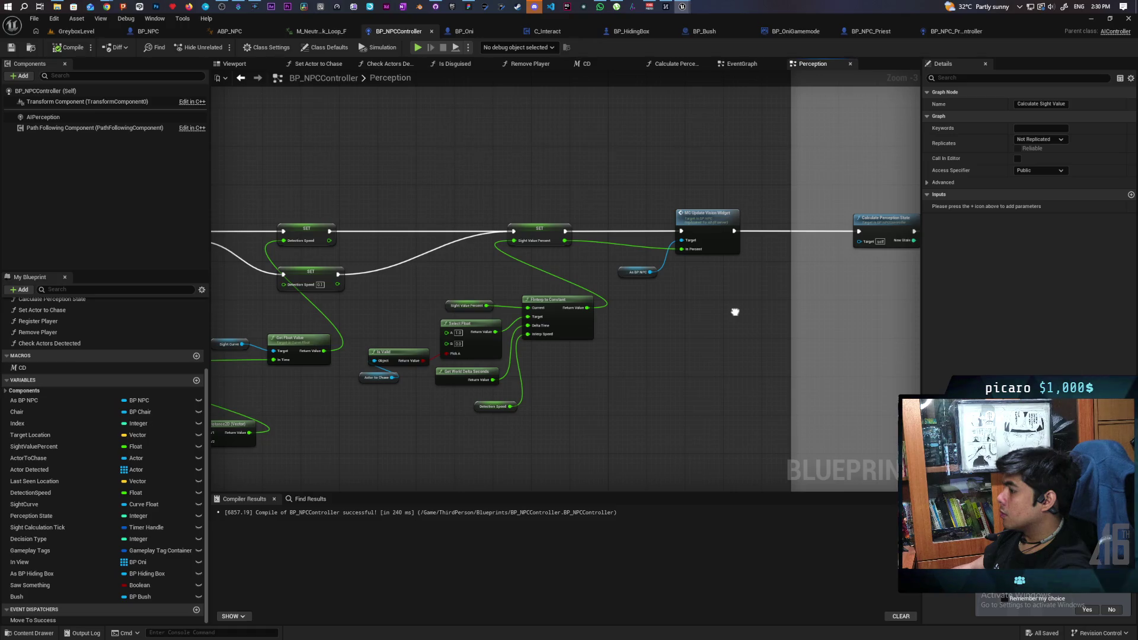
pyautogui.scroll(3, 437, 291)
pyautogui.moveTo(437, 292)
pyautogui.mouseDown()
pyautogui.moveTo(338, 283)
pyautogui.moveTo(318, 263)
pyautogui.moveTo(323, 247)
pyautogui.moveTo(348, 315)
pyautogui.mouseUp()
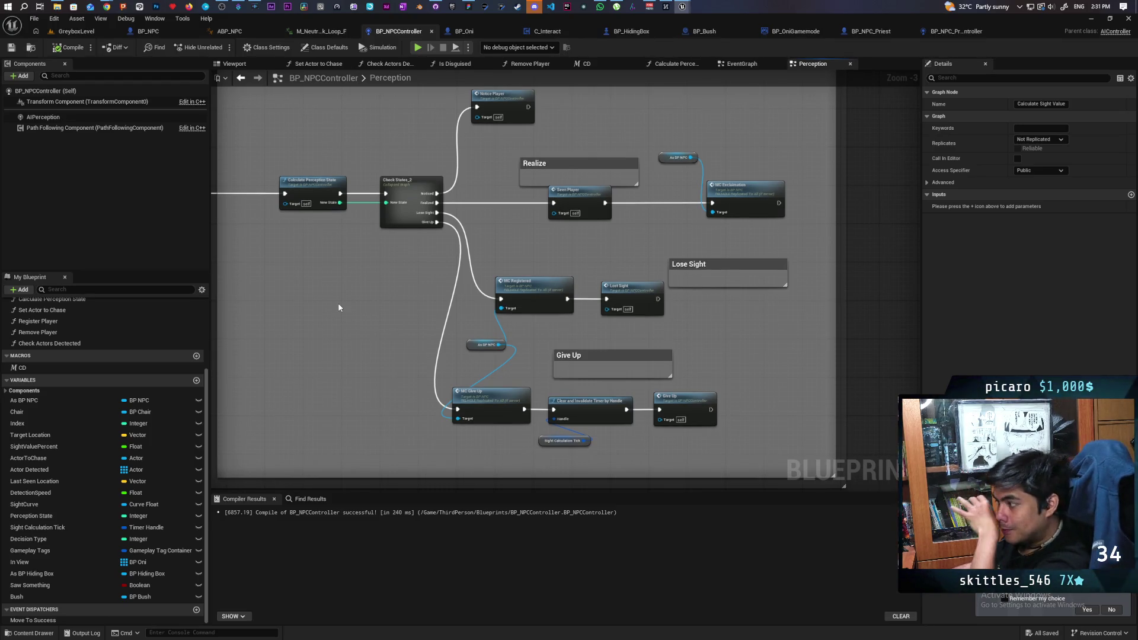
# - In BP_NPC_Priest_Controller, shift the AI MoveTo group right to make room
pyautogui.click(946, 32)
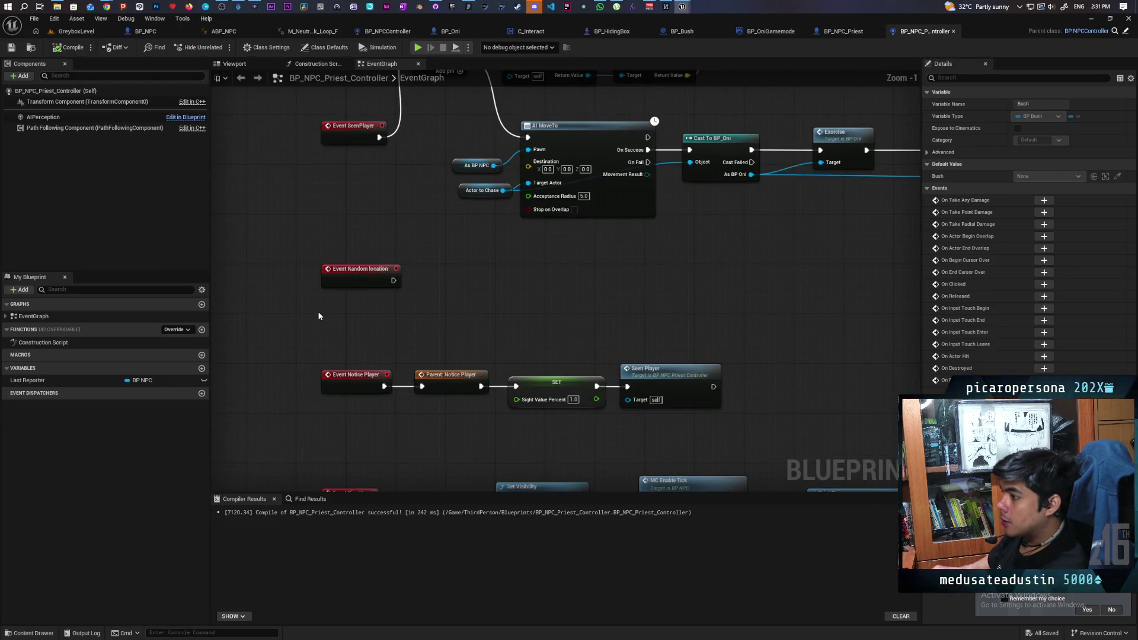
pyautogui.scroll(-3, 318, 316)
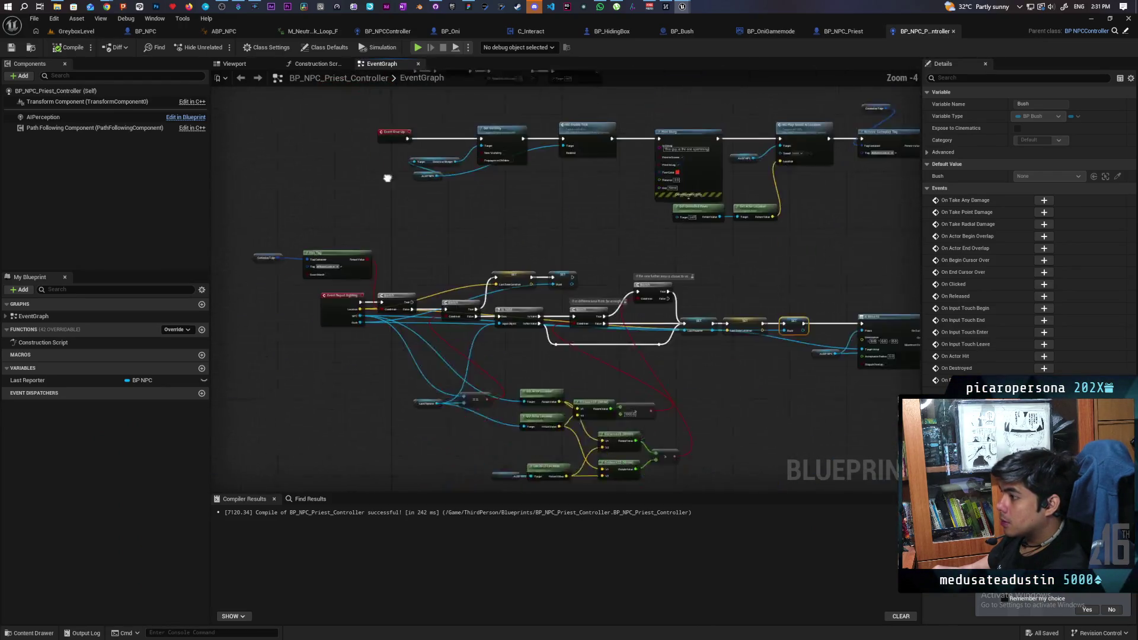
pyautogui.scroll(-1, 408, 221)
pyautogui.scroll(3, 448, 289)
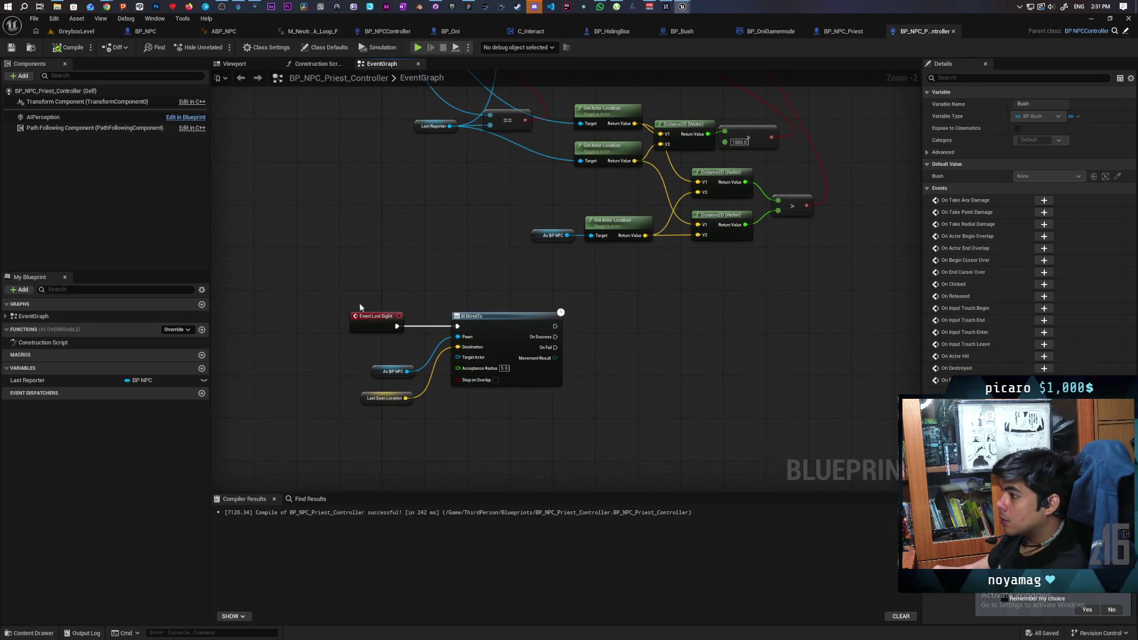
pyautogui.click(577, 437)
pyautogui.scroll(3, 481, 410)
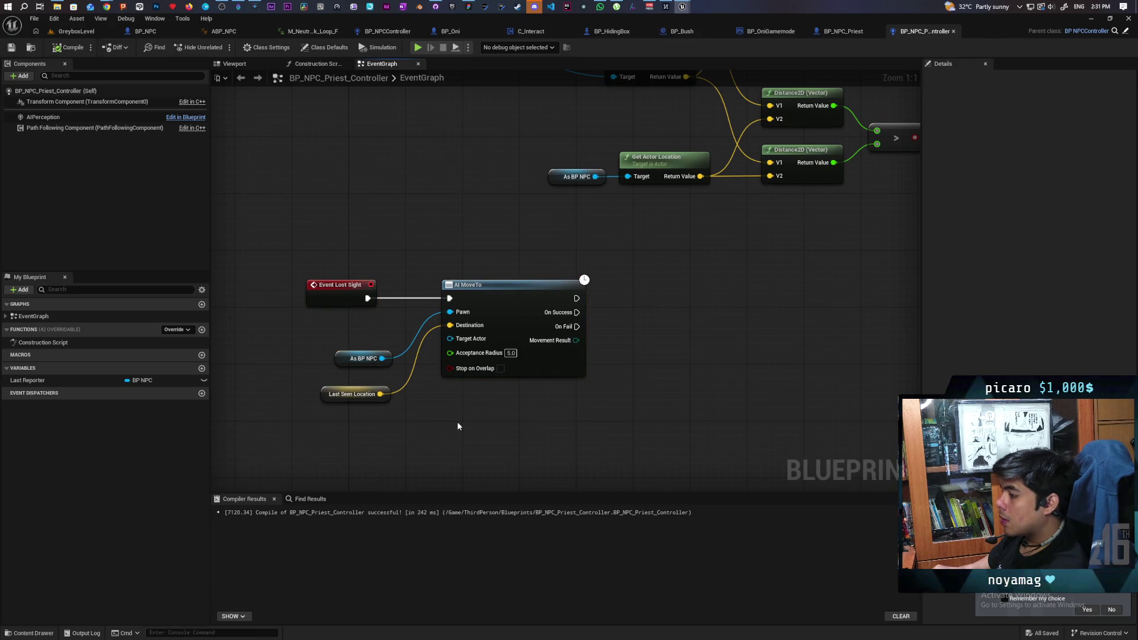
pyautogui.moveTo(380, 415); pyautogui.dragTo(575, 376)
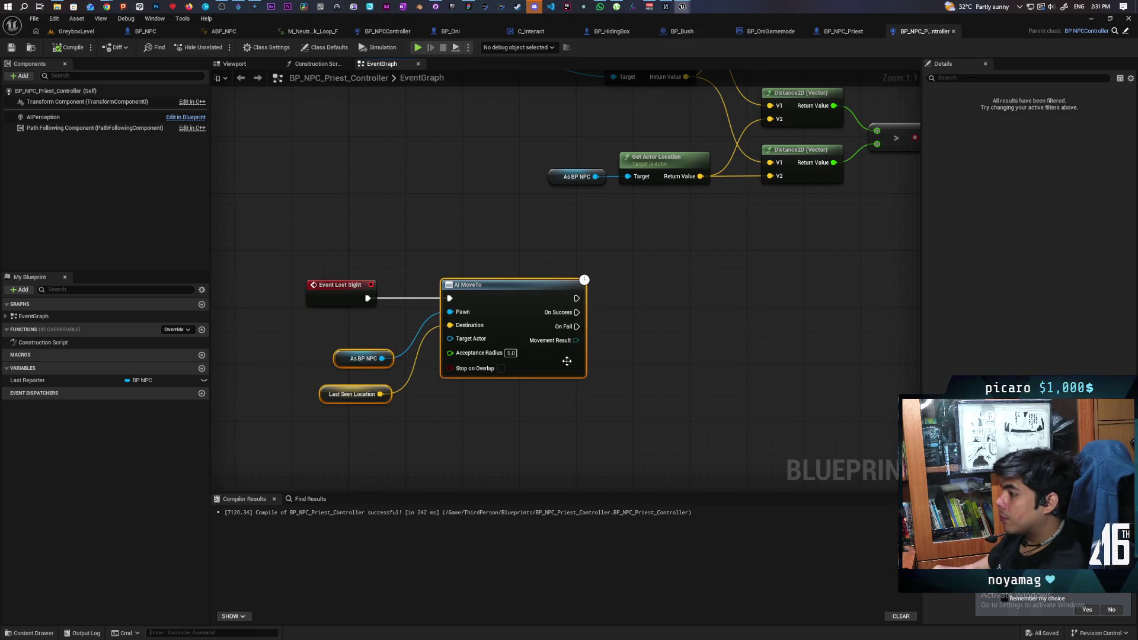
pyautogui.moveTo(510, 294); pyautogui.dragTo(766, 296)
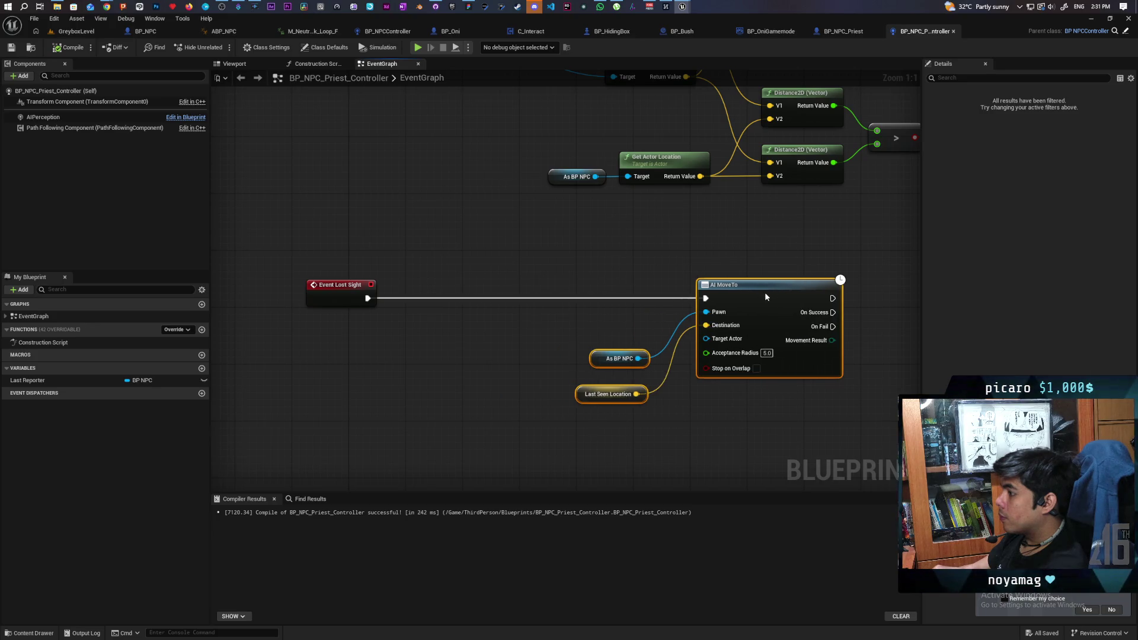
pyautogui.click(509, 350)
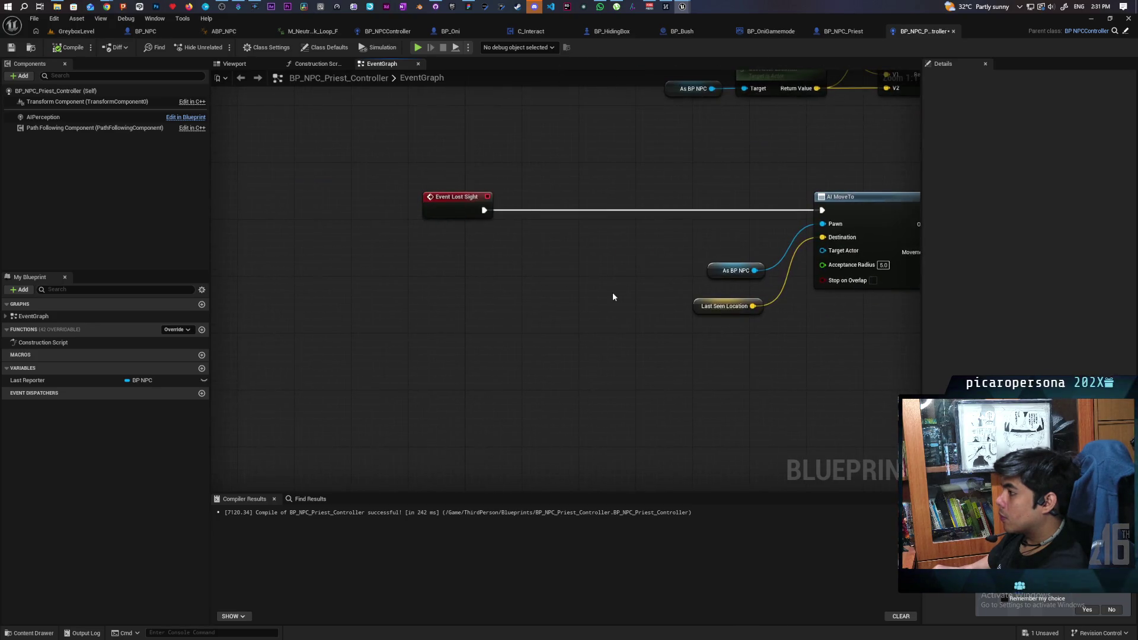
# - Paste a copy of AI MoveTo onto the Event Lost Sight exec wire
pyautogui.click(771, 272)
pyautogui.hotkey('ctrl', 'c')
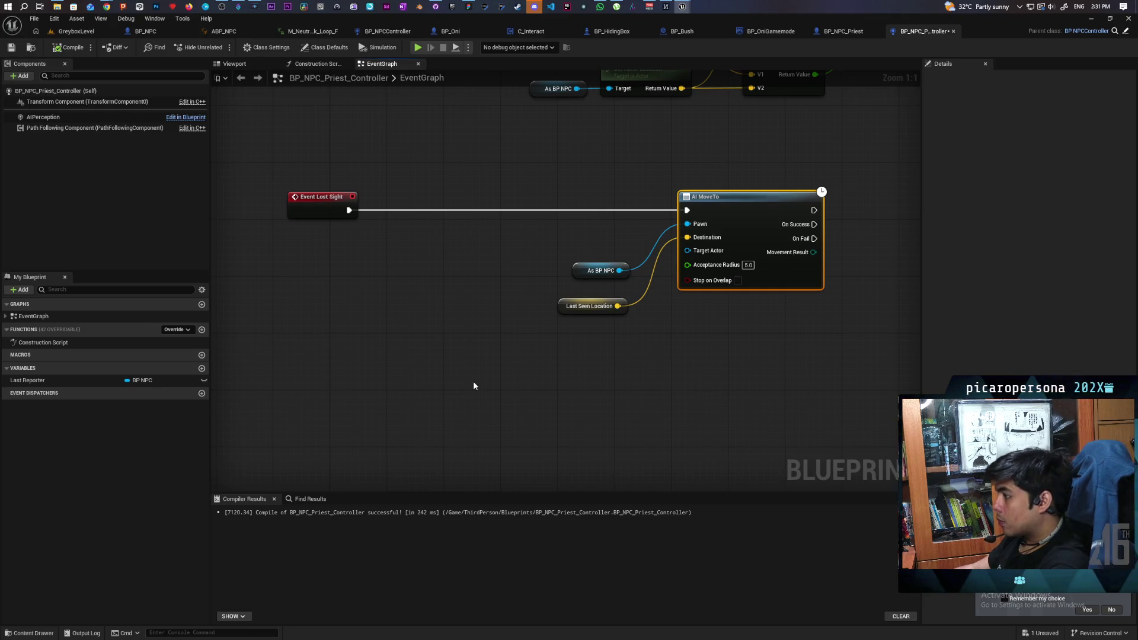
pyautogui.hotkey('ctrl', 'v')
pyautogui.moveTo(565, 384)
pyautogui.mouseDown()
pyautogui.moveTo(460, 192)
pyautogui.moveTo(472, 209)
pyautogui.mouseUp()
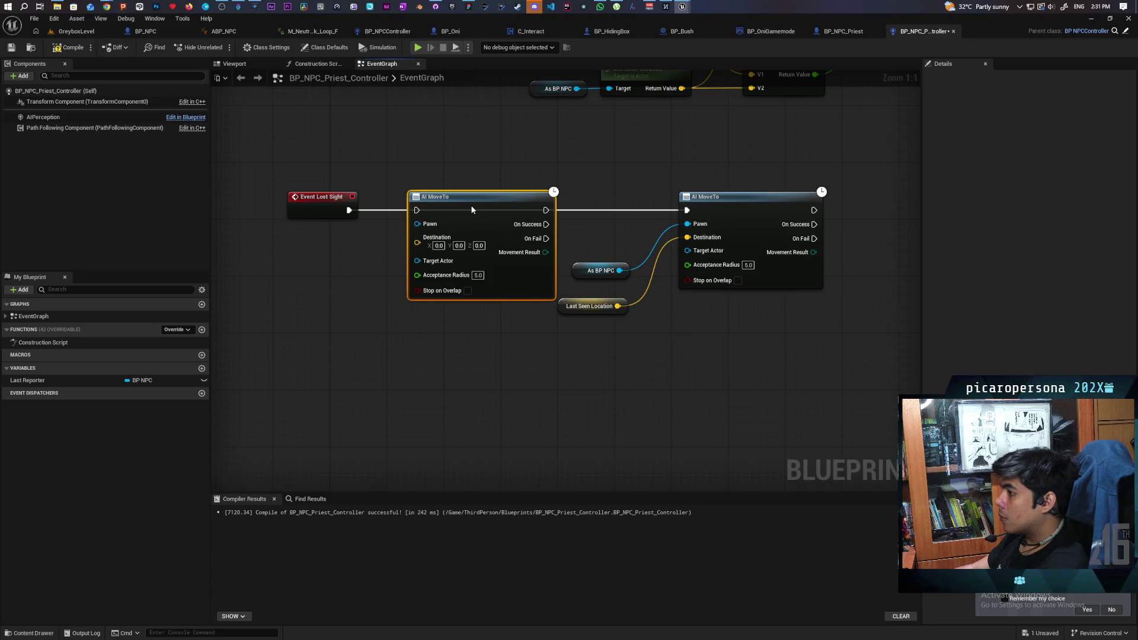
# - Add a Bush variable getter below Event Lost Sight
pyautogui.moveTo(332, 264); pyautogui.dragTo(436, 278)
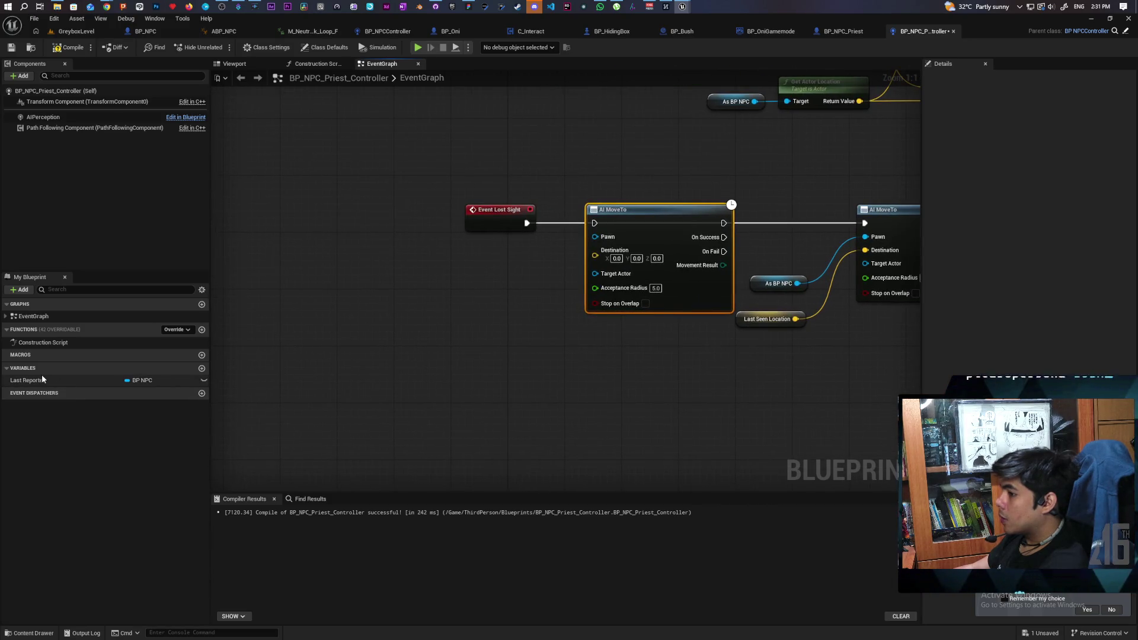
pyautogui.moveTo(492, 310); pyautogui.dragTo(440, 357)
pyautogui.rightClick(440, 357)
pyautogui.write('get bush')
pyautogui.press('Return')
pyautogui.moveTo(441, 357)
pyautogui.mouseDown()
pyautogui.moveTo(509, 357)
pyautogui.moveTo(476, 357)
pyautogui.mouseUp()
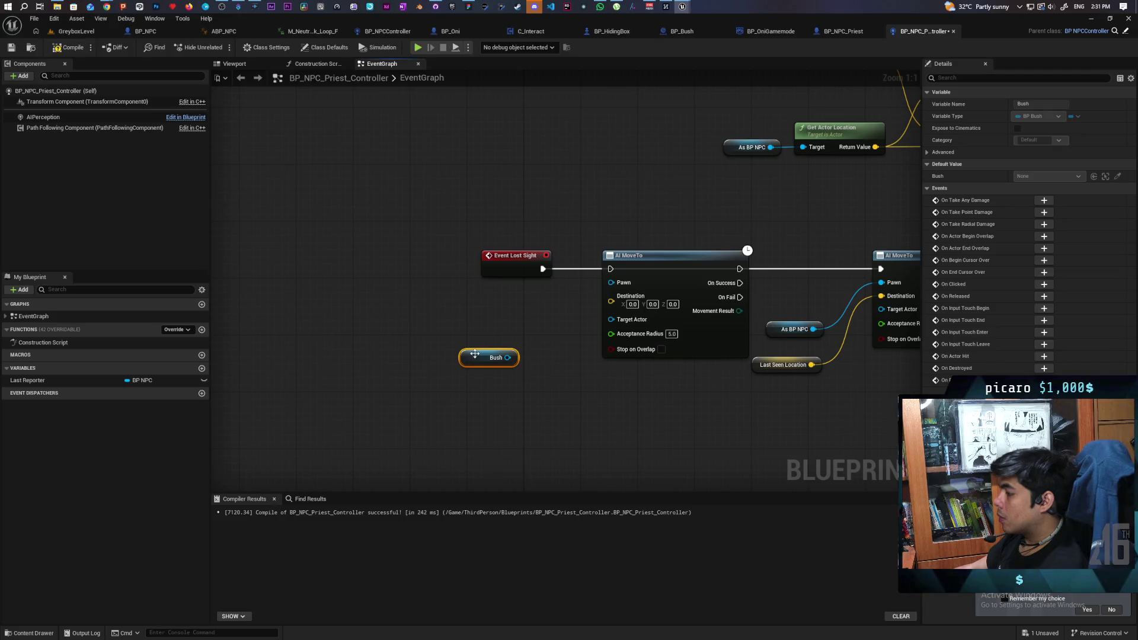
# - Push the original AI MoveTo further right, space out the new nodes, and add a Branch node
pyautogui.moveTo(537, 334); pyautogui.dragTo(520, 381)
pyautogui.moveTo(492, 322)
pyautogui.mouseDown()
pyautogui.moveTo(446, 319)
pyautogui.moveTo(440, 334)
pyautogui.mouseUp()
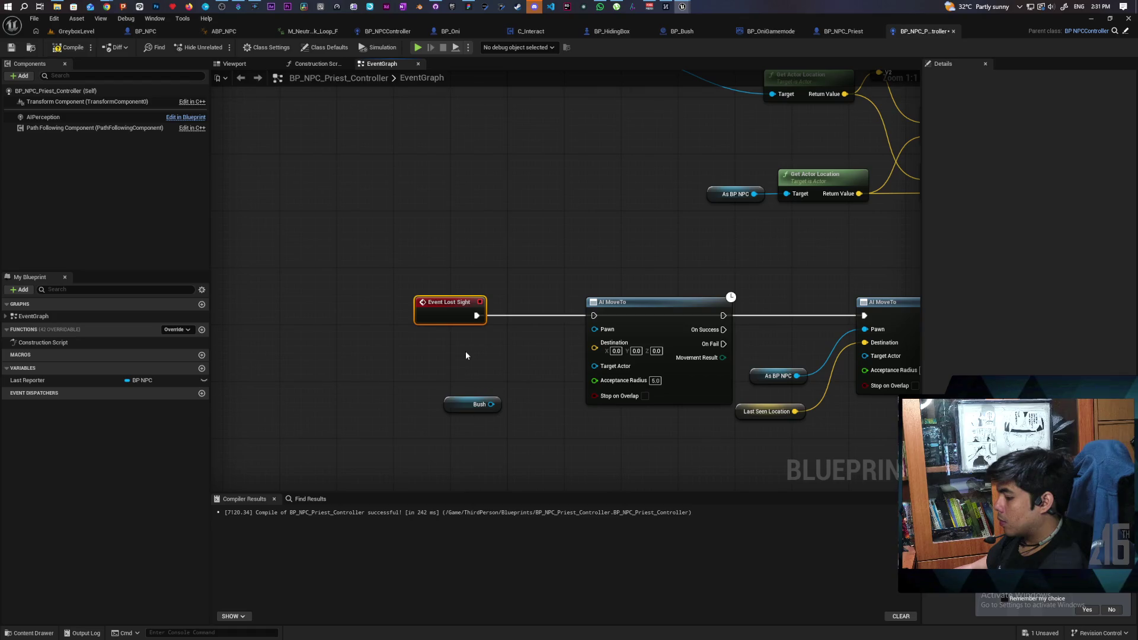
pyautogui.moveTo(530, 348)
pyautogui.mouseDown()
pyautogui.moveTo(462, 314)
pyautogui.moveTo(472, 298)
pyautogui.mouseUp()
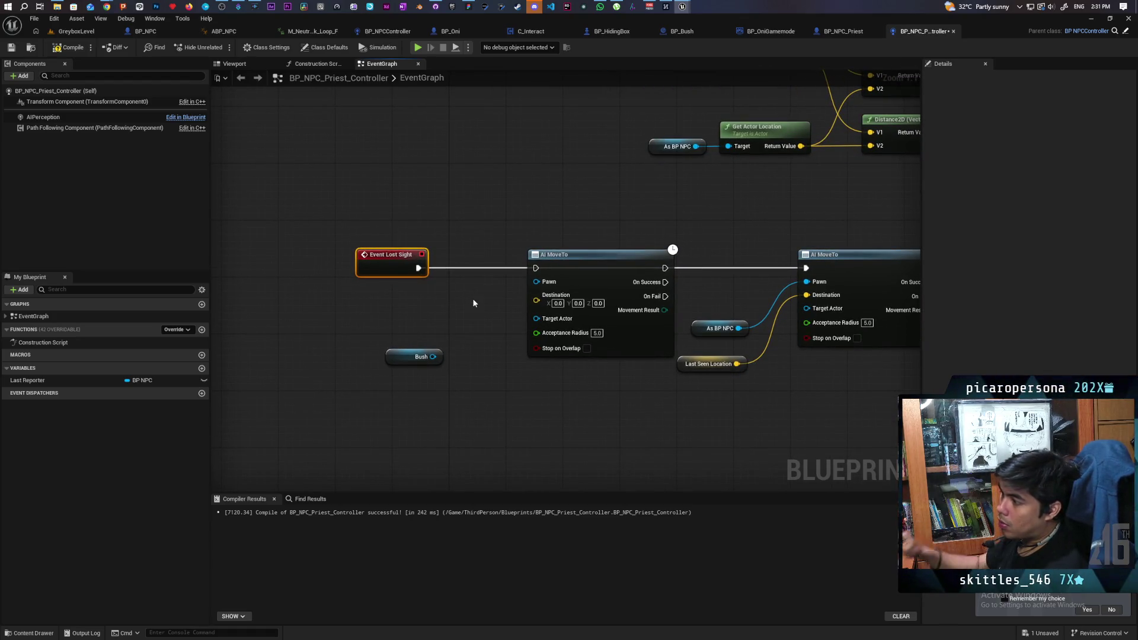
pyautogui.moveTo(472, 298); pyautogui.dragTo(301, 216)
pyautogui.moveTo(505, 155); pyautogui.dragTo(795, 383)
pyautogui.moveTo(733, 184); pyautogui.dragTo(861, 184)
pyautogui.click(594, 277)
pyautogui.moveTo(264, 256)
pyautogui.mouseDown()
pyautogui.moveTo(407, 389)
pyautogui.moveTo(345, 404)
pyautogui.mouseUp()
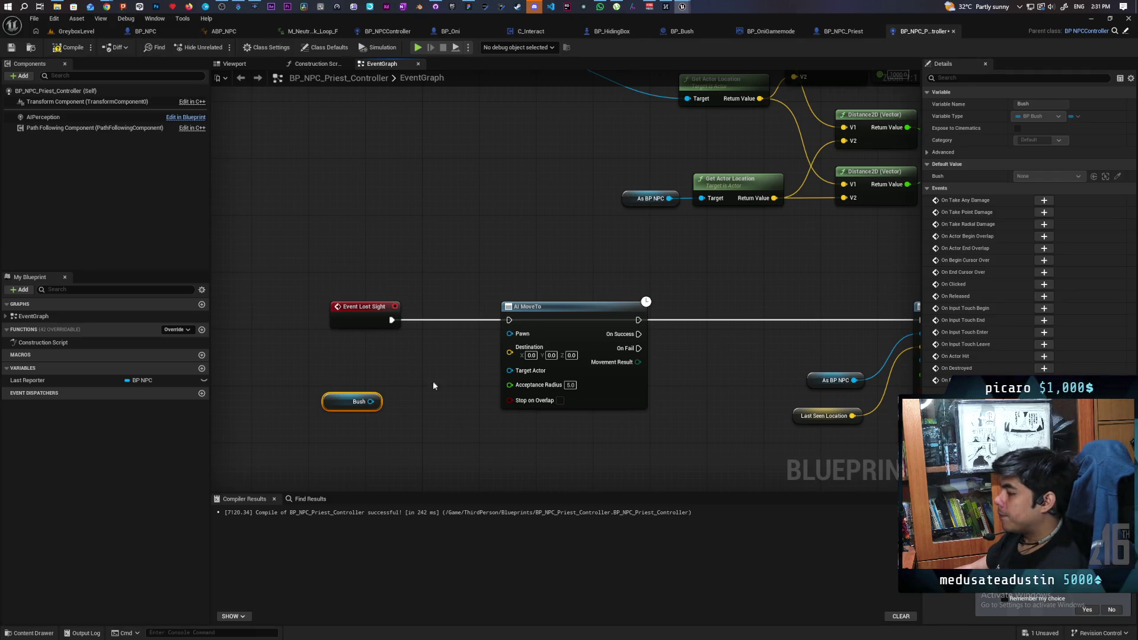
pyautogui.moveTo(585, 315); pyautogui.dragTo(642, 318)
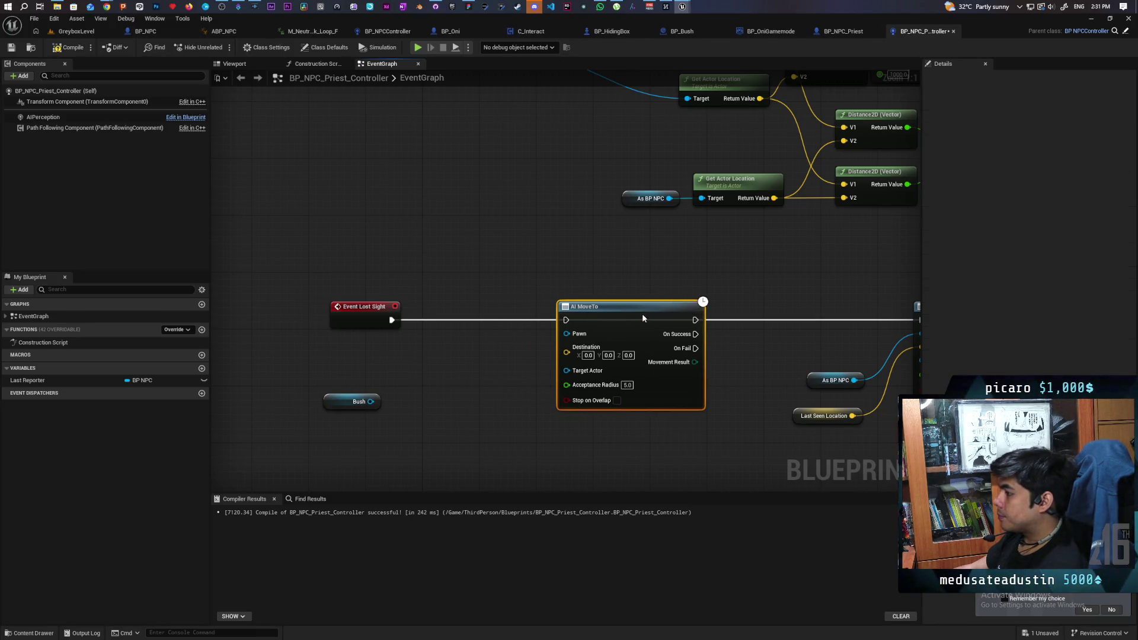
pyautogui.click(476, 375)
pyautogui.click(414, 385)
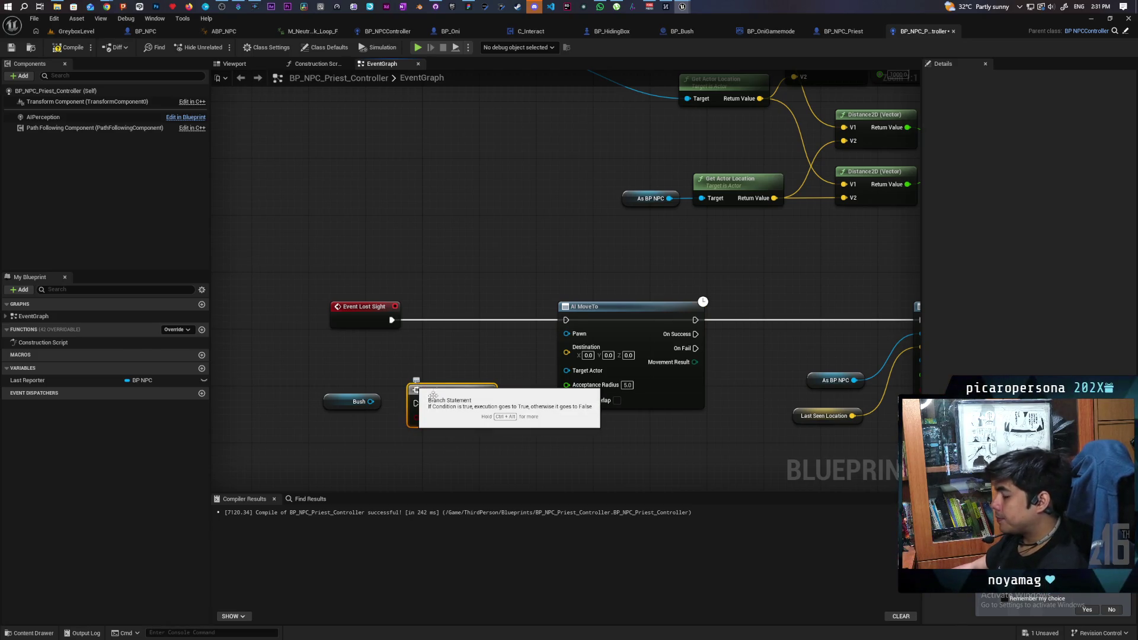
# - Replace the Branch with an Is Valid check on Bush, wiring Is Valid and Is Not Valid to the two AI MoveTo nodes
pyautogui.press('Delete')
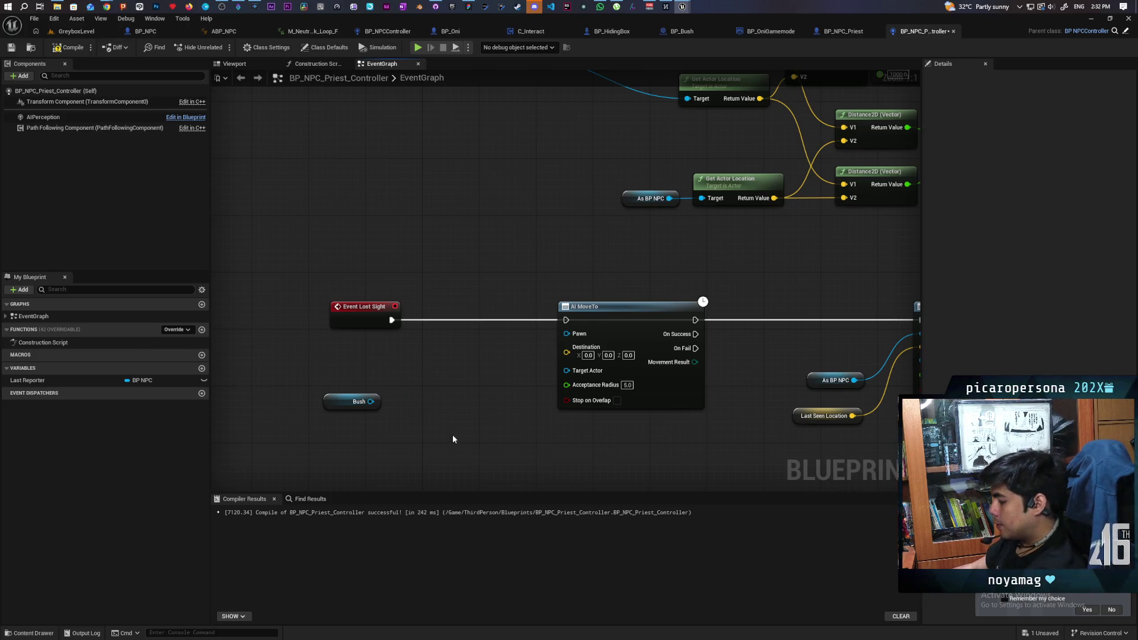
pyautogui.hotkey('ctrl', 'v')
pyautogui.moveTo(371, 401)
pyautogui.mouseDown()
pyautogui.moveTo(462, 415)
pyautogui.moveTo(446, 372)
pyautogui.moveTo(464, 318)
pyautogui.mouseUp()
pyautogui.moveTo(365, 313)
pyautogui.mouseDown()
pyautogui.moveTo(351, 313)
pyautogui.moveTo(370, 326)
pyautogui.moveTo(620, 353)
pyautogui.moveTo(749, 350)
pyautogui.mouseUp()
pyautogui.moveTo(630, 313); pyautogui.dragTo(800, 468)
pyautogui.moveTo(804, 339); pyautogui.dragTo(801, 354)
pyautogui.moveTo(341, 343); pyautogui.dragTo(393, 343)
pyautogui.moveTo(459, 316); pyautogui.dragTo(577, 309)
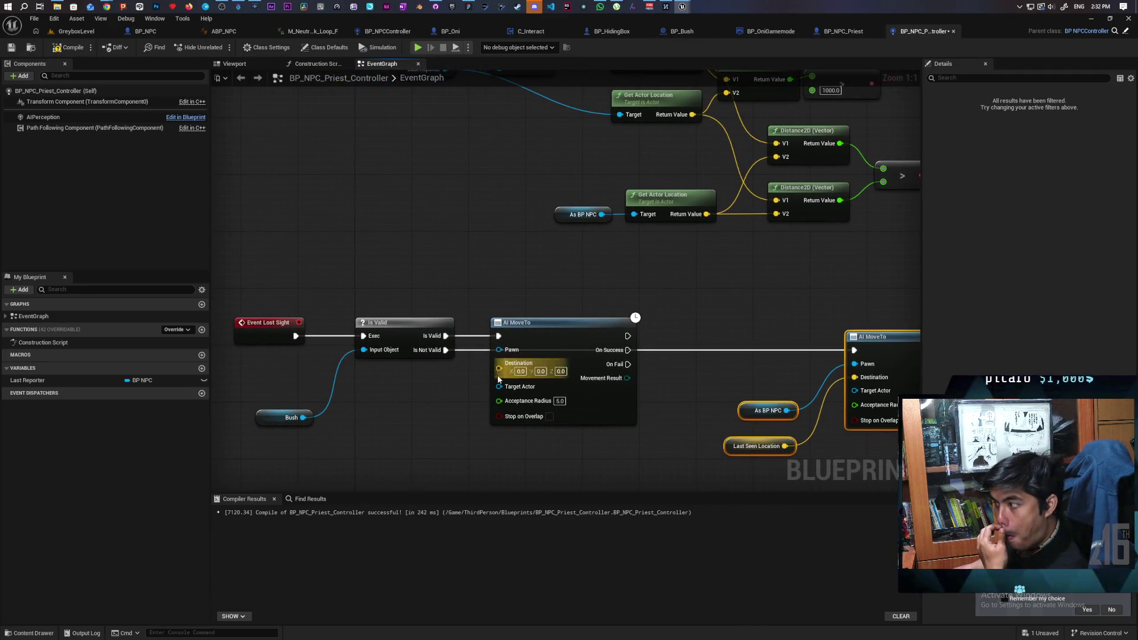
pyautogui.moveTo(453, 401); pyautogui.dragTo(602, 340)
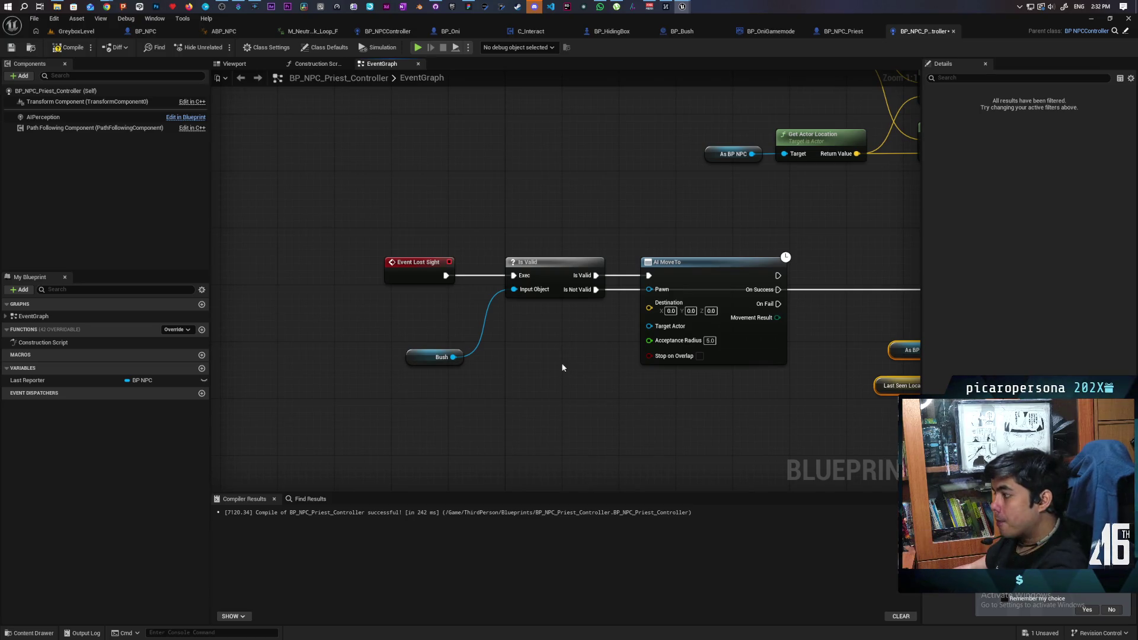
# - Set Bush as the first AI MoveTo's Target Actor and compile the controller blueprint
pyautogui.moveTo(625, 382); pyautogui.dragTo(346, 372)
pyautogui.click(646, 343)
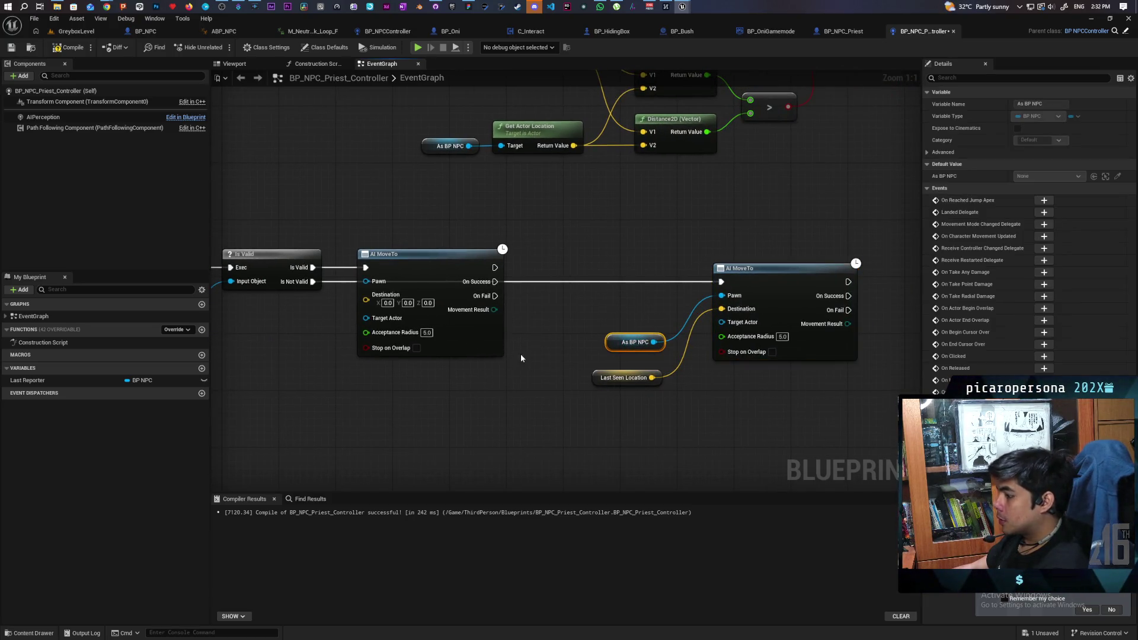
pyautogui.moveTo(407, 333); pyautogui.dragTo(627, 351)
pyautogui.hotkey('ctrl', 'v')
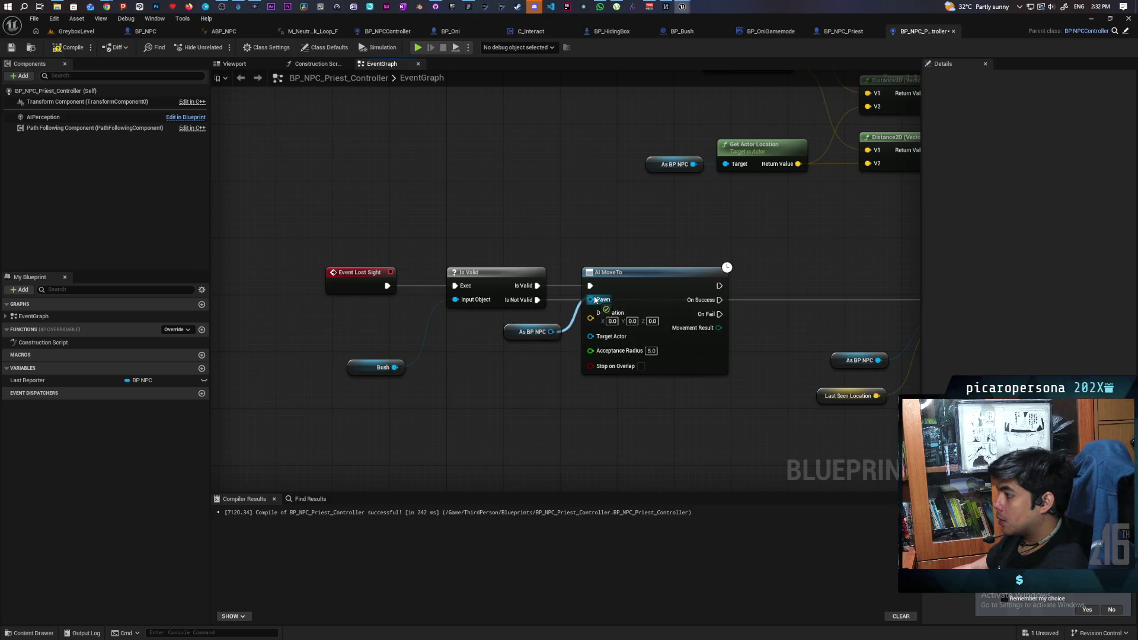
pyautogui.moveTo(394, 367); pyautogui.dragTo(611, 343)
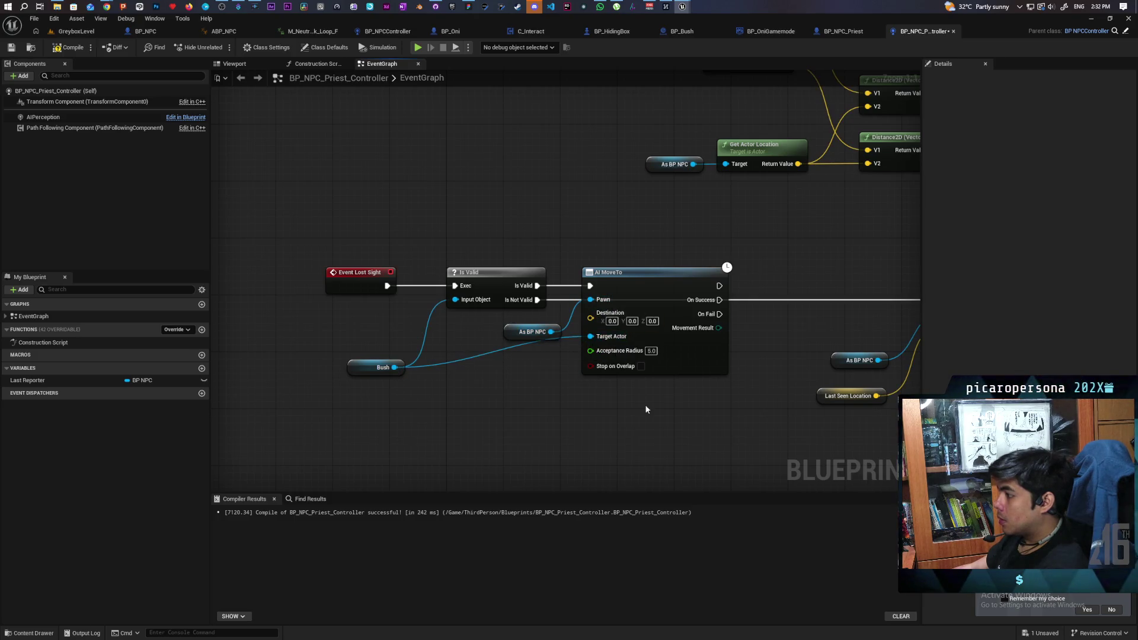
pyautogui.click(70, 47)
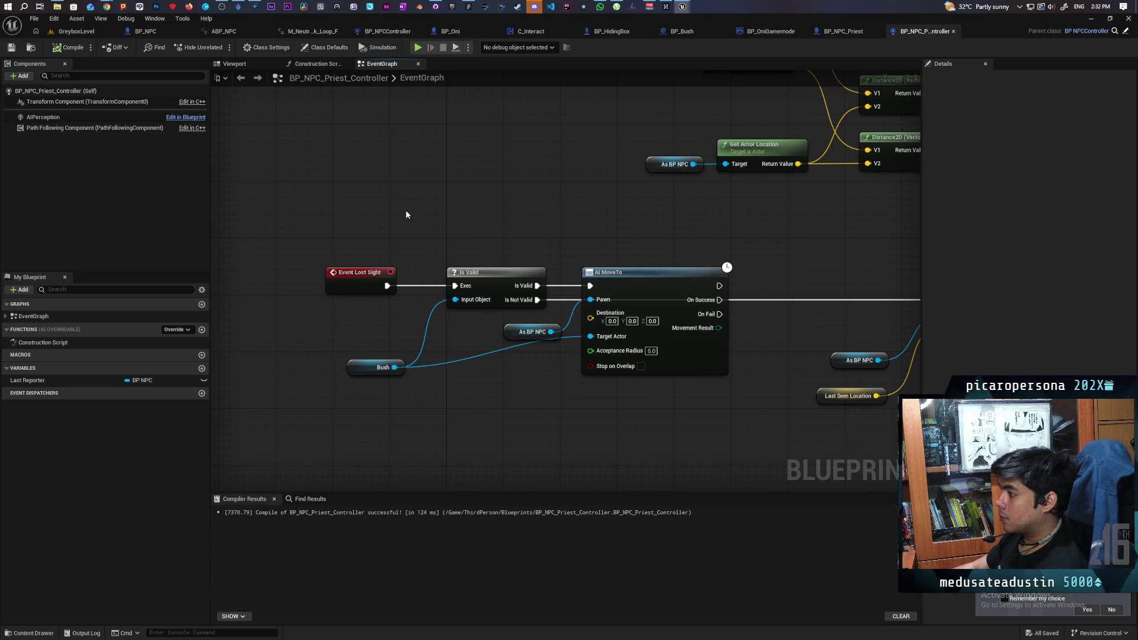
# - Print the Movement Result from On Fail via Enum to String before the second AI MoveTo
pyautogui.moveTo(689, 377); pyautogui.dragTo(465, 350)
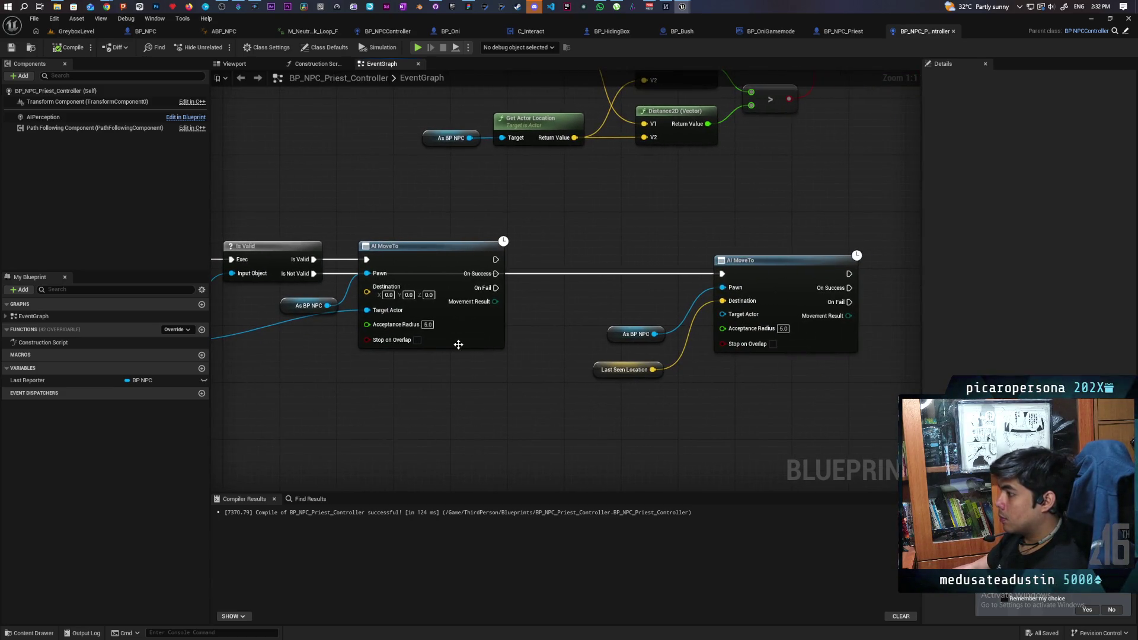
pyautogui.hotkey('ctrl', 'v')
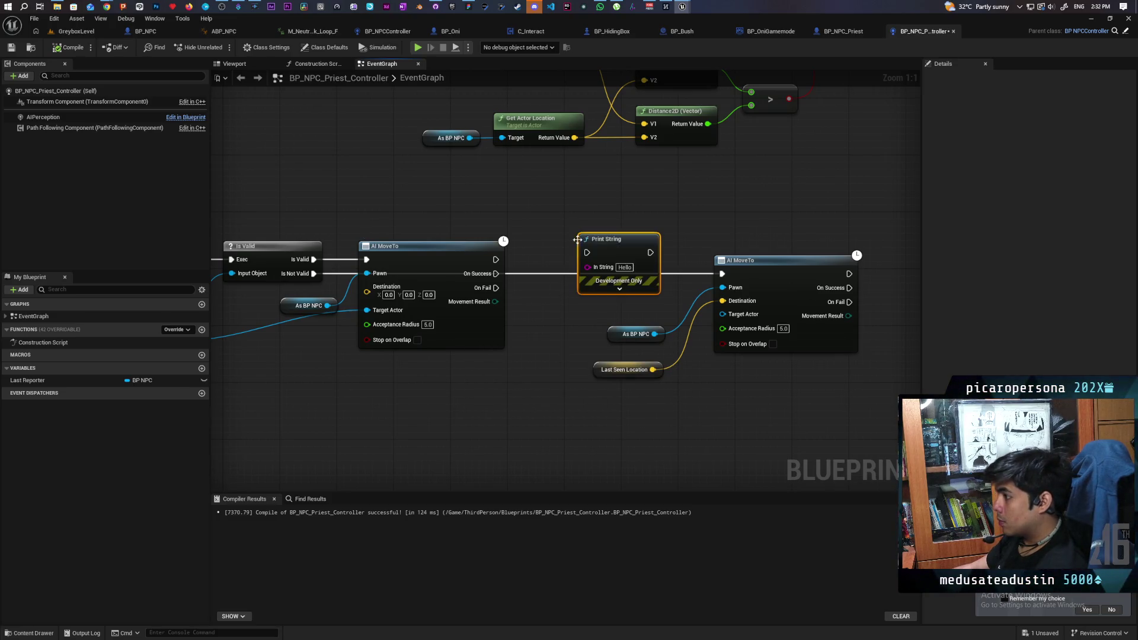
pyautogui.moveTo(496, 288); pyautogui.dragTo(589, 253)
pyautogui.moveTo(495, 301); pyautogui.dragTo(588, 267)
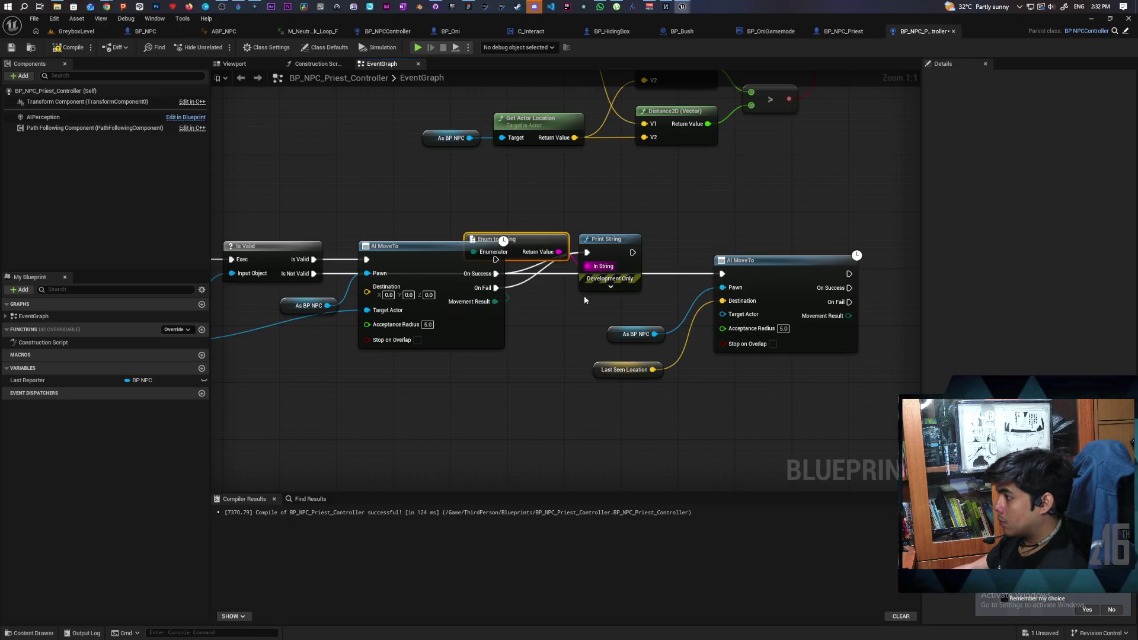
pyautogui.moveTo(536, 234); pyautogui.dragTo(542, 213)
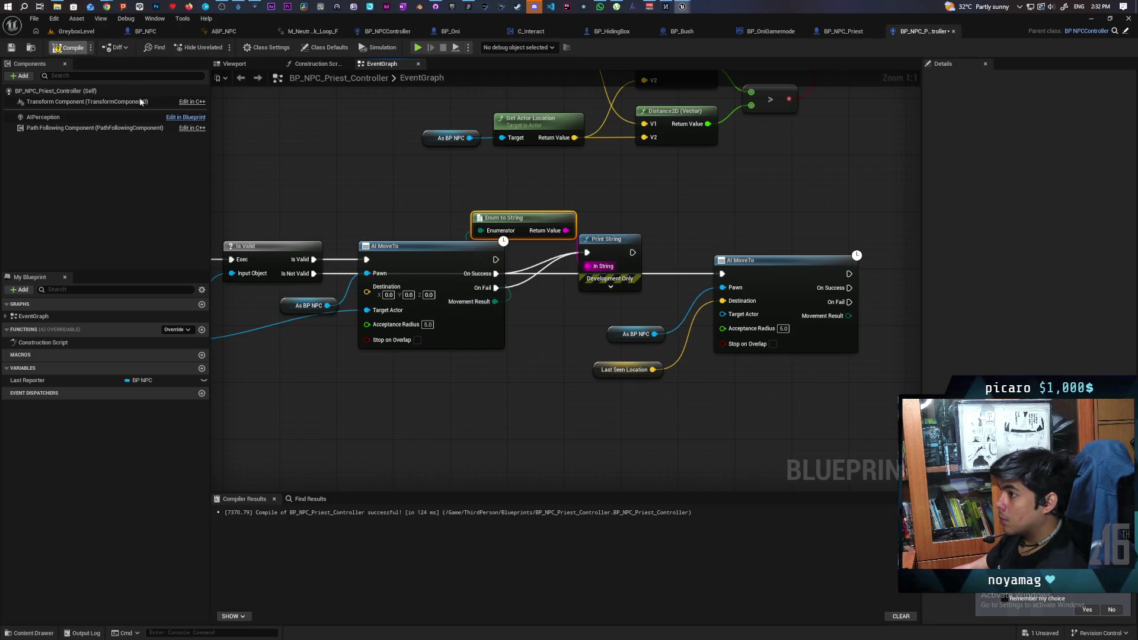
pyautogui.scroll(-2, 394, 193)
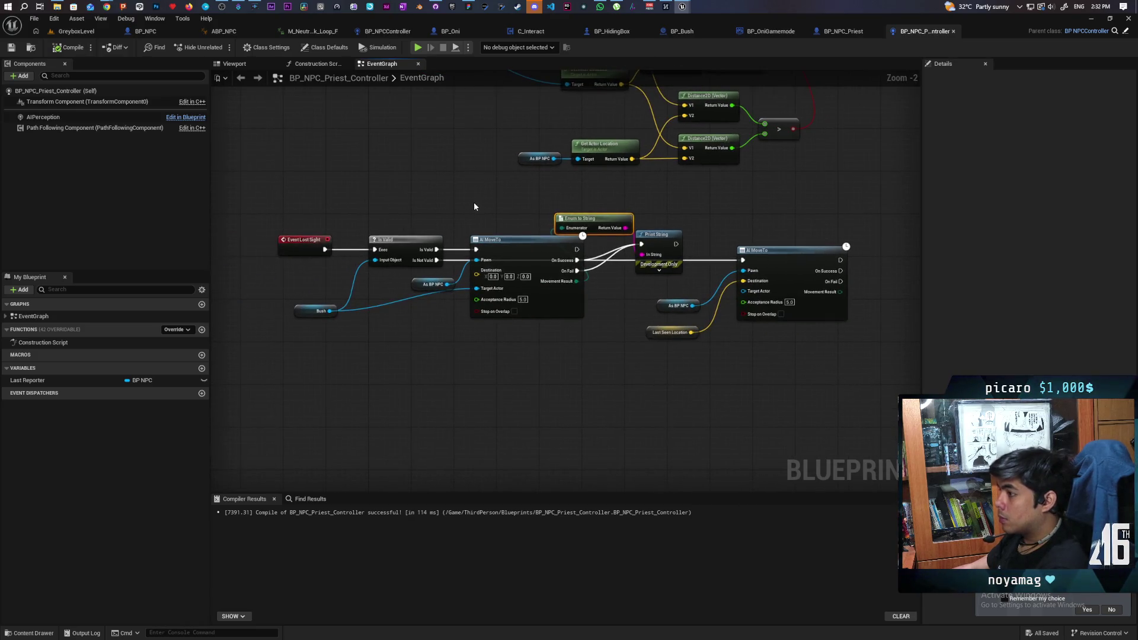
# - Place another BP_NPC_Priest into the GreyboxLevel from the Content Drawer
pyautogui.click(84, 33)
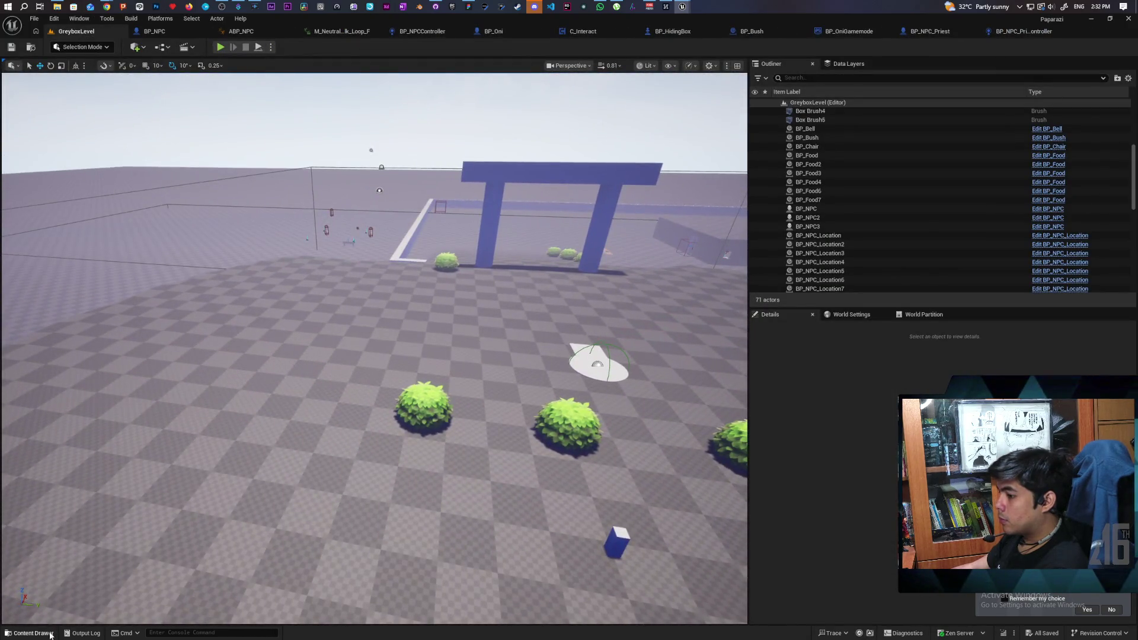
pyautogui.click(29, 633)
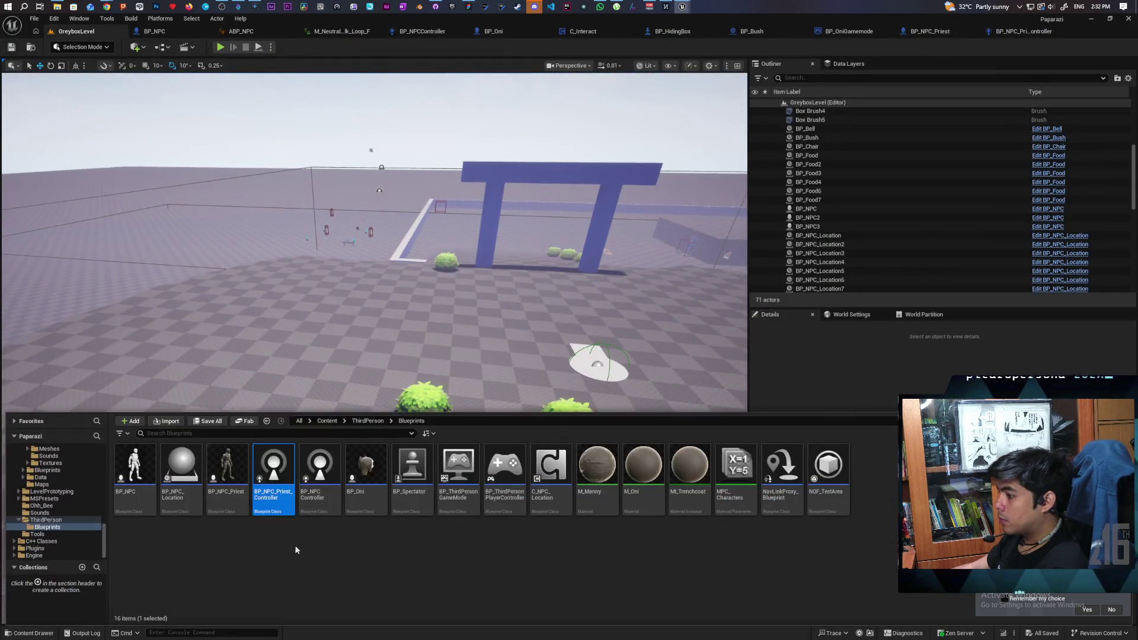
pyautogui.moveTo(227, 474)
pyautogui.mouseDown()
pyautogui.moveTo(457, 288)
pyautogui.moveTo(417, 281)
pyautogui.mouseUp()
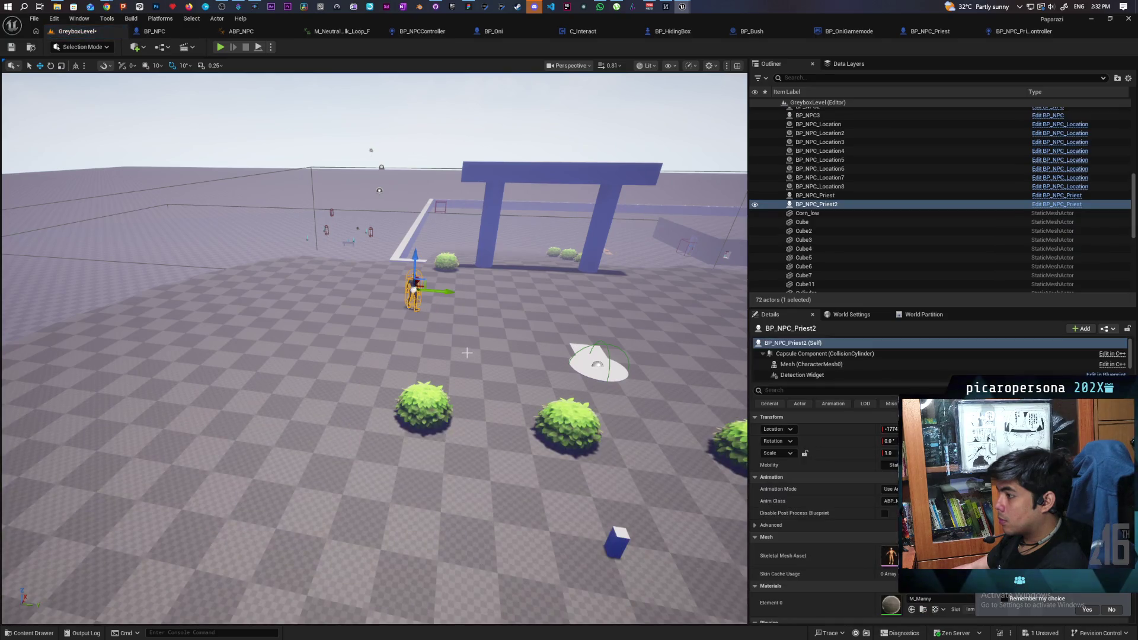
# - Play-test the level, walking the player into a bush to hide, then fleeing the NPC and returning
pyautogui.click(221, 47)
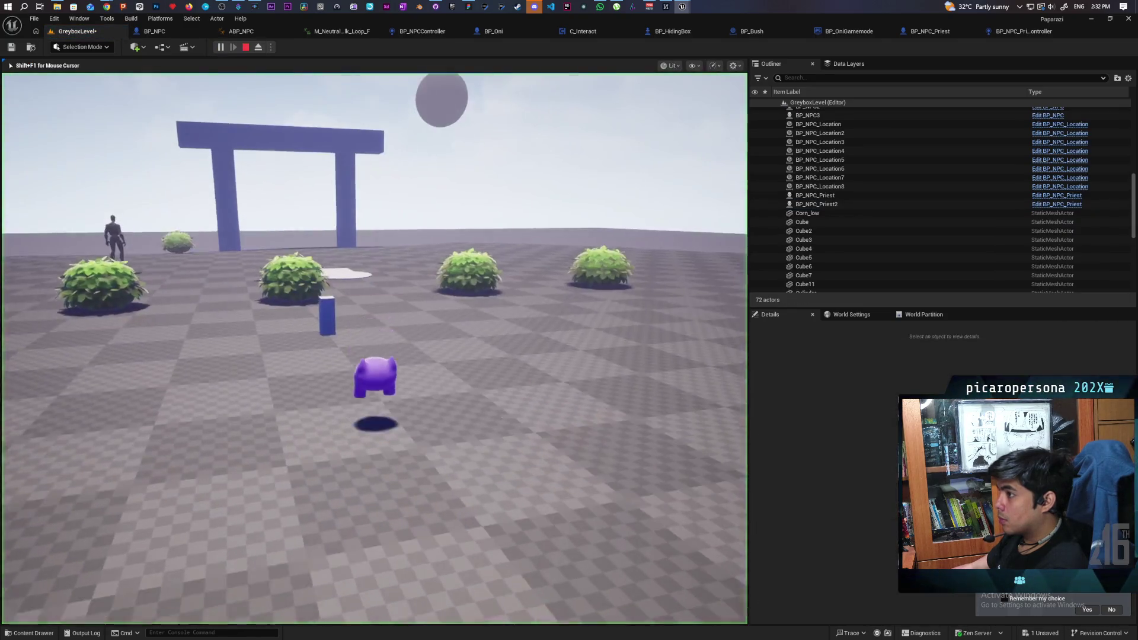
pyautogui.press('w')
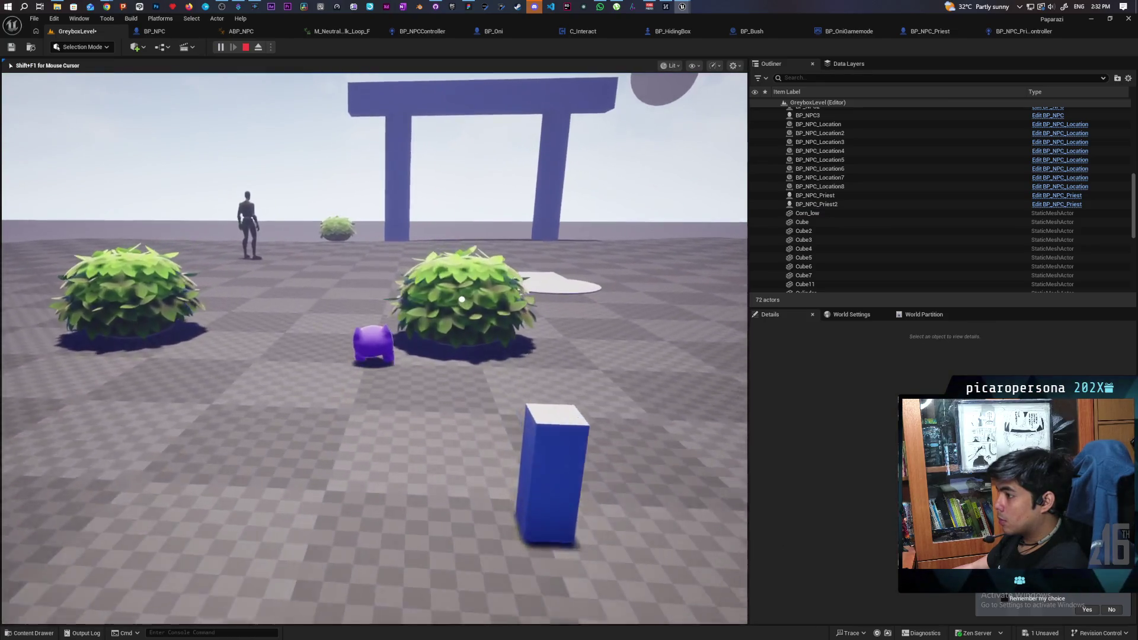
pyautogui.press('w')
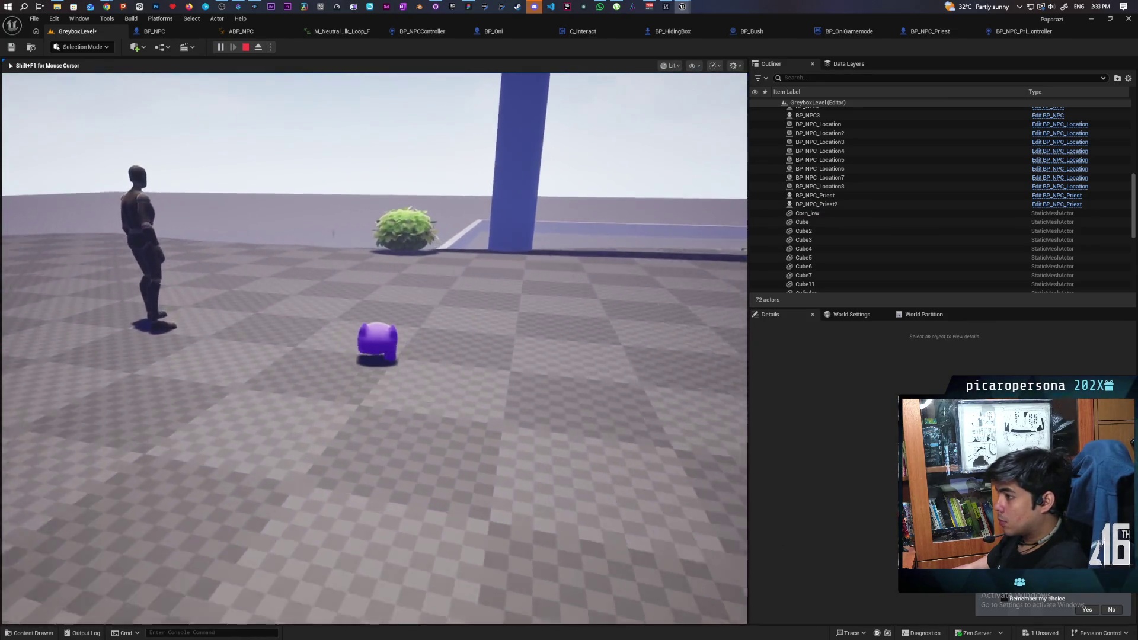
pyautogui.press('f')
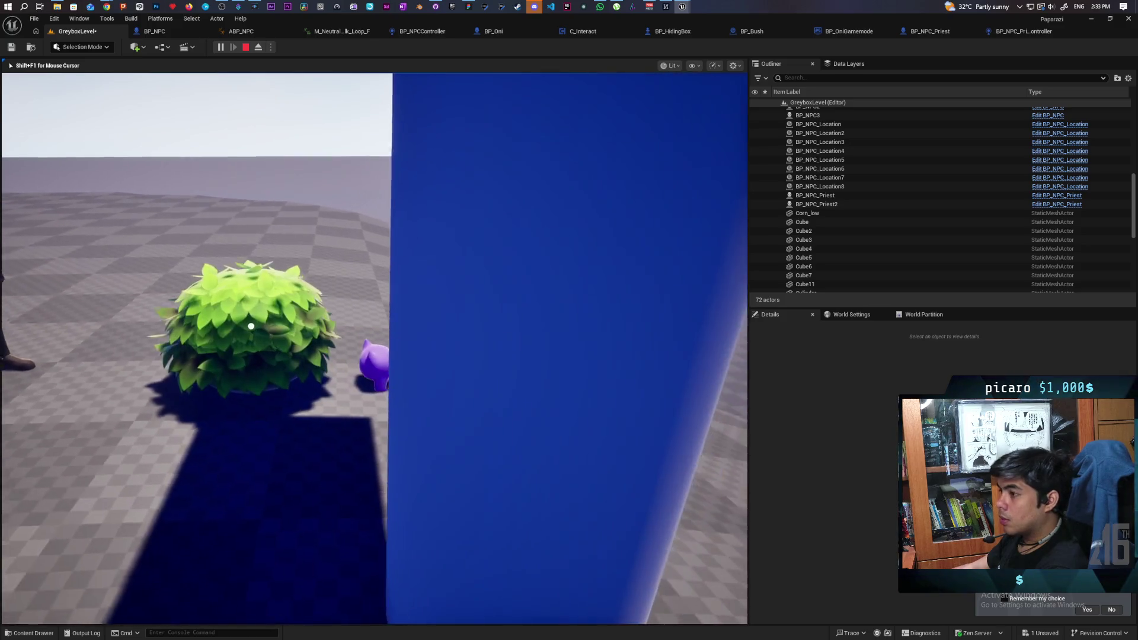
pyautogui.press('s')
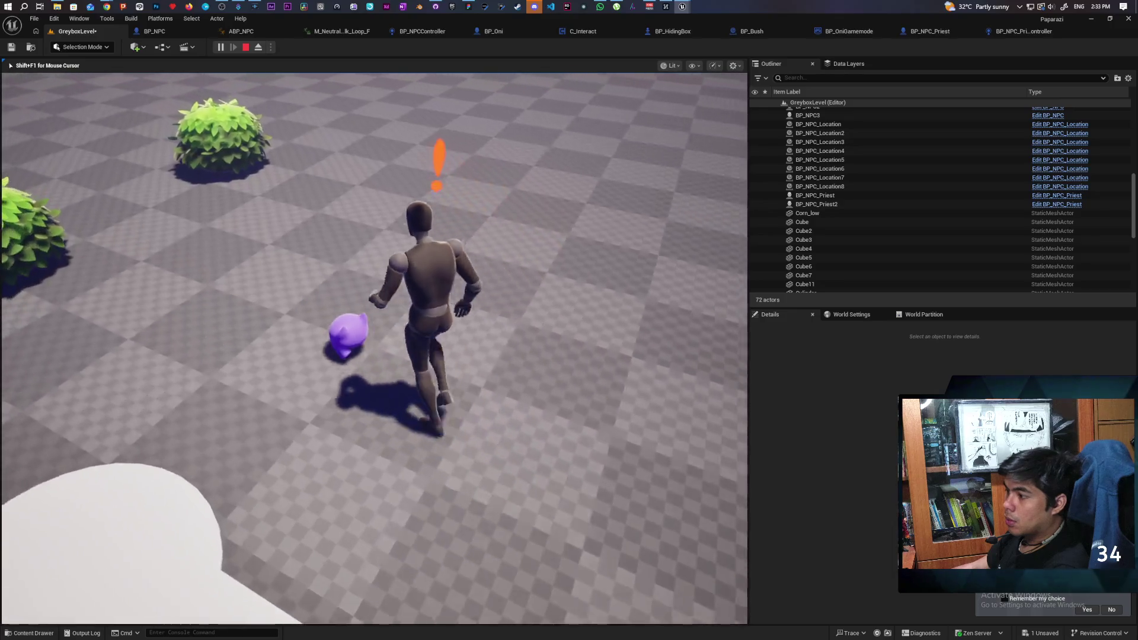
pyautogui.press('w')
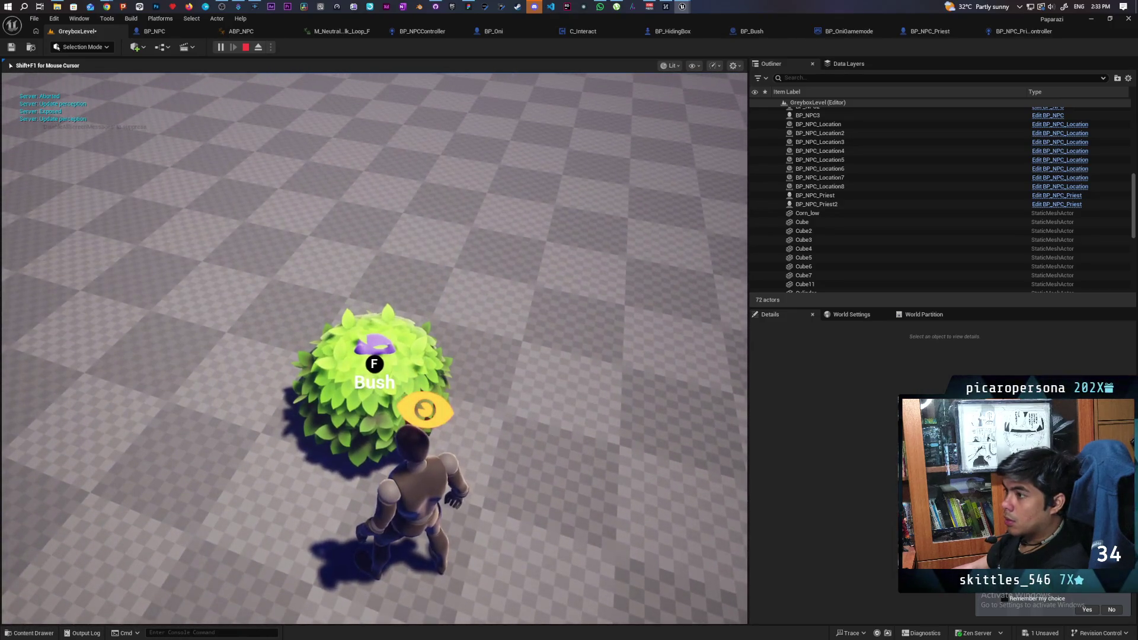
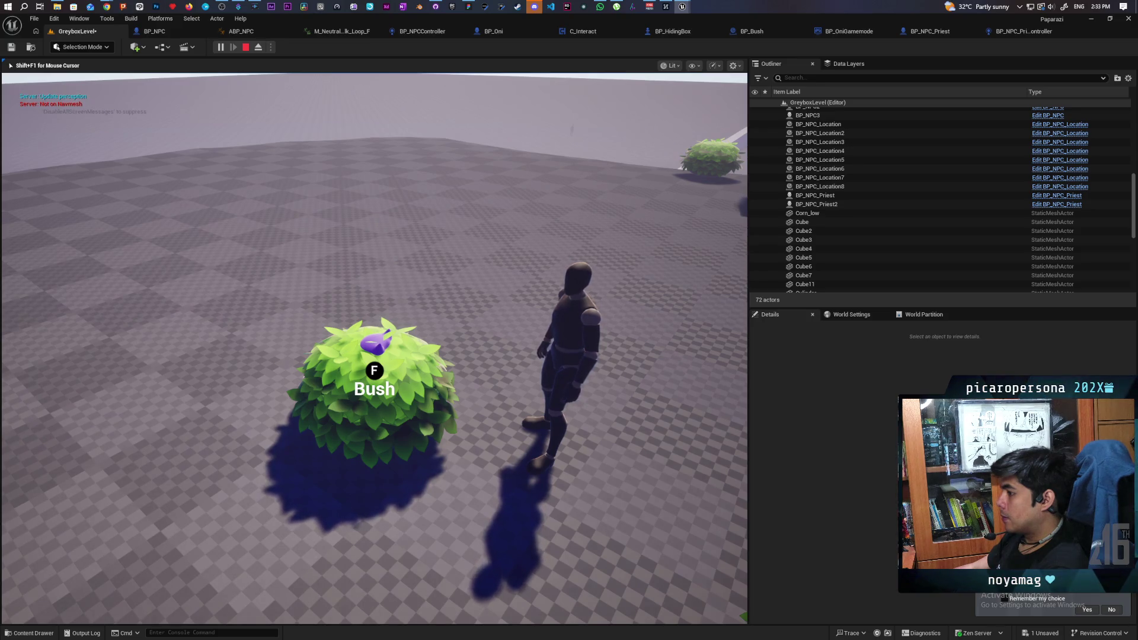
# - Walk the player out of one bush, past the blue pillar and into another, then return to BP_NPC_Priest_Controller
pyautogui.press('f')
pyautogui.press('a')
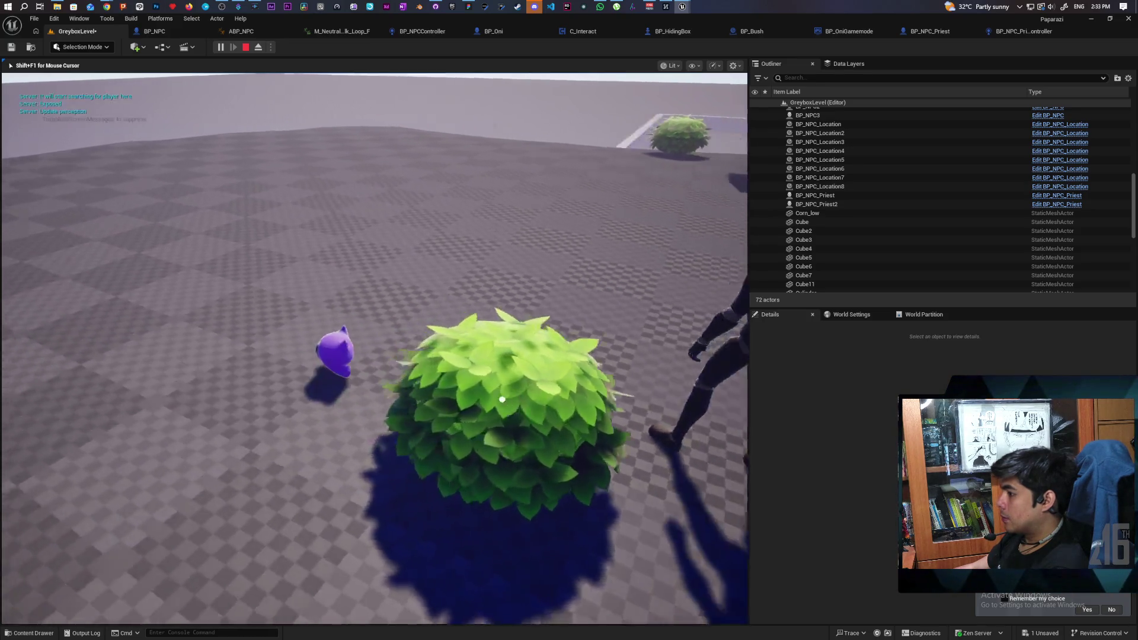
pyautogui.press('w')
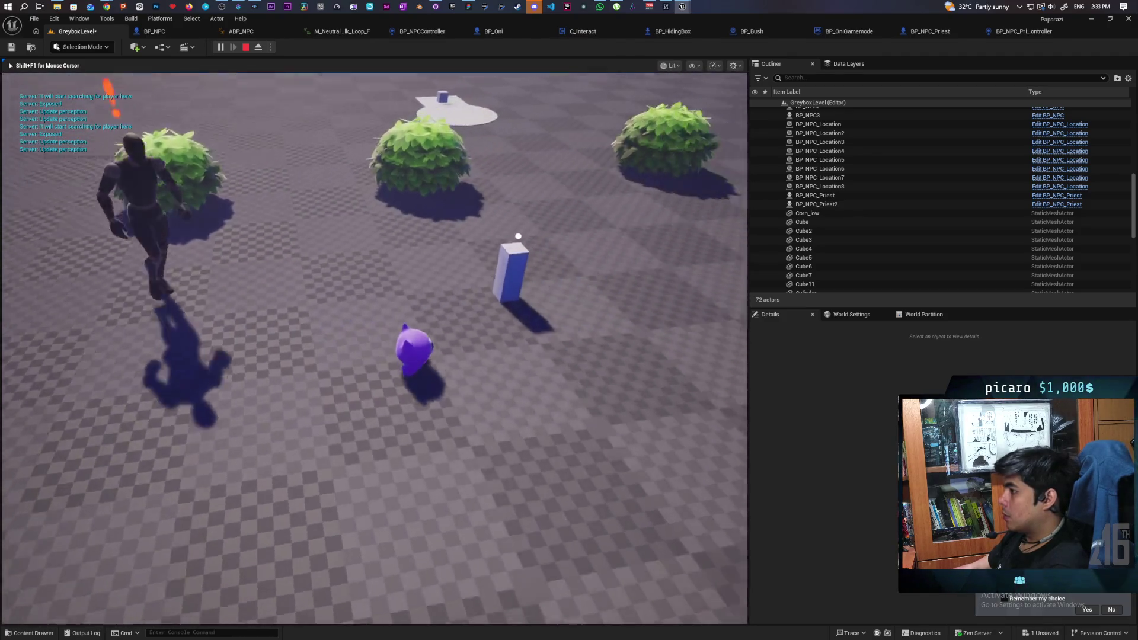
pyautogui.press('w')
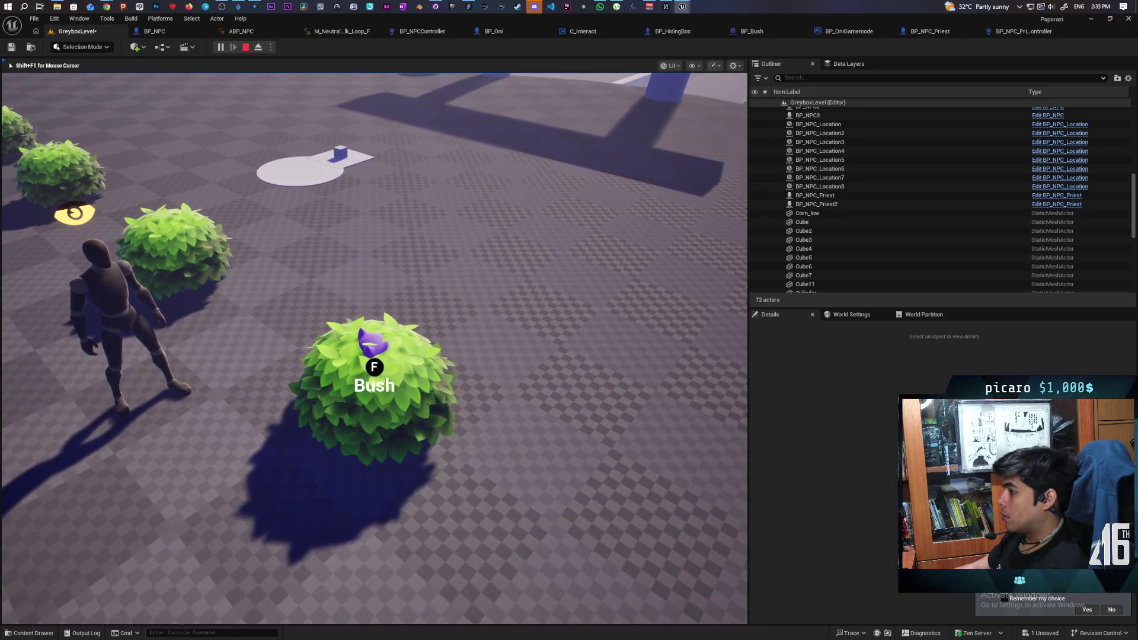
pyautogui.press('Escape')
pyautogui.click(1023, 32)
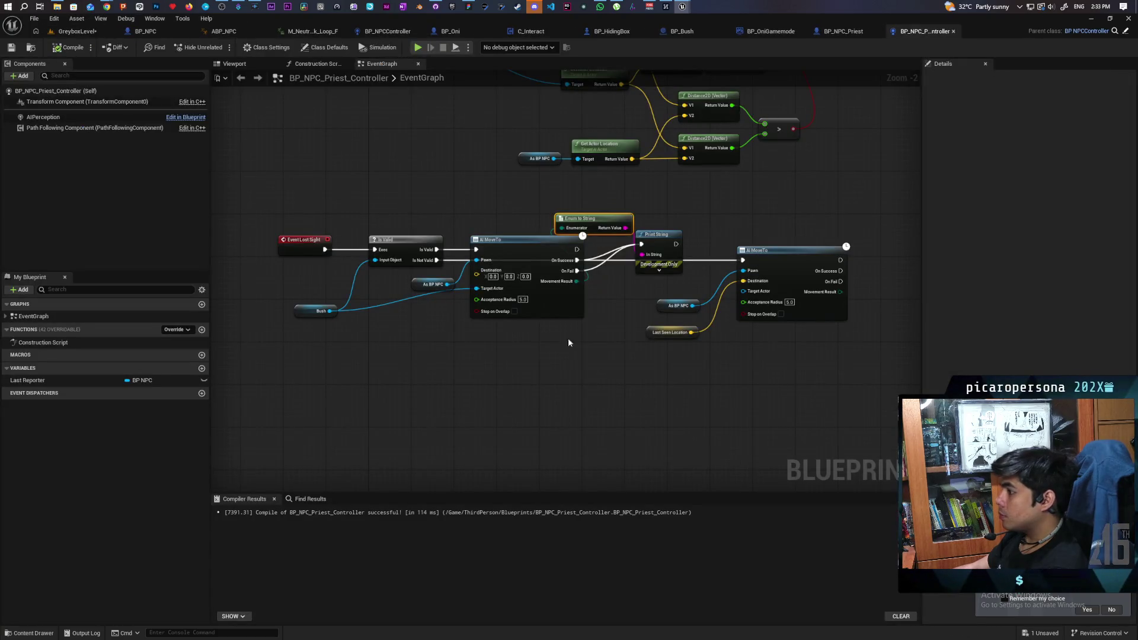
# - Shift the Lost Sight nodes left and insert a Print String saying 'bush time' before AI MoveTo
pyautogui.moveTo(463, 185); pyautogui.dragTo(541, 308)
pyautogui.moveTo(584, 225)
pyautogui.mouseDown()
pyautogui.moveTo(481, 227)
pyautogui.moveTo(569, 229)
pyautogui.moveTo(584, 214)
pyautogui.moveTo(705, 241)
pyautogui.mouseUp()
pyautogui.scroll(2, 562, 210)
pyautogui.hotkey('ctrl', 'v')
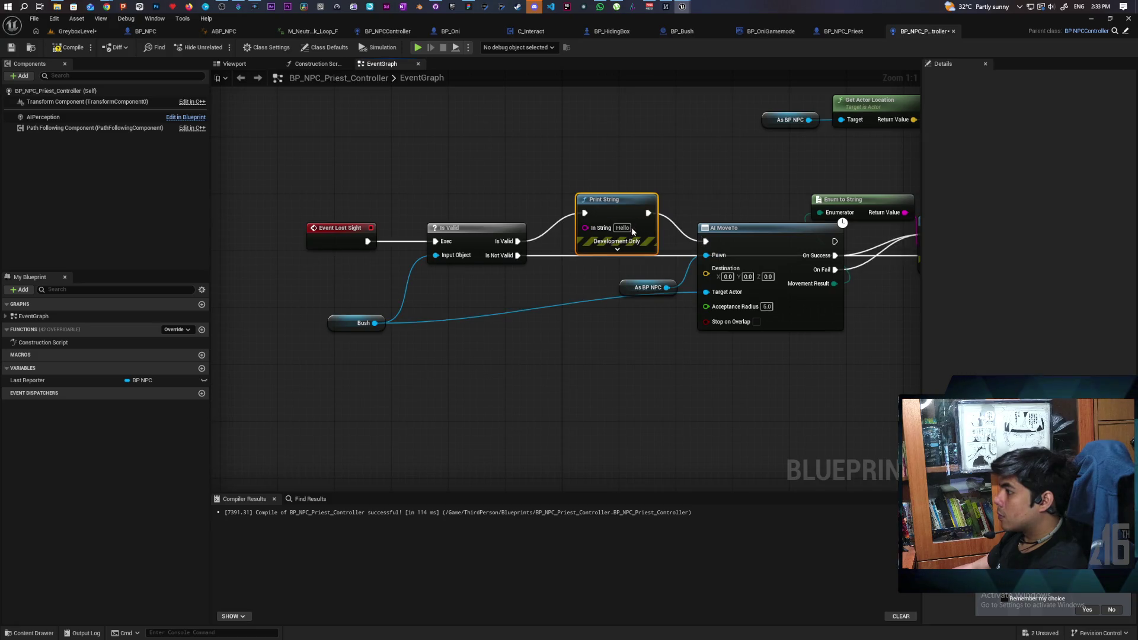
pyautogui.click(627, 228)
pyautogui.write('bush')
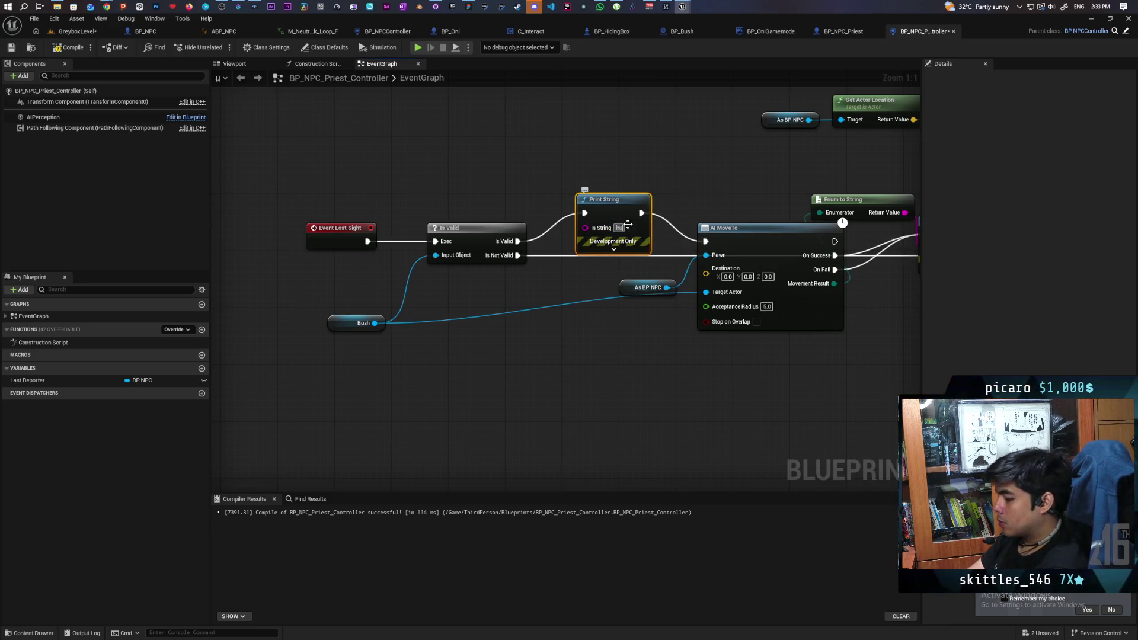
pyautogui.click(611, 169)
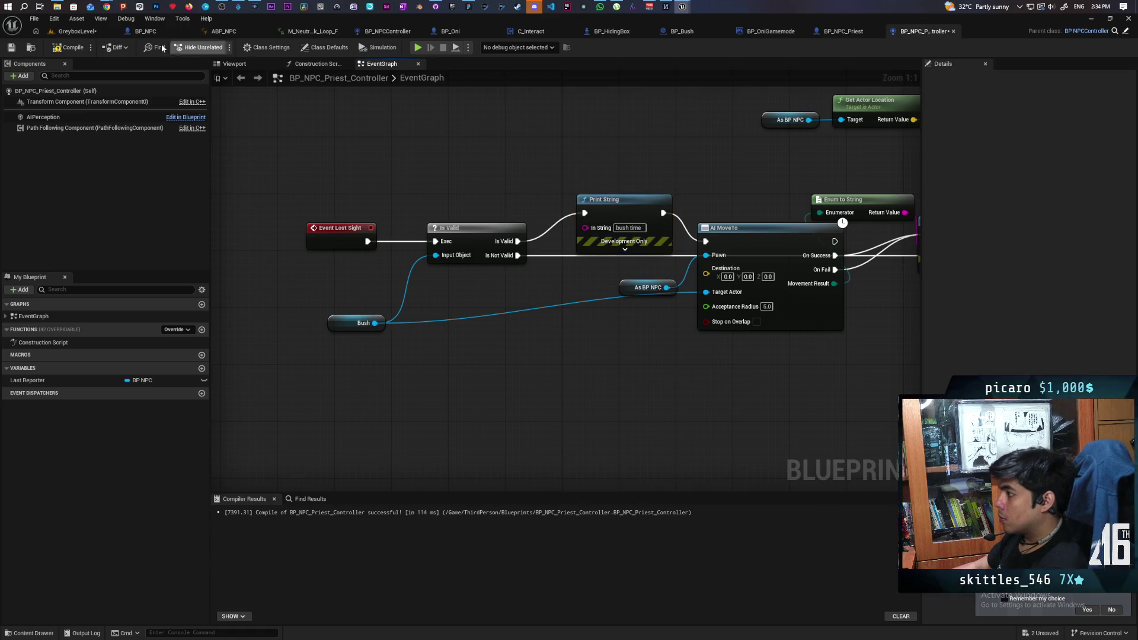
# - Play-test the greybox level by walking toward the gate, then return to the priest controller graph
pyautogui.click(76, 31)
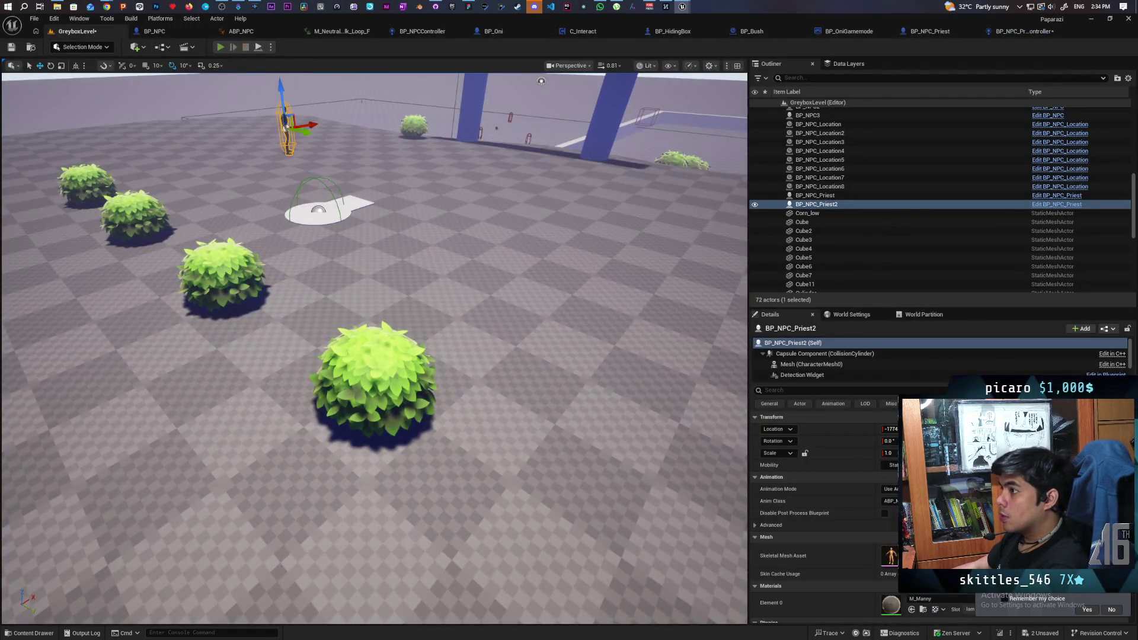
pyautogui.hotkey('alt', 'p')
pyautogui.press('w')
pyautogui.press('w')
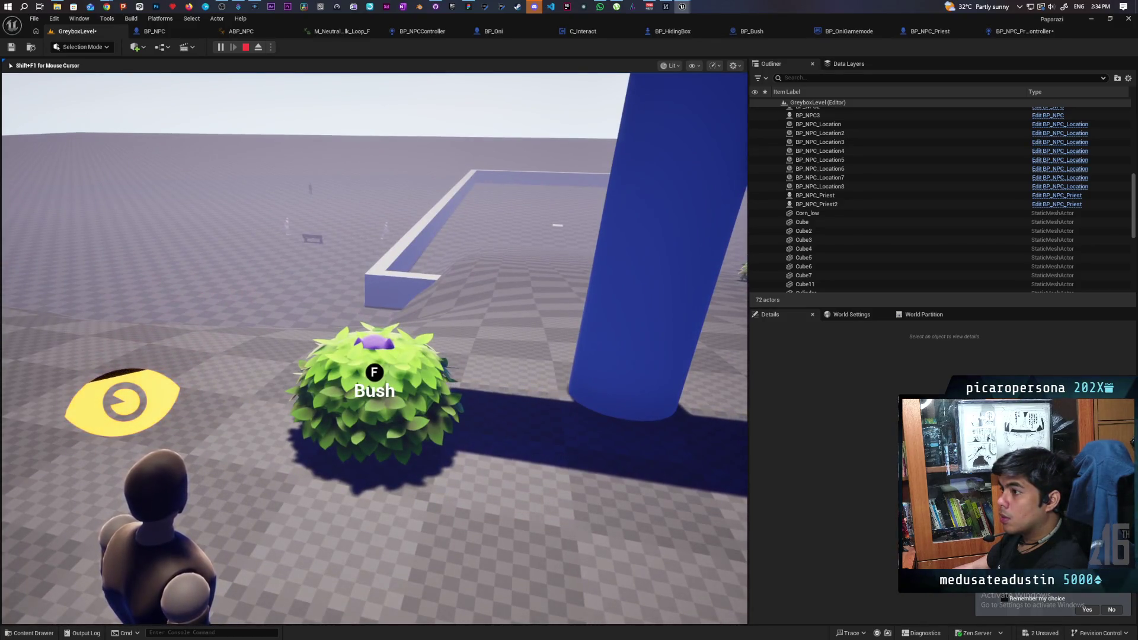
pyautogui.press('Escape')
pyautogui.click(1015, 31)
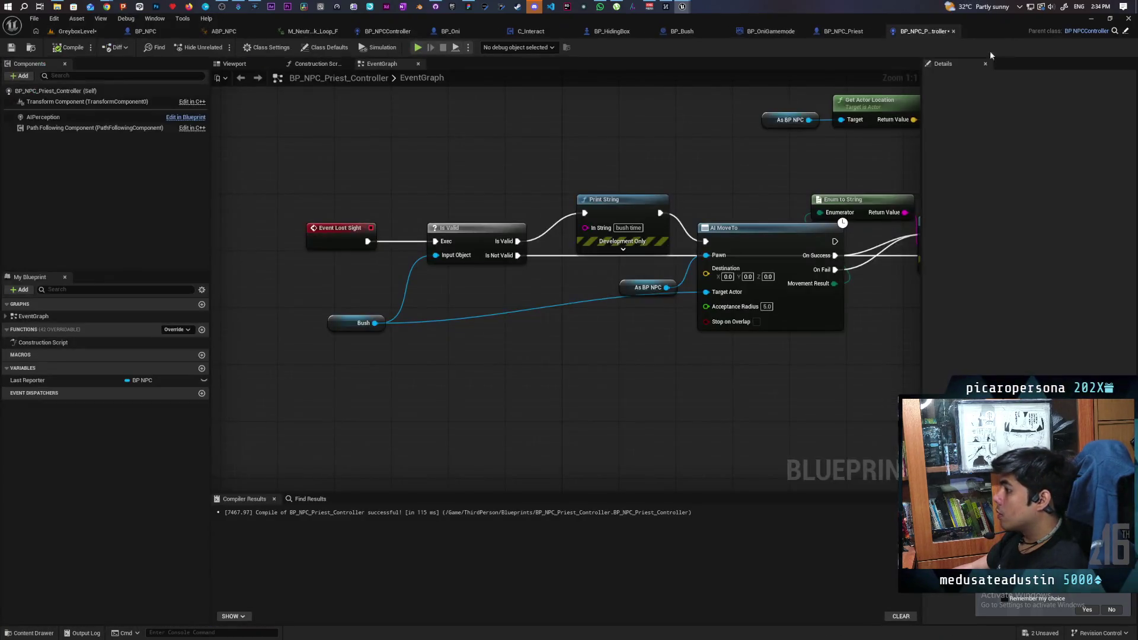
# - Change AI MoveTo's acceptance radius to 50.0, then compile and save BP_NPC_Priest_Controller
pyautogui.moveTo(789, 391); pyautogui.dragTo(579, 422)
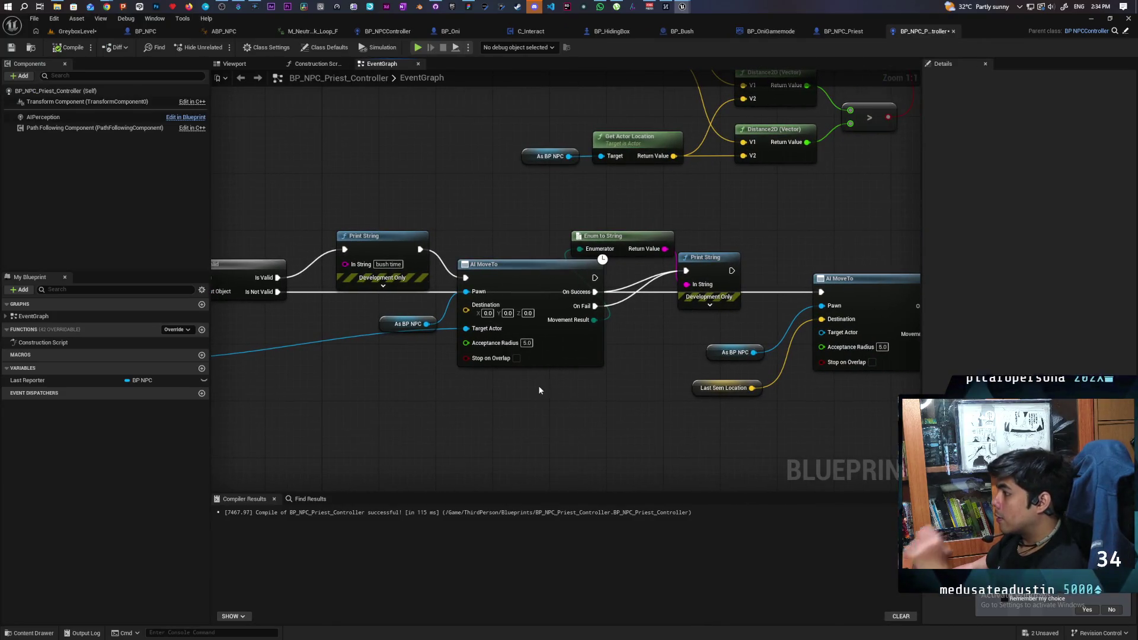
pyautogui.moveTo(435, 415); pyautogui.dragTo(563, 418)
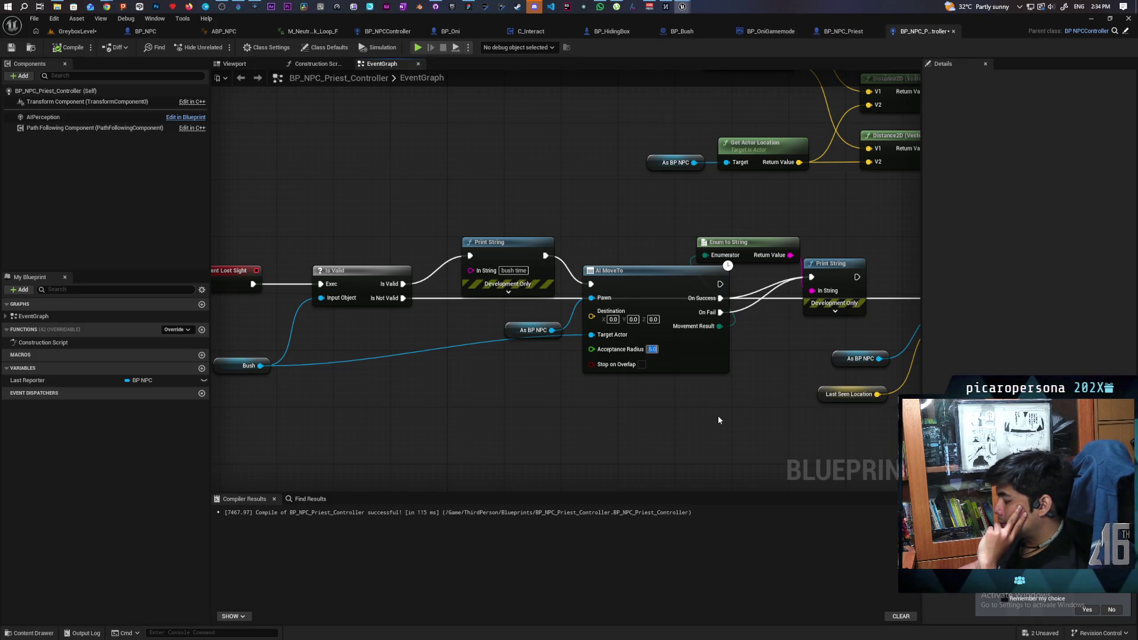
pyautogui.write('50')
pyautogui.press('Return')
pyautogui.click(70, 47)
pyautogui.hotkey('ctrl', 's')
pyautogui.click(90, 34)
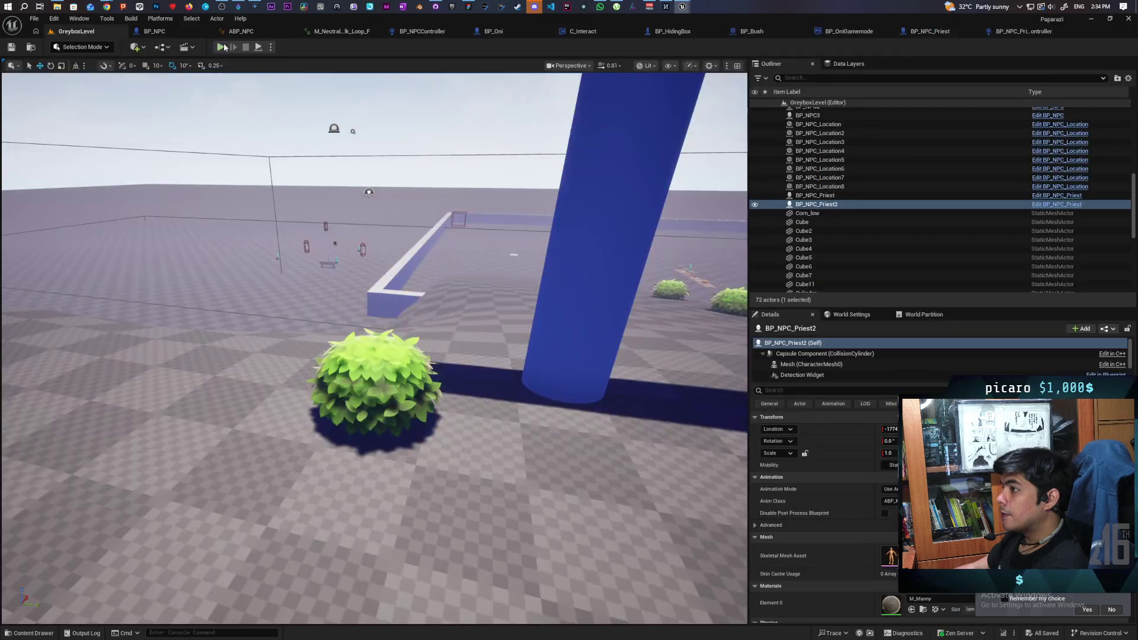
pyautogui.click(226, 51)
pyautogui.press('w')
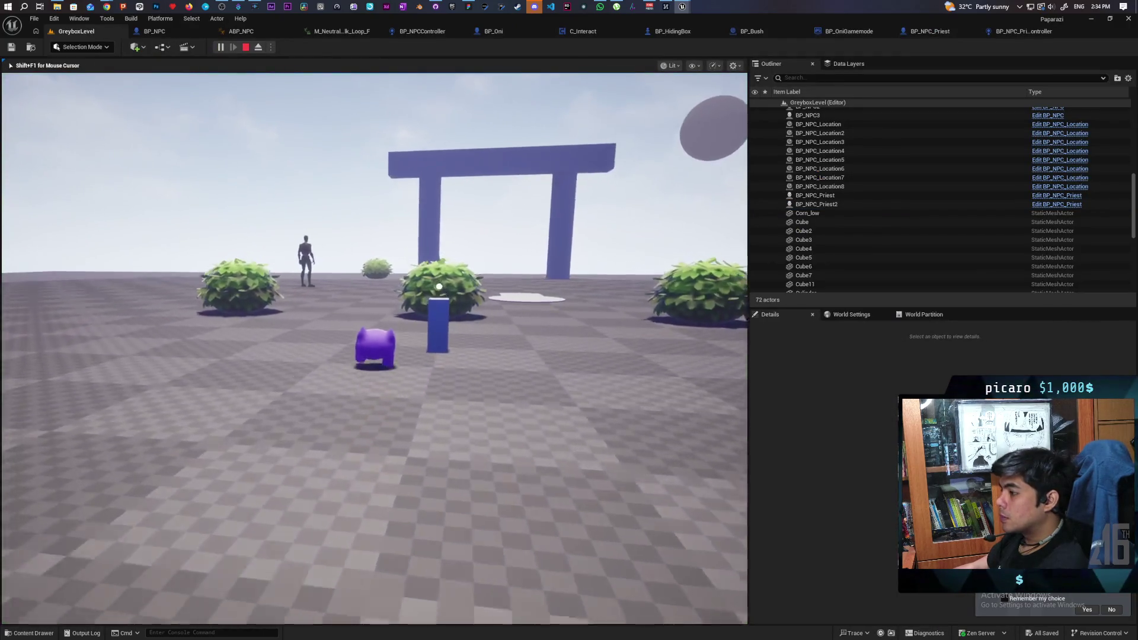
pyautogui.press('w')
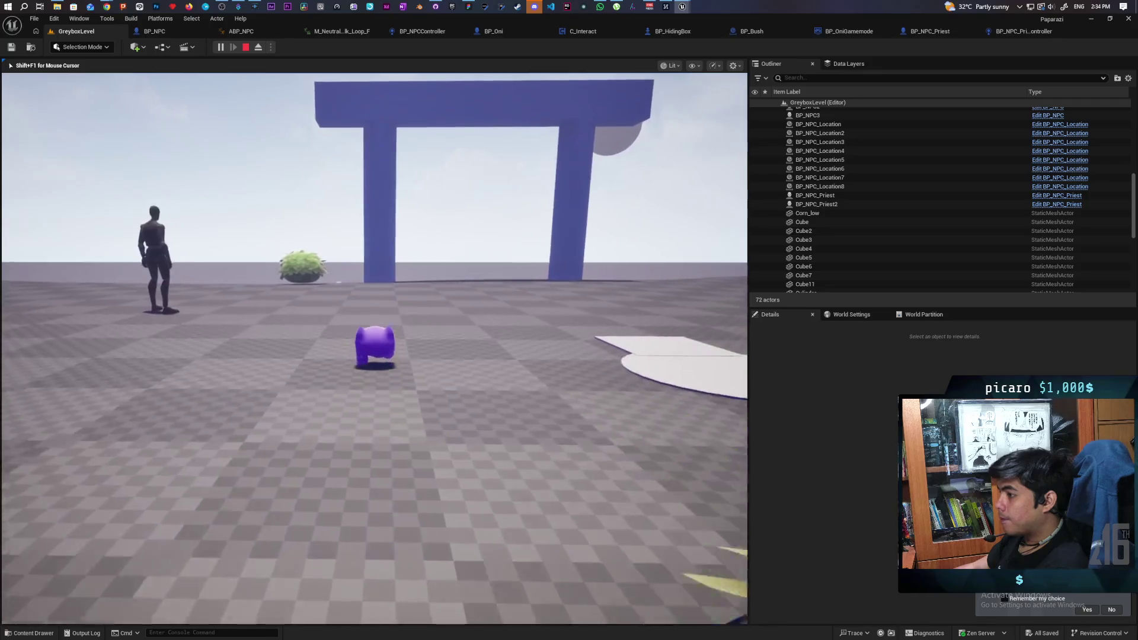
pyautogui.press('w')
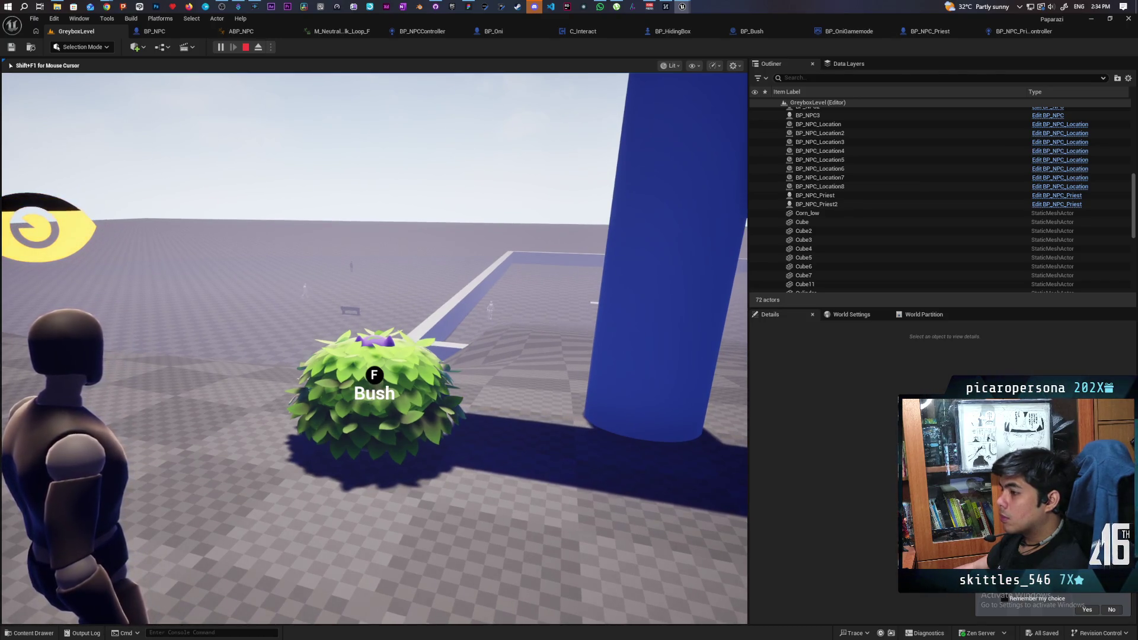
pyautogui.press('w')
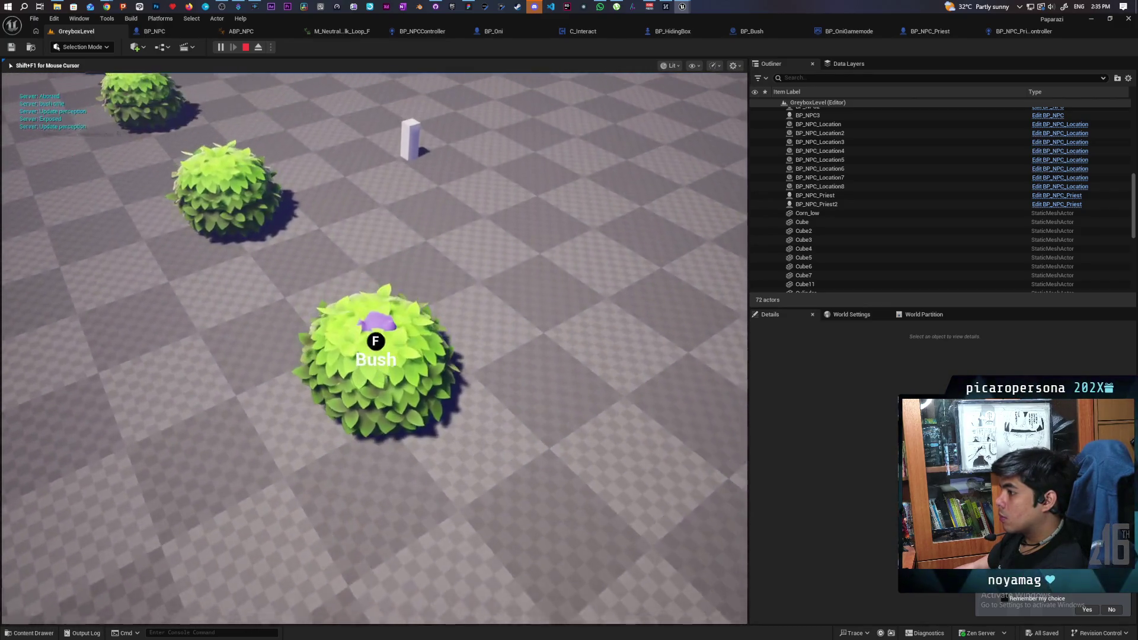
pyautogui.hotkey('shift', 'F1')
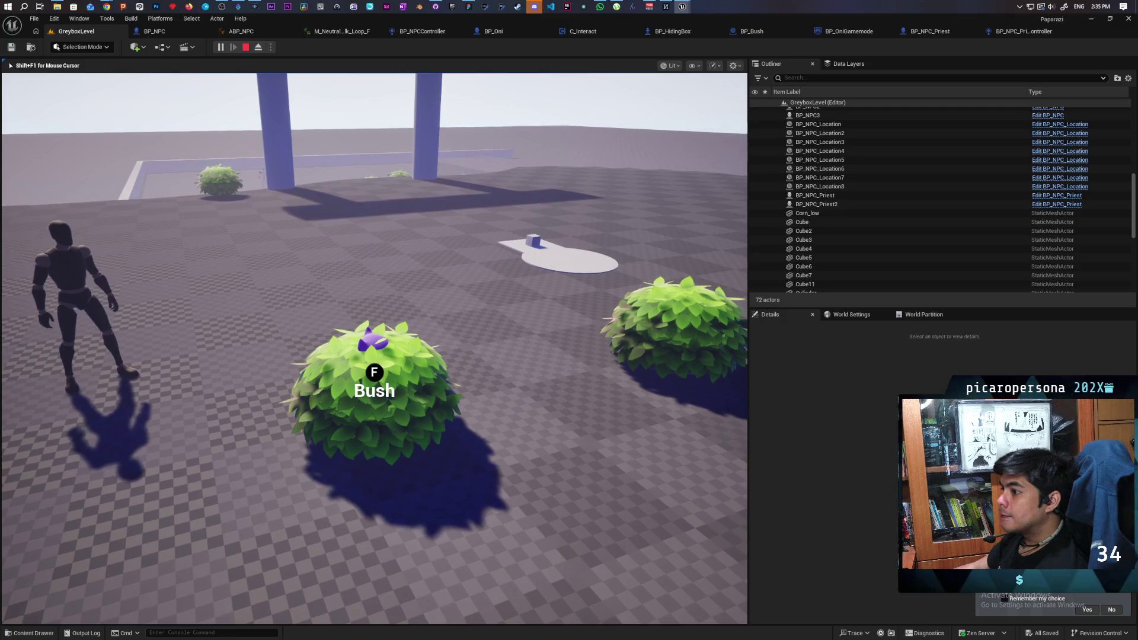
pyautogui.press('Escape')
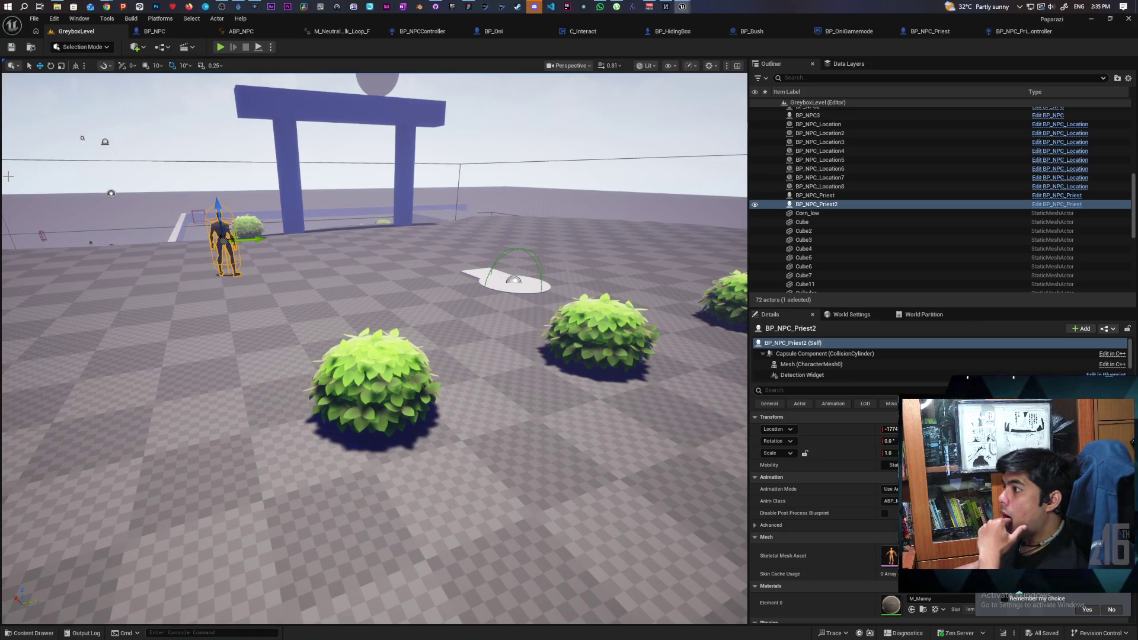
# - Zoom in and out across the priest controller's EventGraph to review its logic
pyautogui.click(1005, 32)
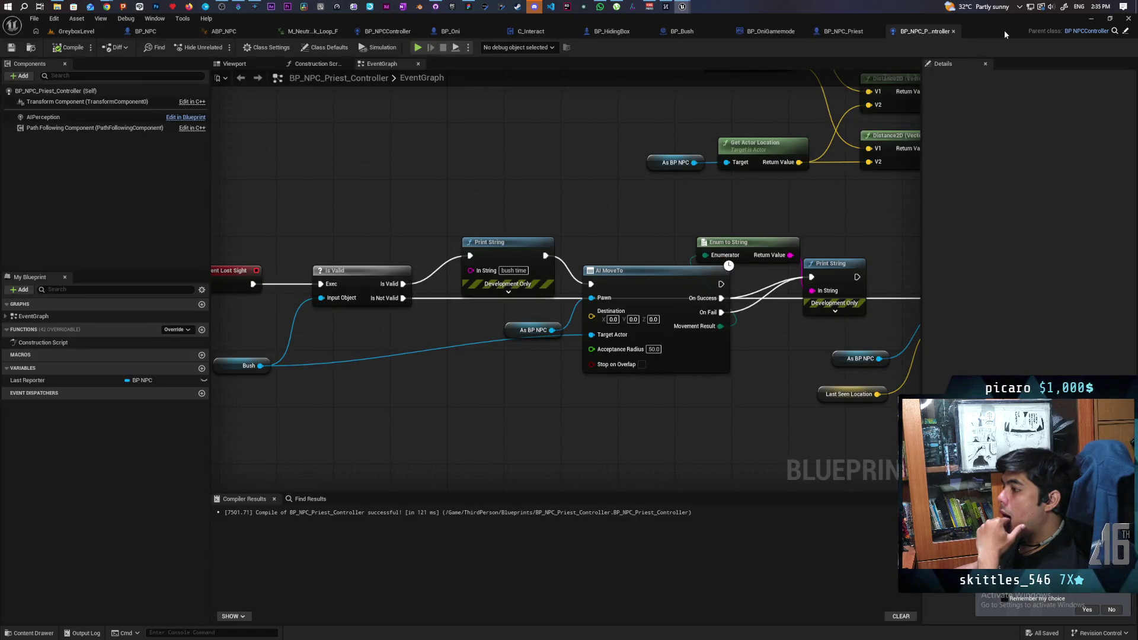
pyautogui.scroll(-4, 612, 214)
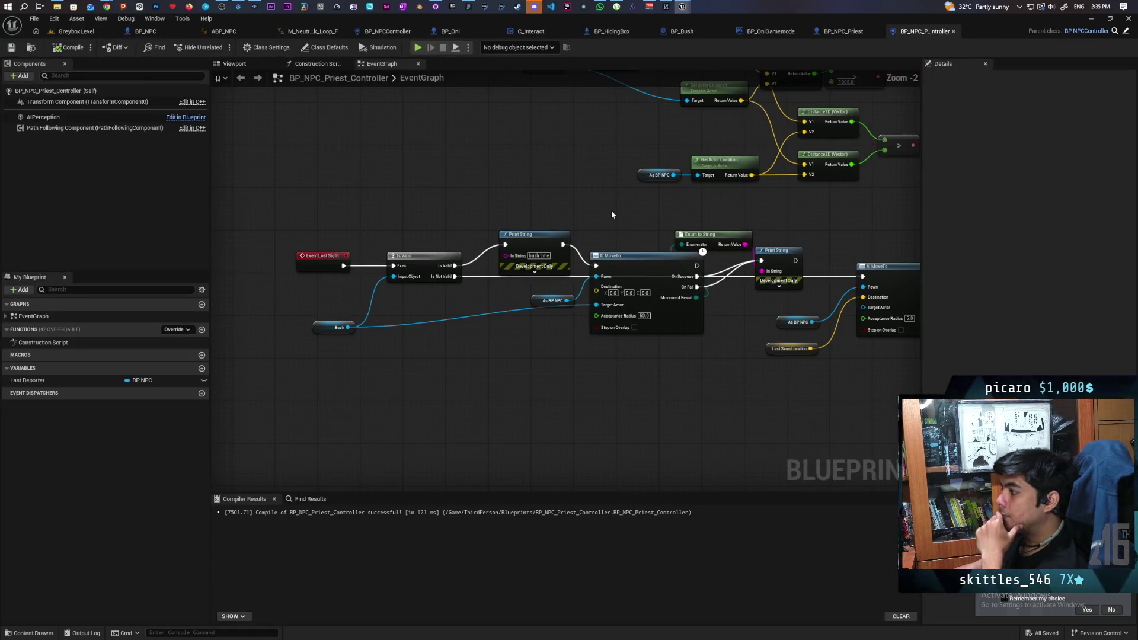
pyautogui.scroll(3, 511, 226)
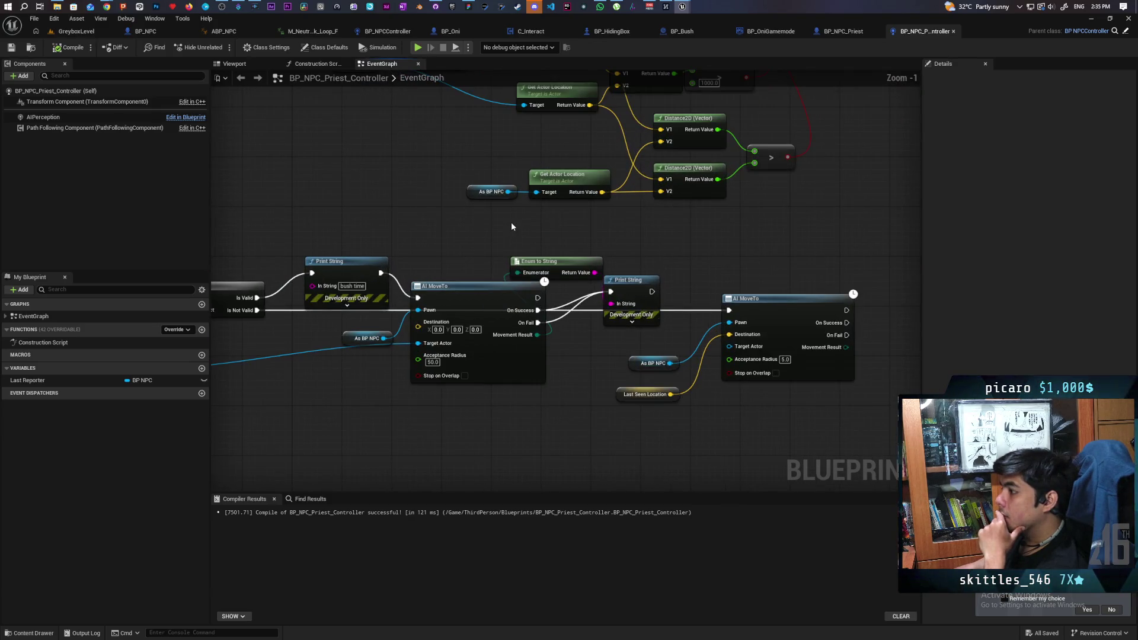
pyautogui.moveTo(512, 227); pyautogui.dragTo(616, 358)
pyautogui.scroll(-5, 575, 349)
pyautogui.scroll(2, 571, 346)
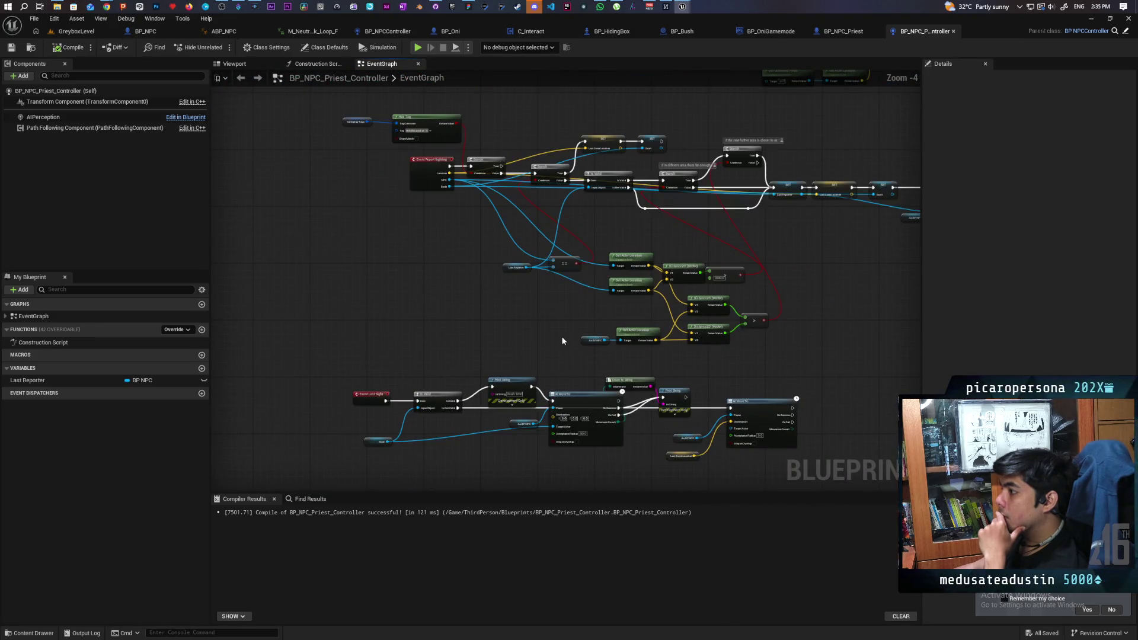
pyautogui.scroll(-2, 525, 333)
pyautogui.scroll(1, 467, 387)
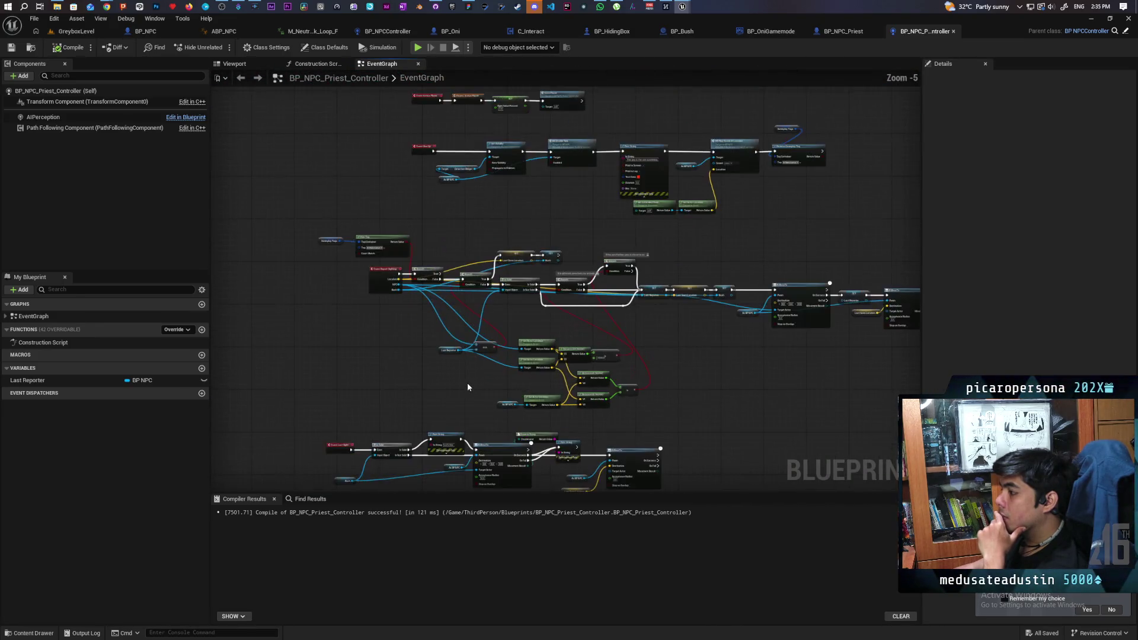
pyautogui.scroll(-1, 674, 358)
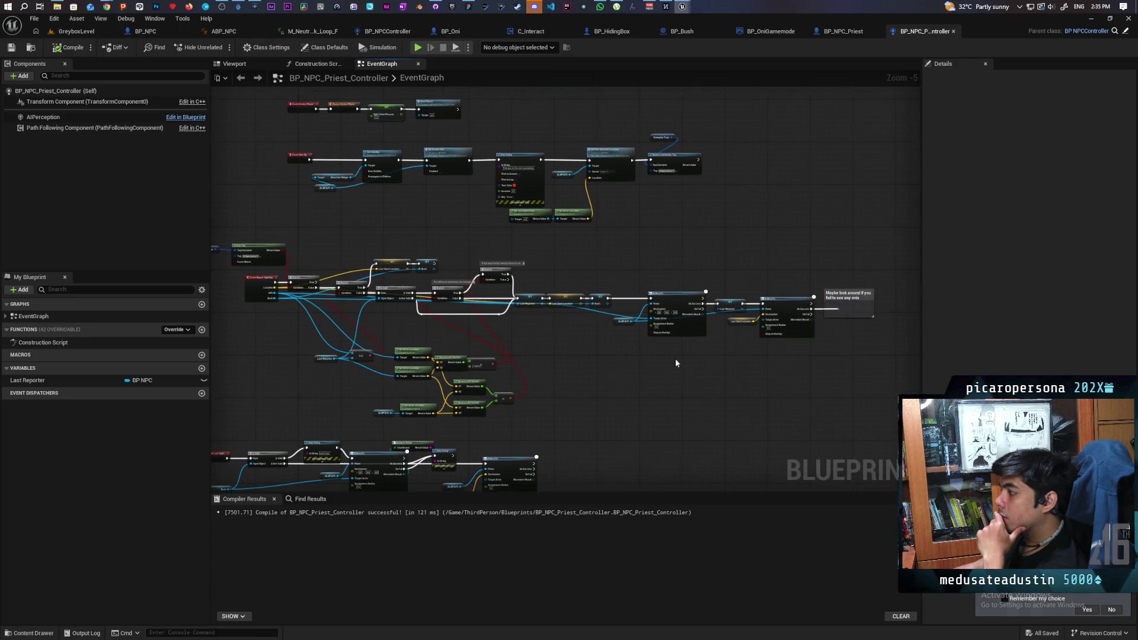
pyautogui.scroll(3, 429, 332)
pyautogui.scroll(-3, 429, 332)
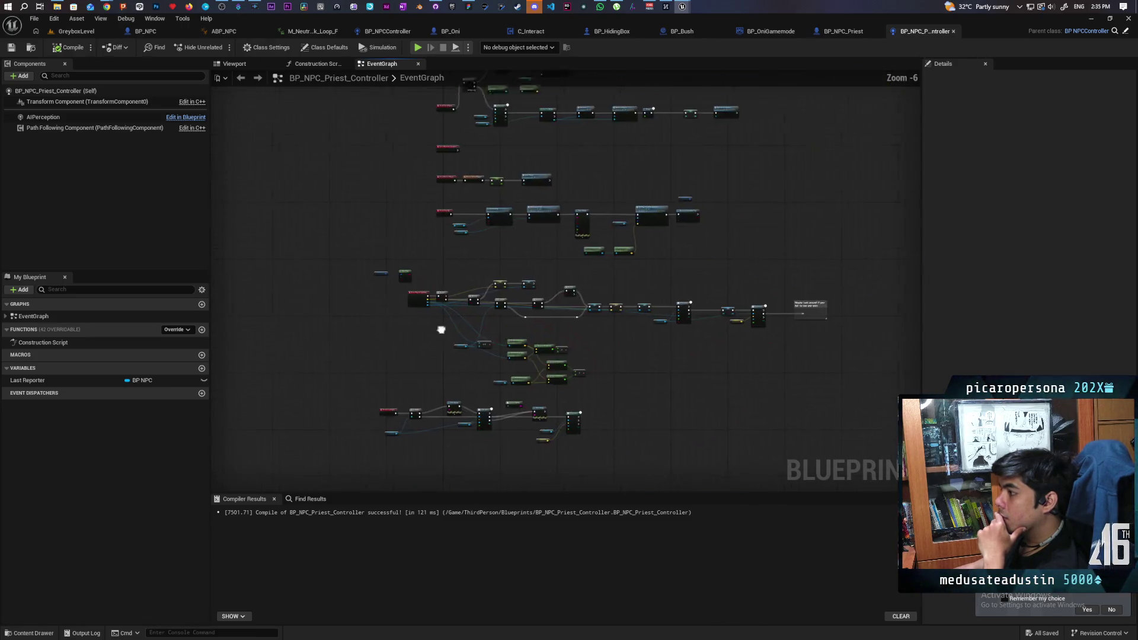
pyautogui.scroll(2, 464, 318)
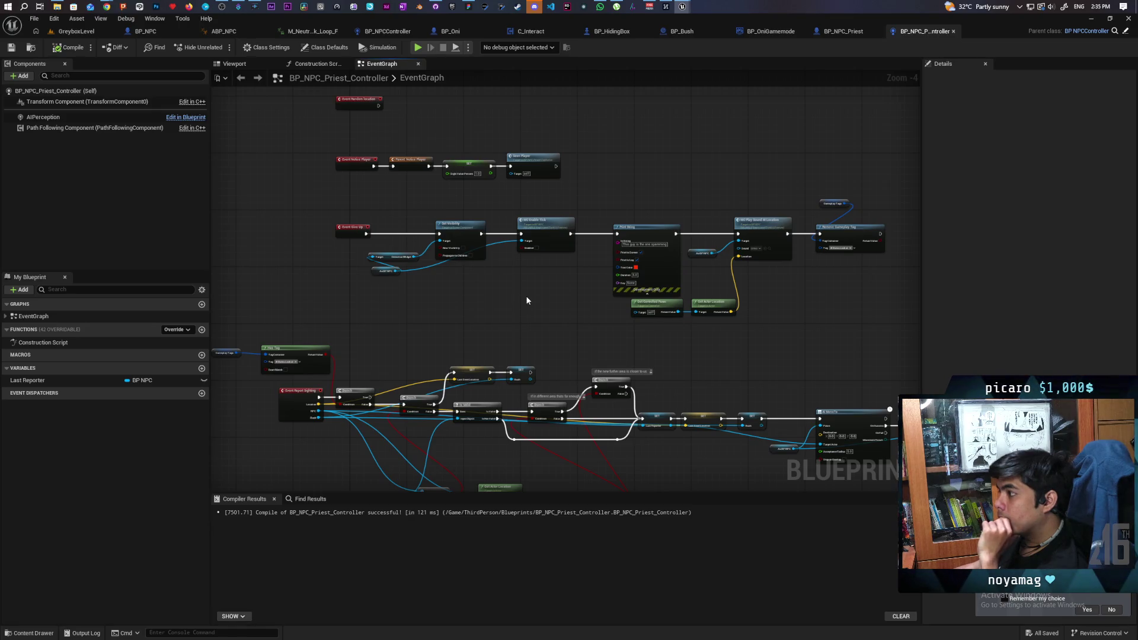
# - Pan up to the graph's top events, then switch to BP_NPCController's Perception graph
pyautogui.moveTo(519, 300); pyautogui.dragTo(518, 375)
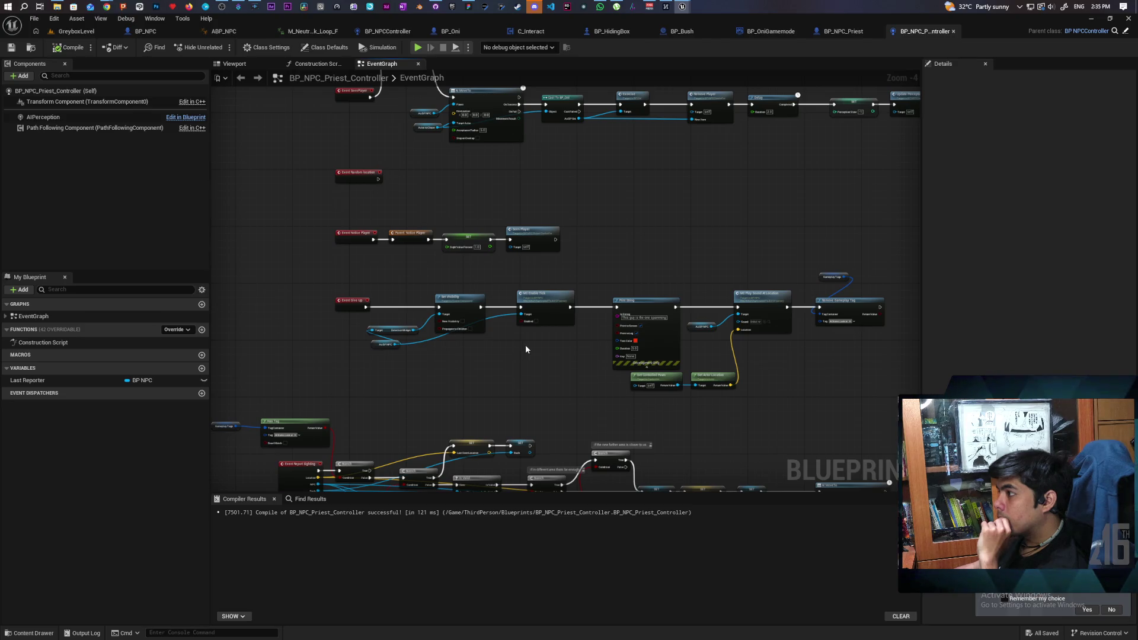
pyautogui.scroll(-1, 526, 344)
pyautogui.moveTo(602, 253); pyautogui.dragTo(607, 306)
pyautogui.scroll(2, 486, 340)
pyautogui.moveTo(489, 344); pyautogui.dragTo(503, 396)
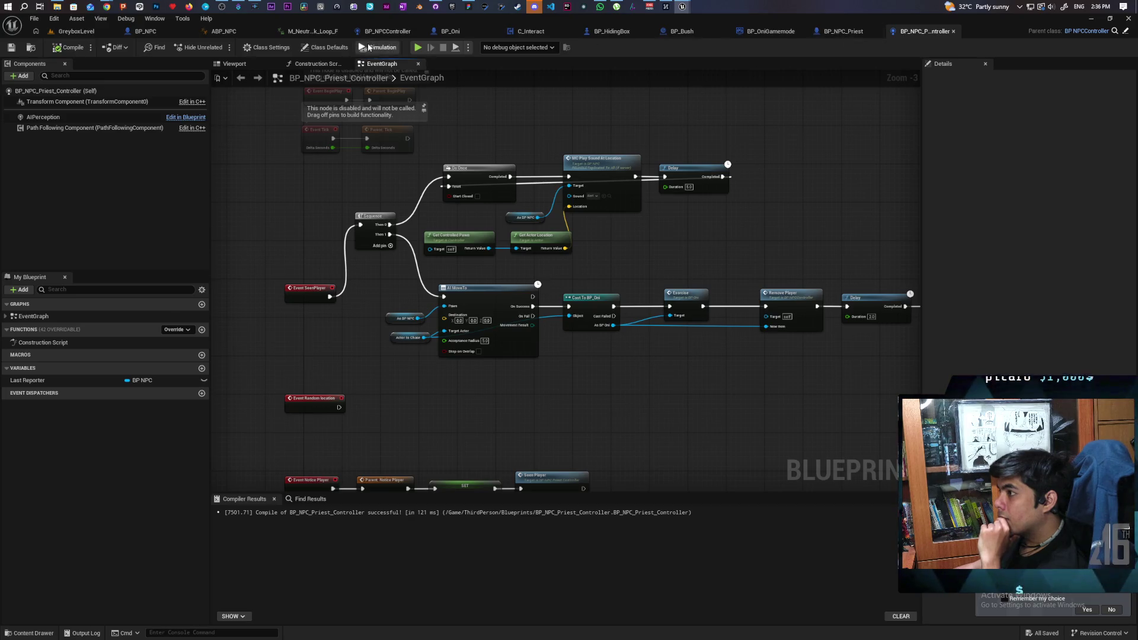
pyautogui.click(387, 31)
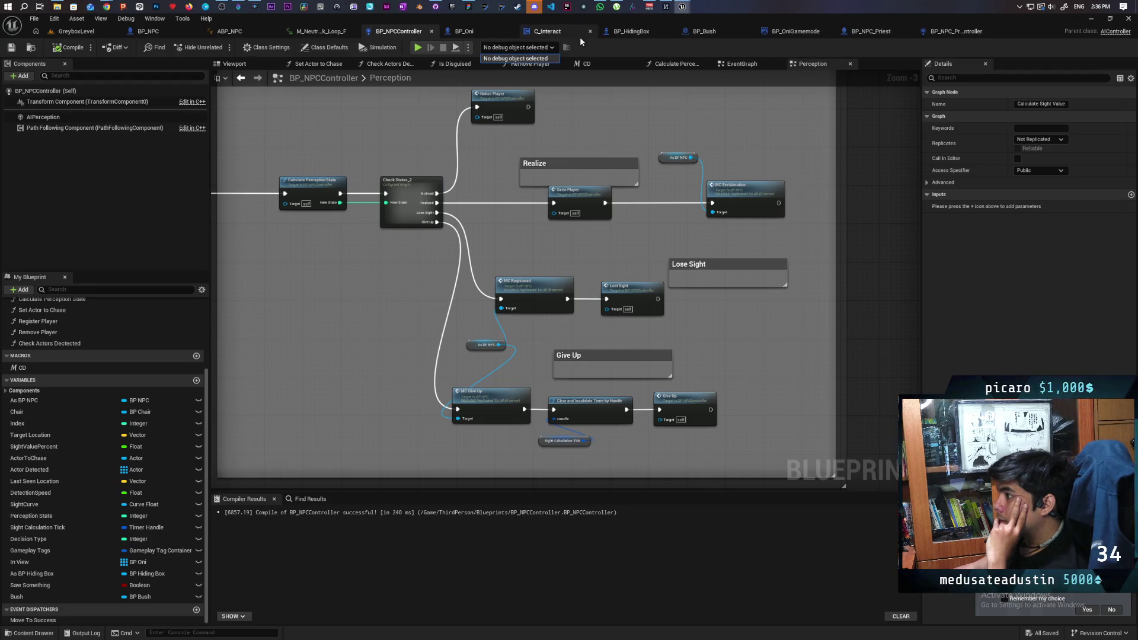
# - Undock the BP_NPCController blueprint into its own enlarged window beside the editor
pyautogui.doubleClick(538, 23)
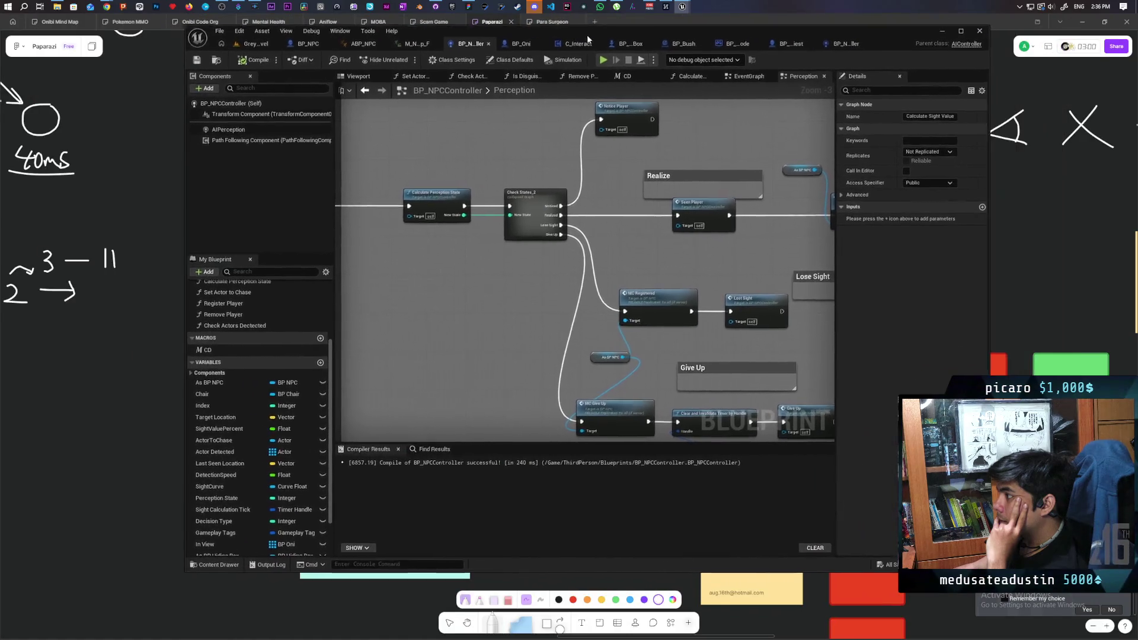
pyautogui.doubleClick(521, 26)
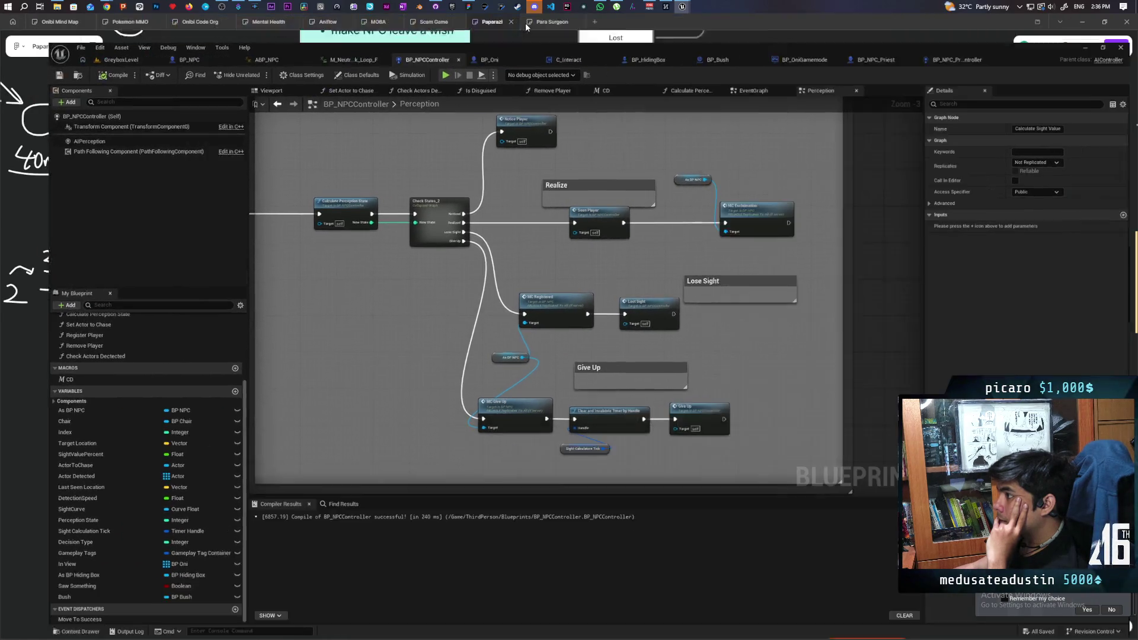
pyautogui.moveTo(398, 31)
pyautogui.mouseDown()
pyautogui.moveTo(447, 125)
pyautogui.moveTo(646, 120)
pyautogui.moveTo(738, 22)
pyautogui.mouseUp()
pyautogui.moveTo(847, 230)
pyautogui.mouseDown()
pyautogui.moveTo(937, 367)
pyautogui.moveTo(979, 584)
pyautogui.moveTo(1127, 584)
pyautogui.moveTo(1129, 597)
pyautogui.mouseUp()
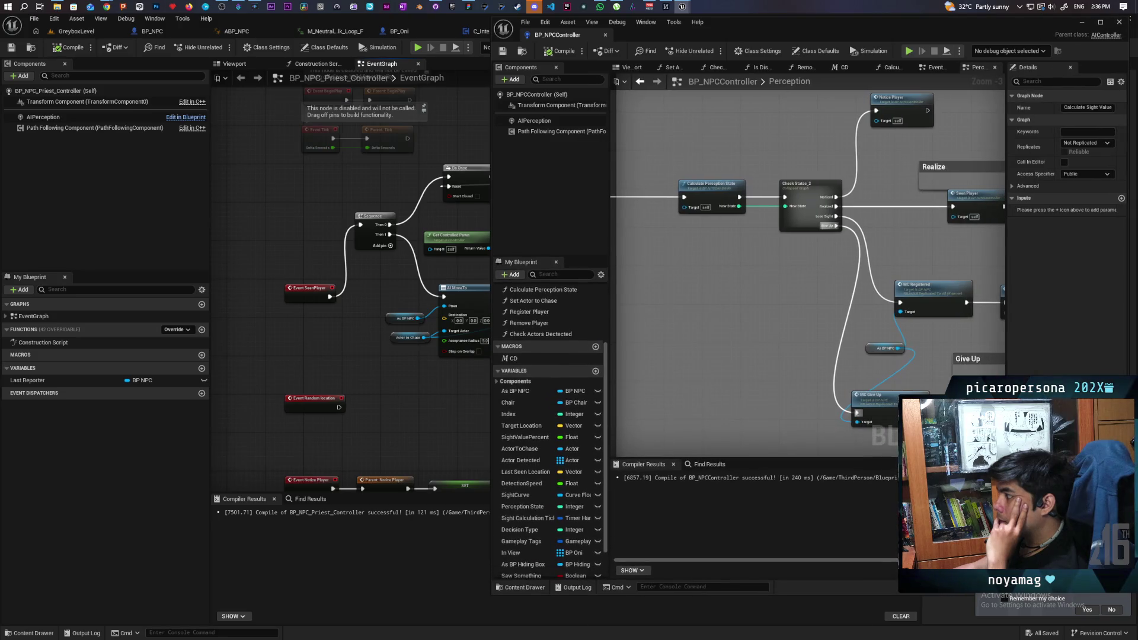
pyautogui.scroll(-5, 766, 354)
pyautogui.scroll(4, 766, 354)
pyautogui.scroll(-1, 766, 354)
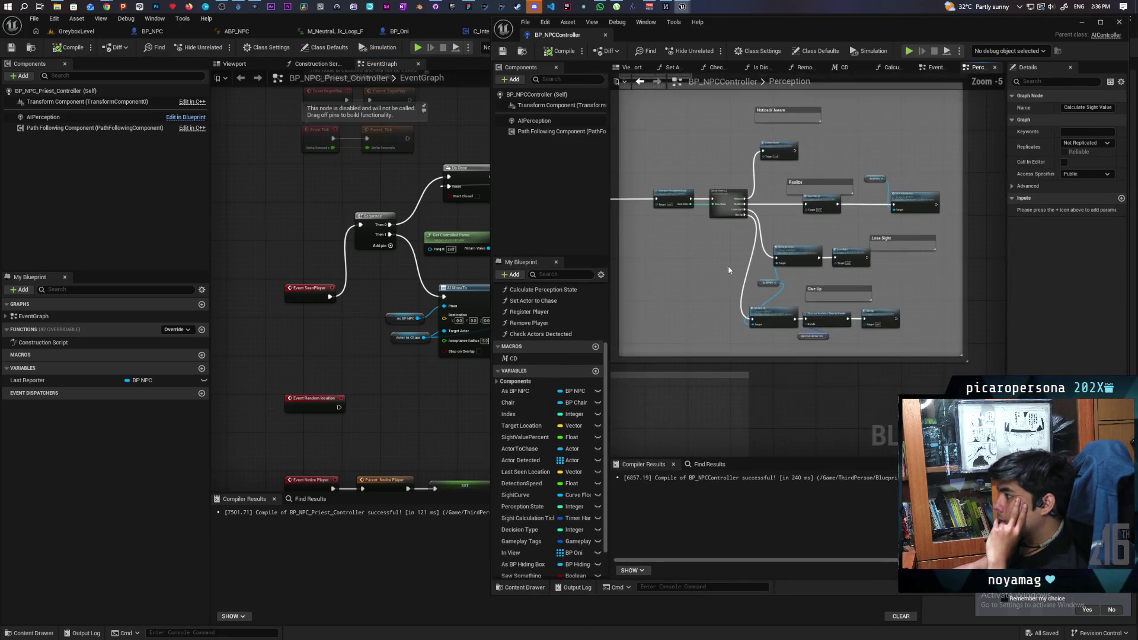
# - Play GreyboxLevel and set the debug object to BP_NPCController2
pyautogui.click(77, 33)
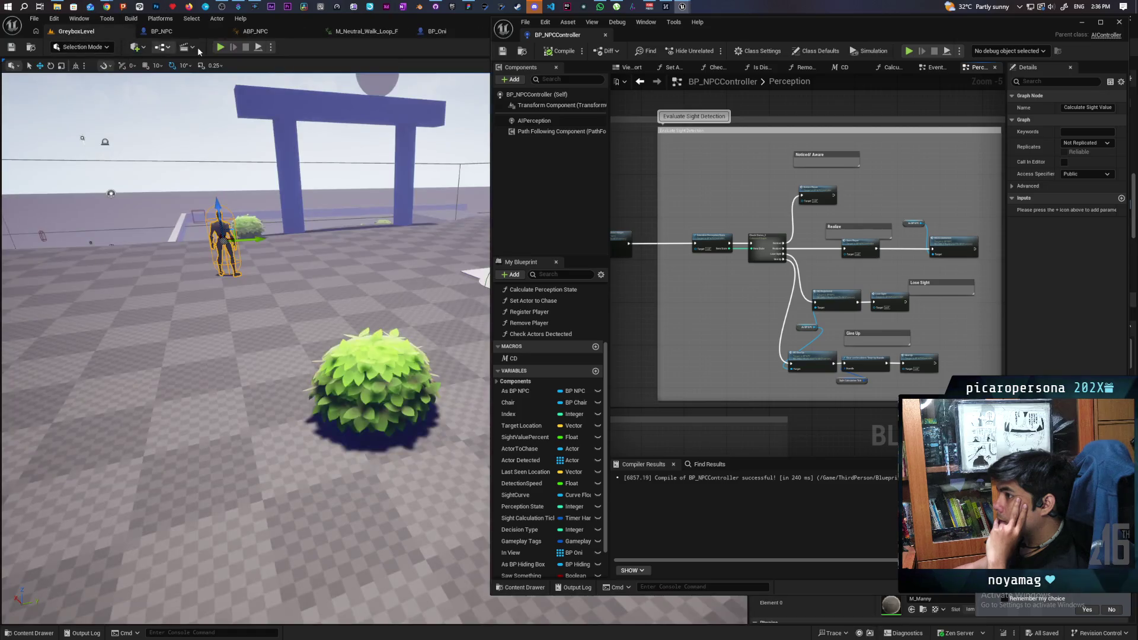
pyautogui.click(221, 47)
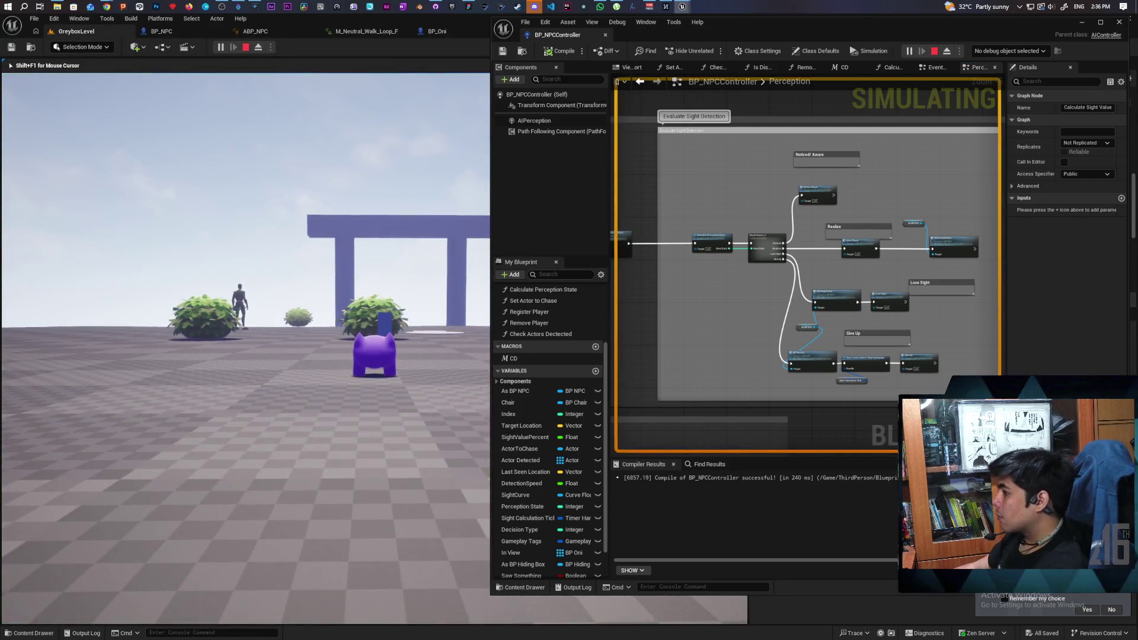
pyautogui.click(1010, 51)
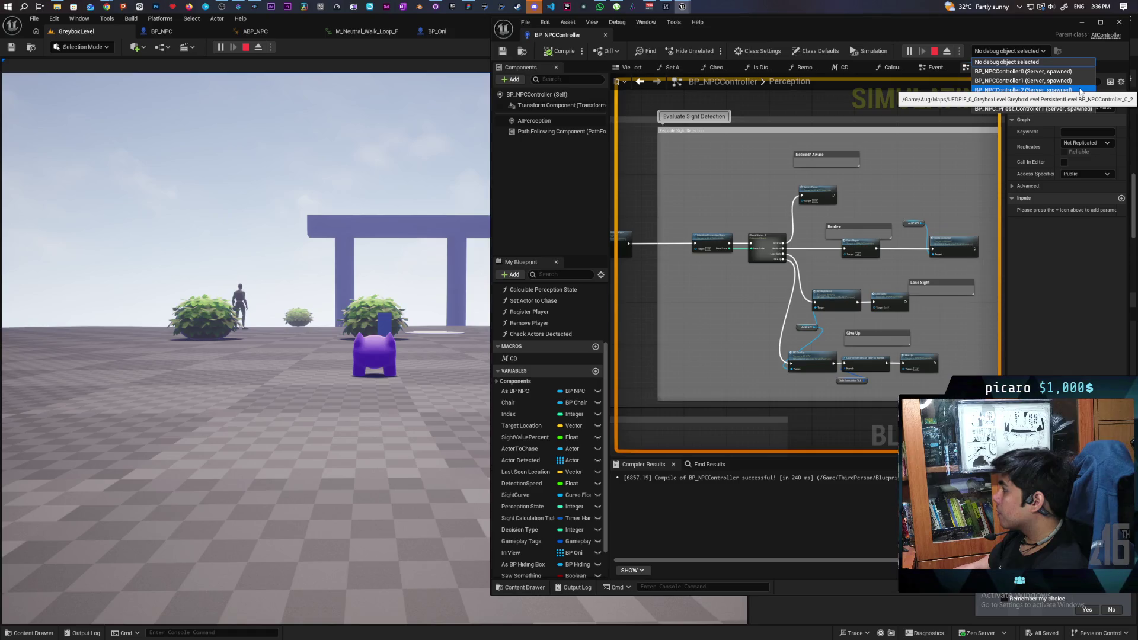
pyautogui.click(1080, 90)
pyautogui.click(289, 254)
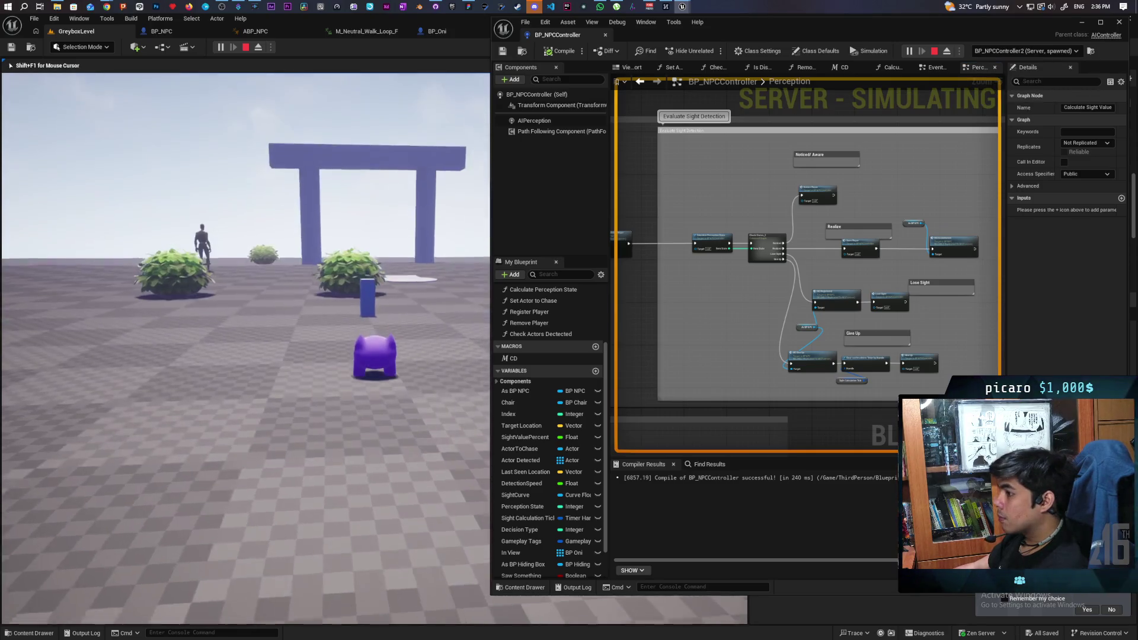
# - Walk the Oni up to a bush and hide it there, then regain editor control
pyautogui.press('w')
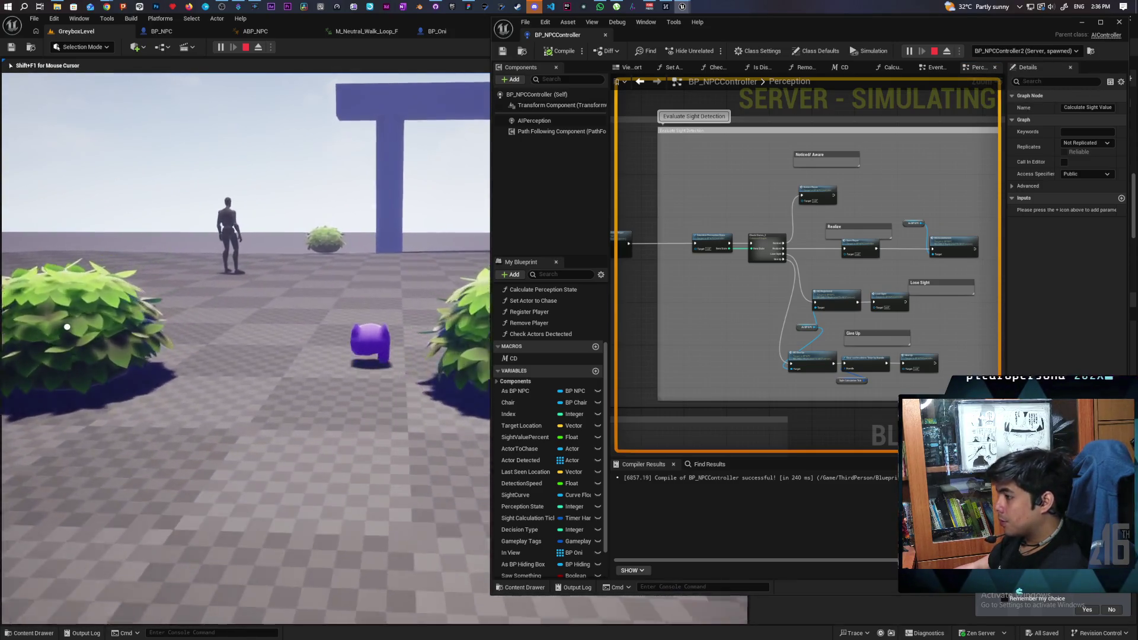
pyautogui.press('w')
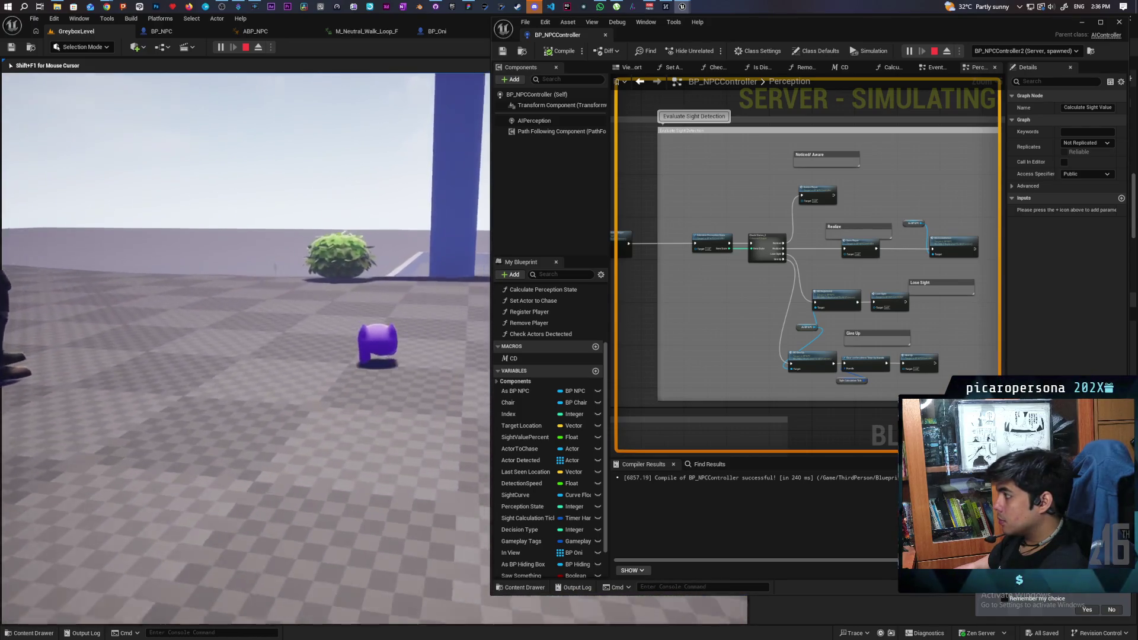
pyautogui.press('f')
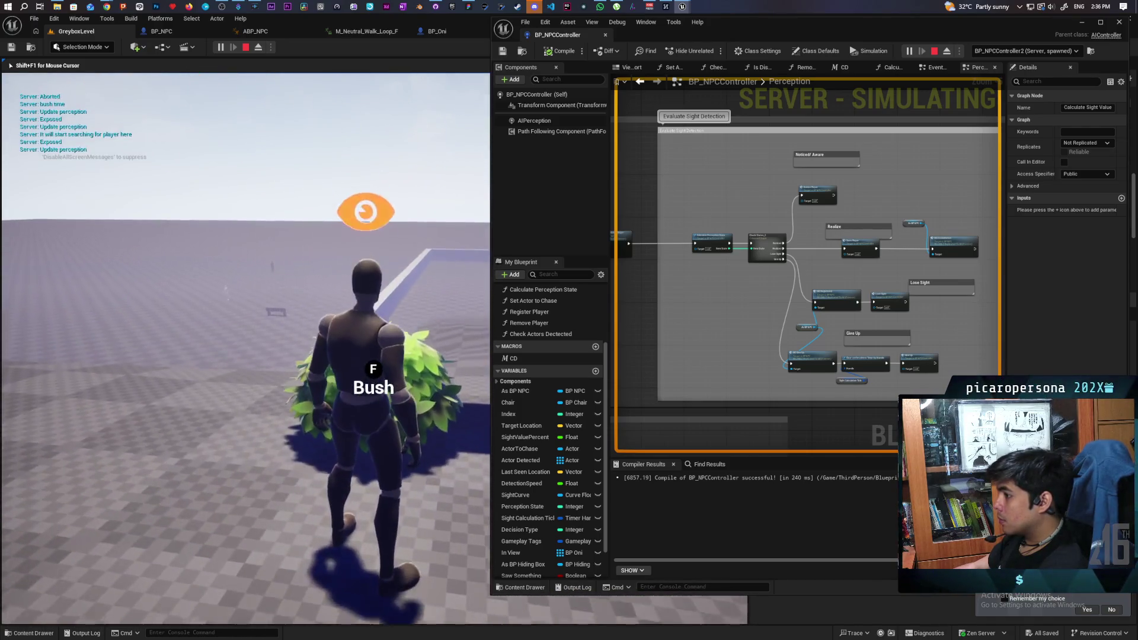
pyautogui.hotkey('shift', 'F1')
pyautogui.click(1039, 53)
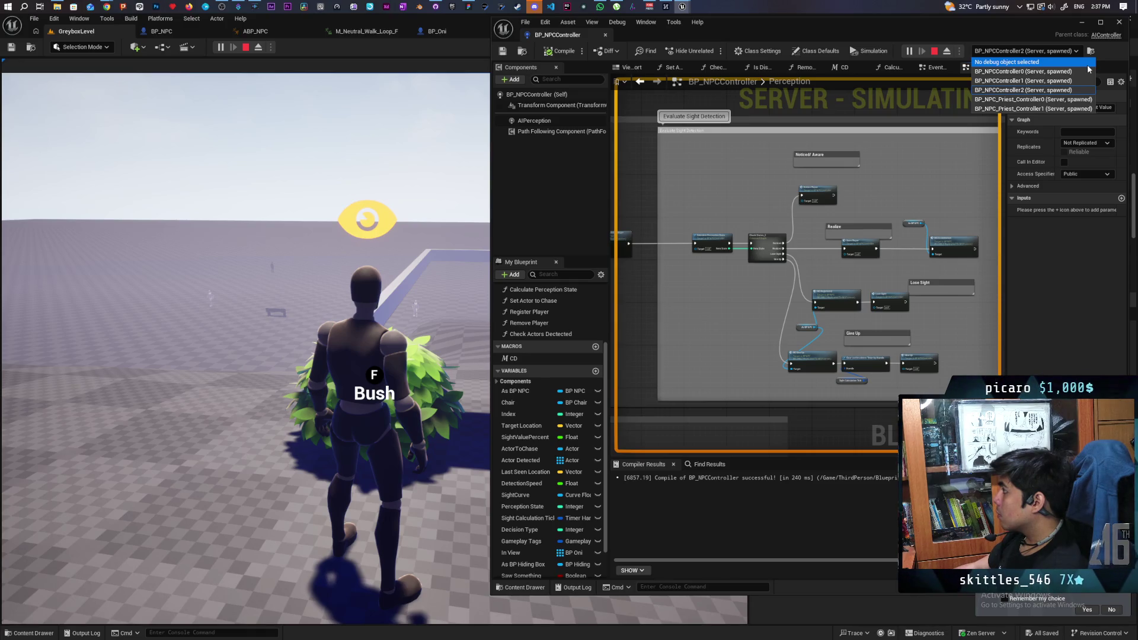
# - Debug BP_NPC_Priest_Controller1 while running the Oni across the floor and into a bush
pyautogui.click(1088, 110)
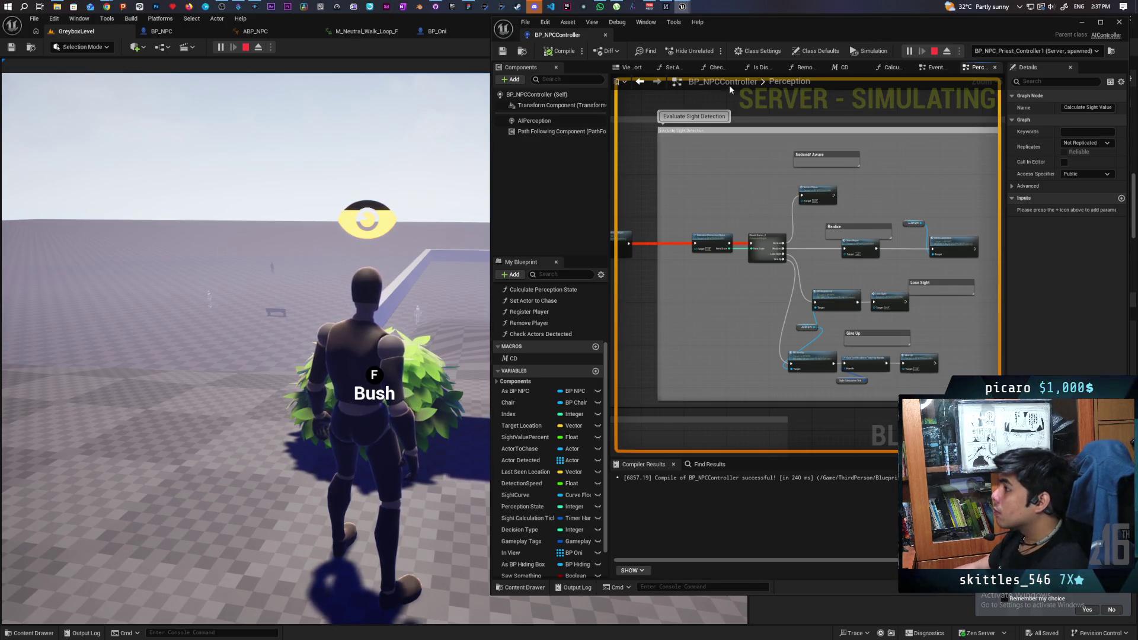
pyautogui.click(254, 374)
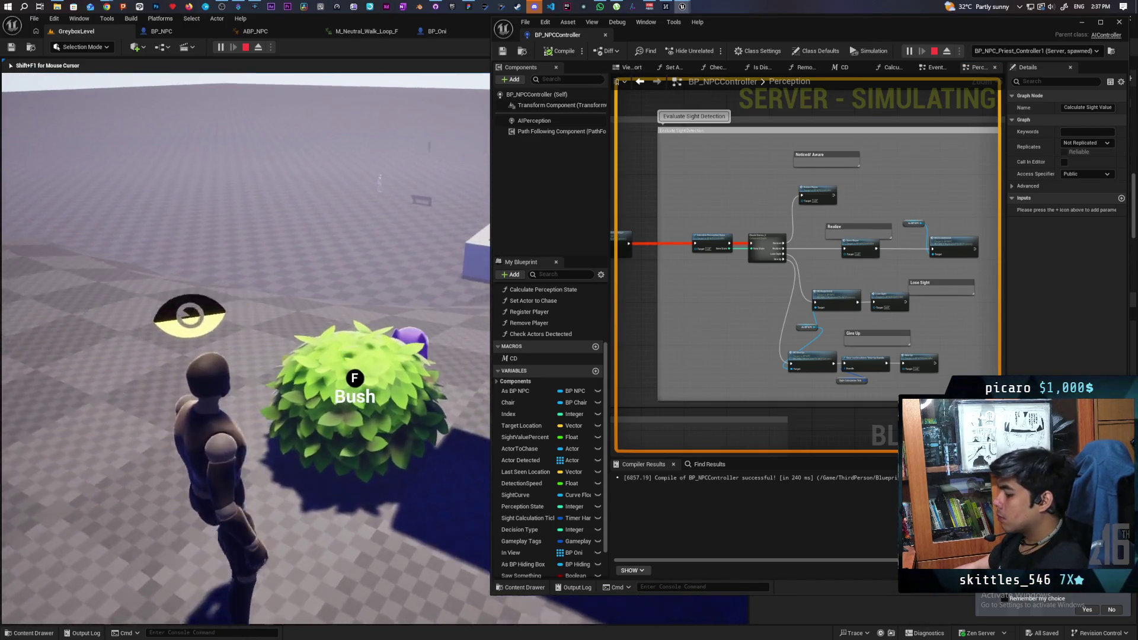
pyautogui.press('w')
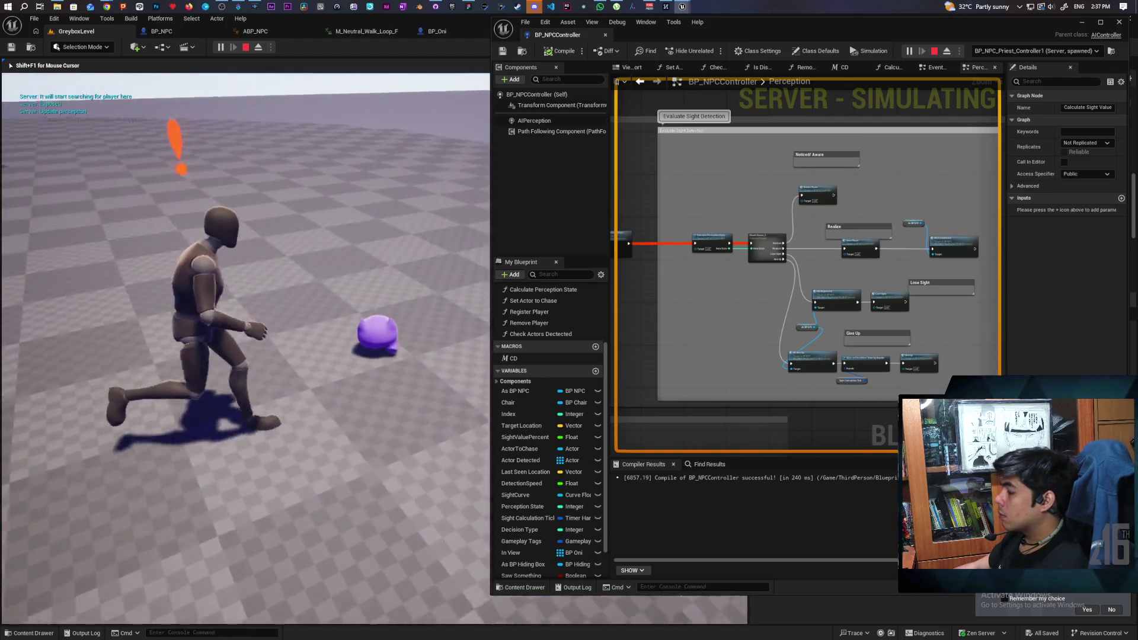
pyautogui.press('w')
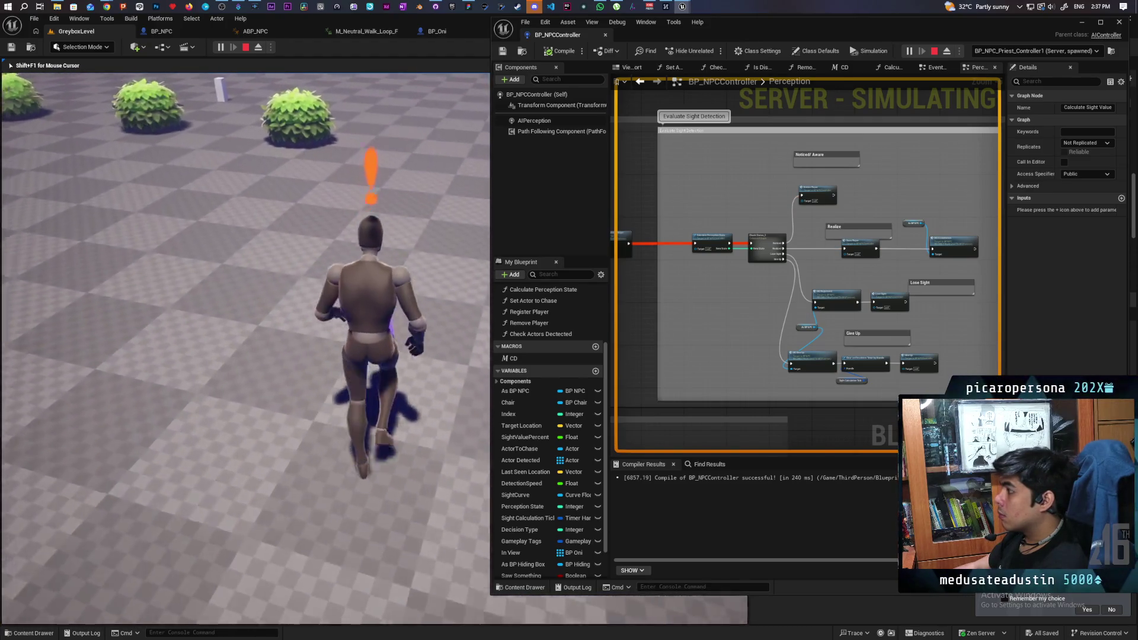
pyautogui.press('w')
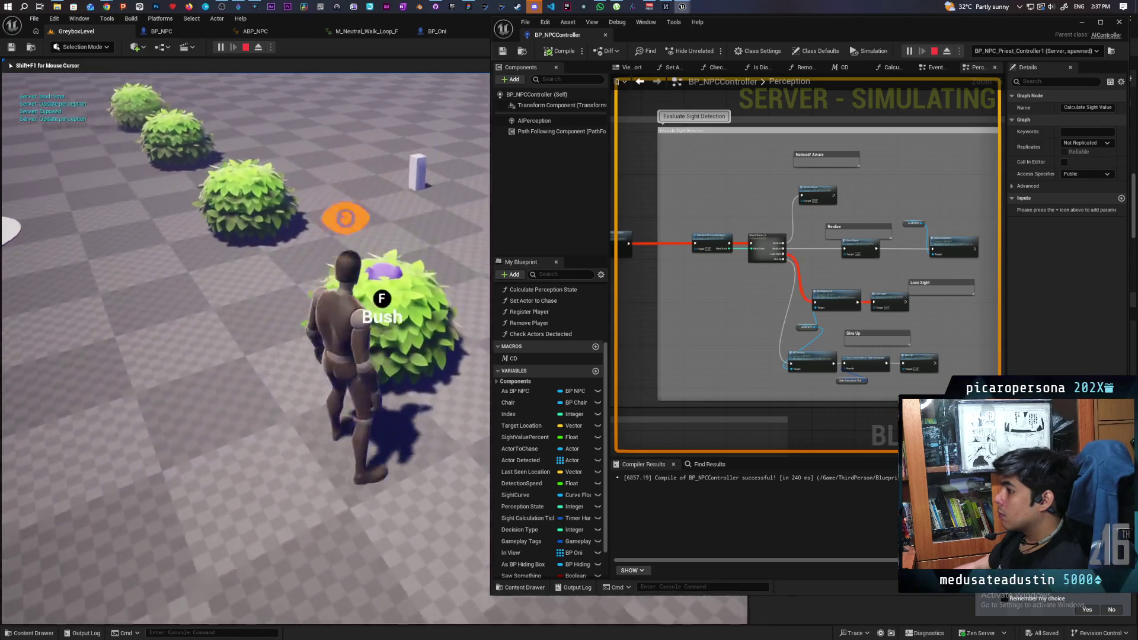
pyautogui.press('w')
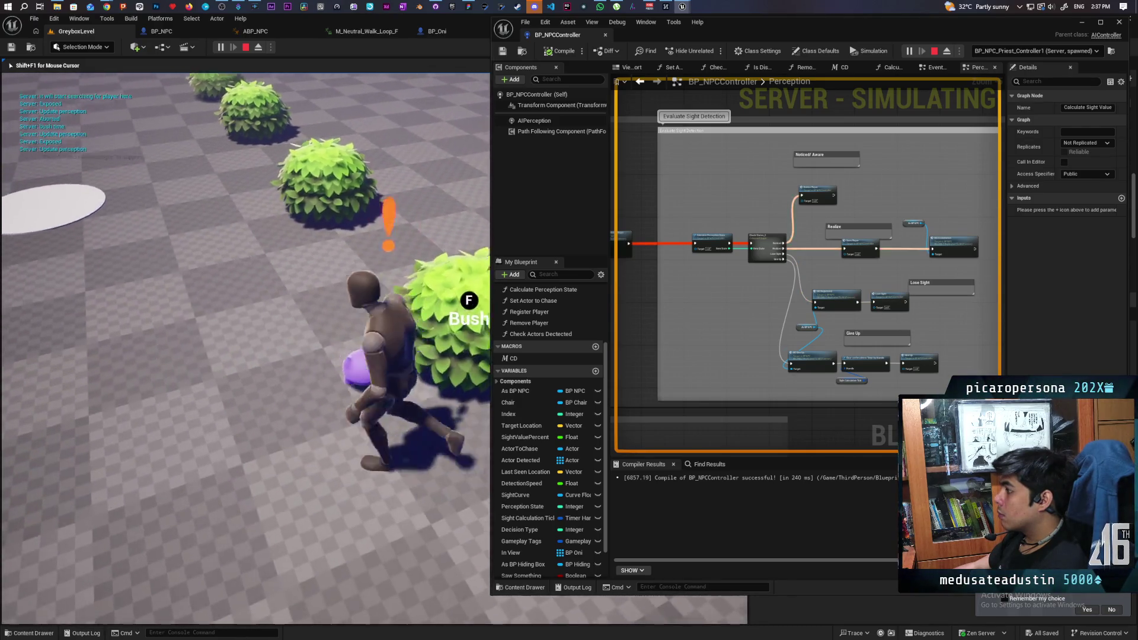
pyautogui.press('w')
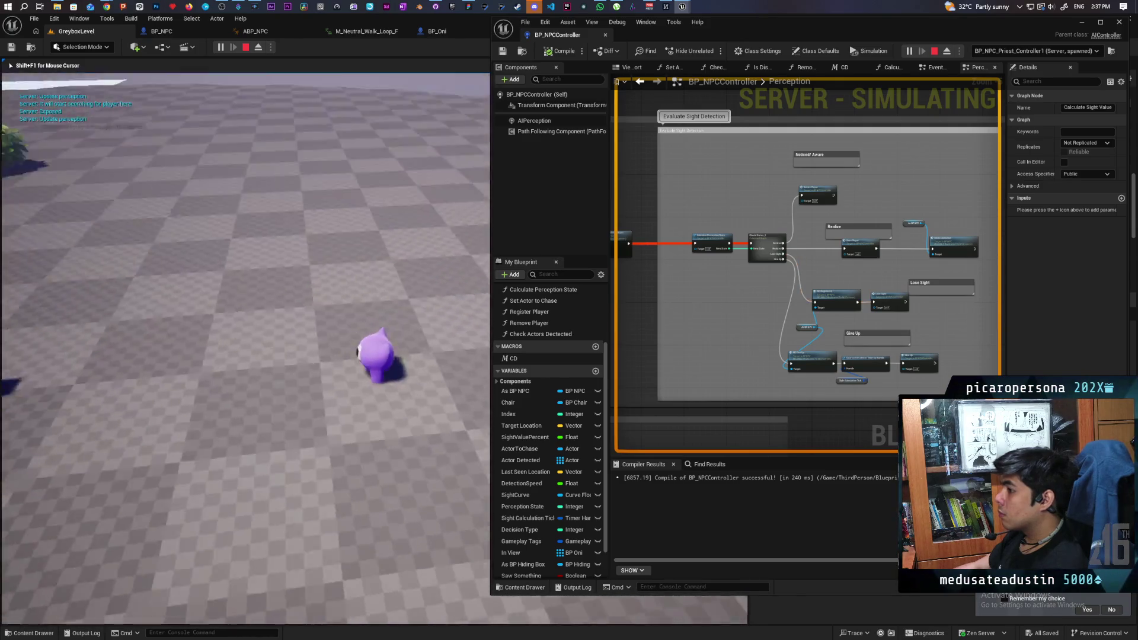
pyautogui.press('w')
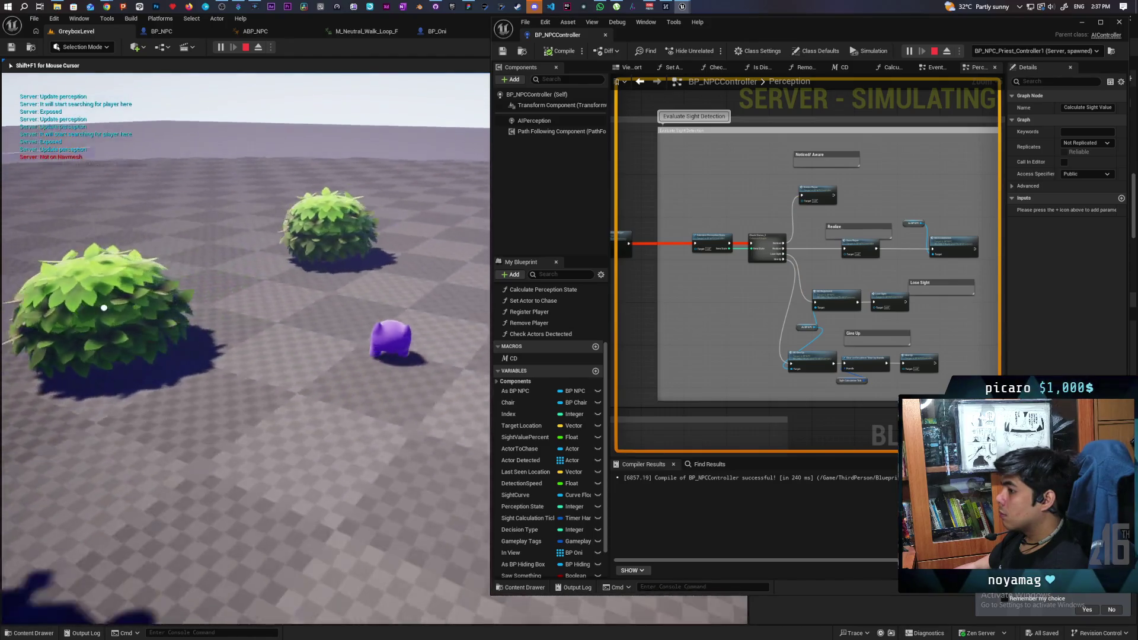
pyautogui.press('w')
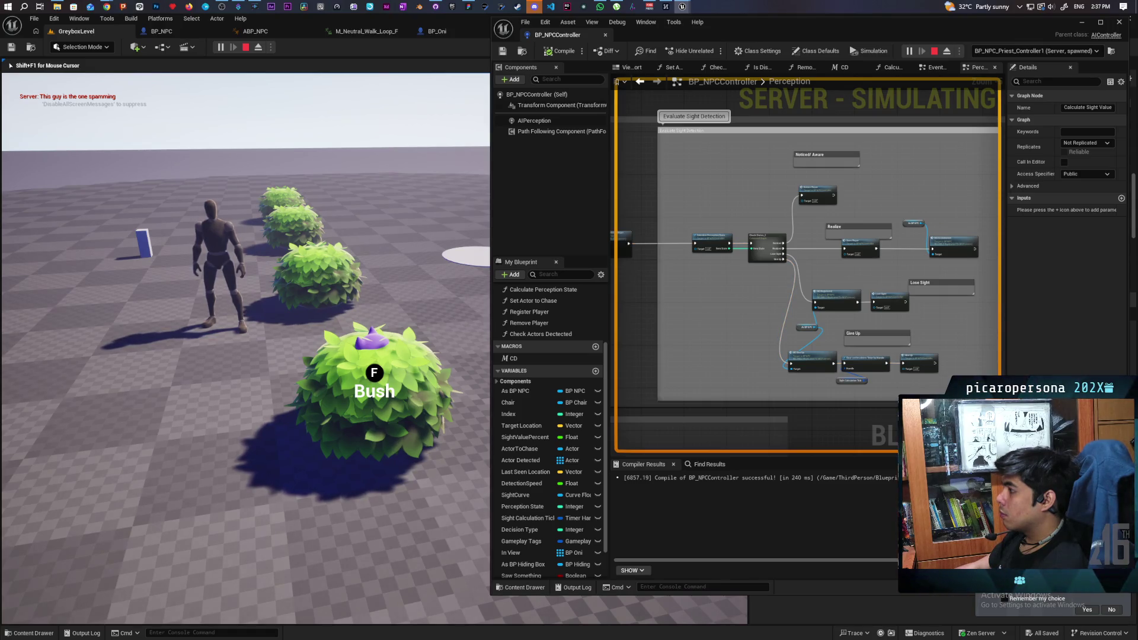
# - Leave the bush, hide in another one, then stop the play session
pyautogui.press('f')
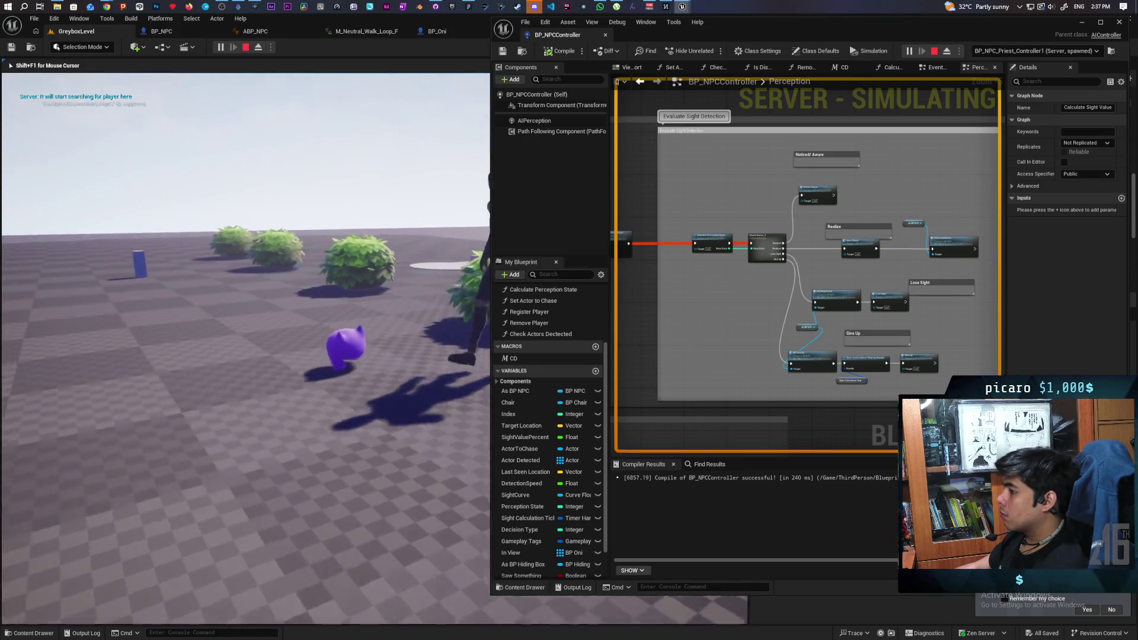
pyautogui.press('w')
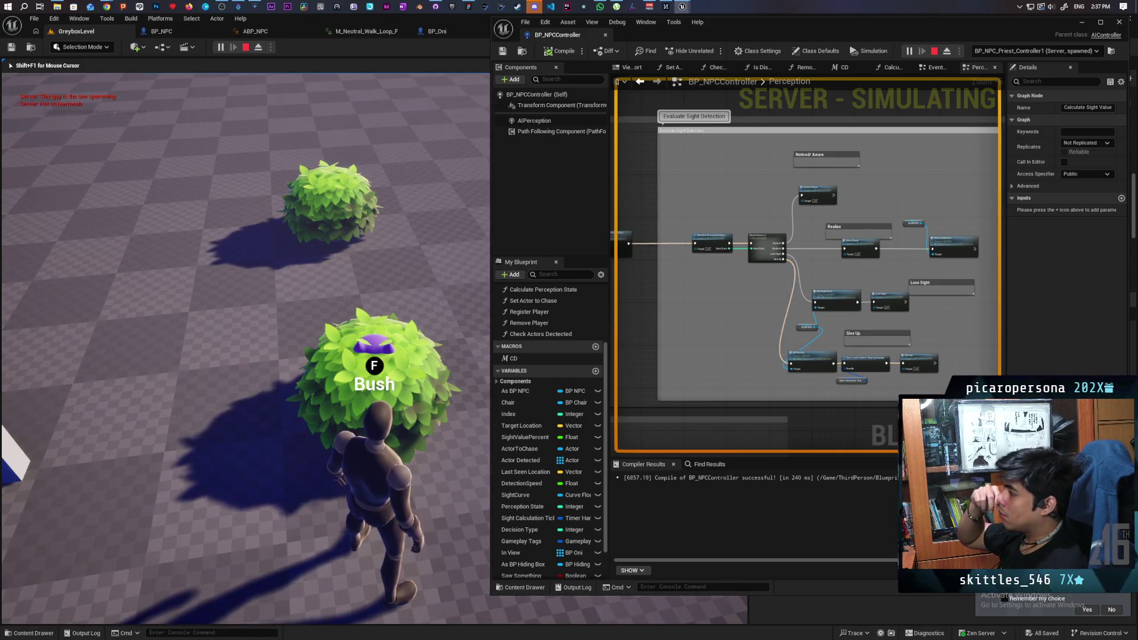
pyautogui.press('w')
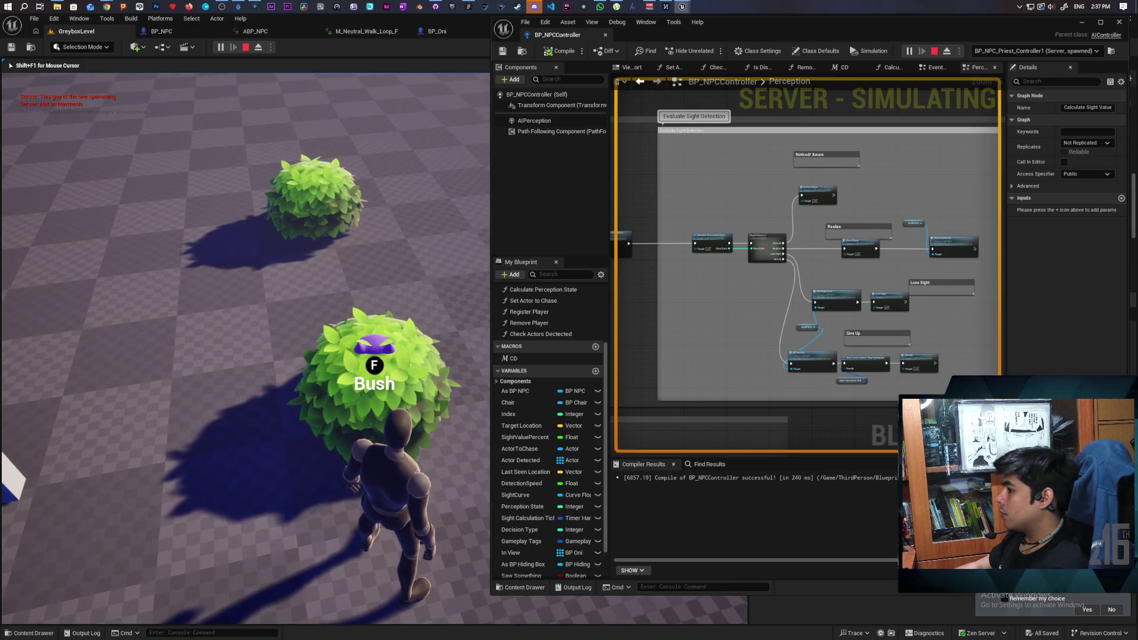
pyautogui.press('Escape')
pyautogui.scroll(-2, 698, 283)
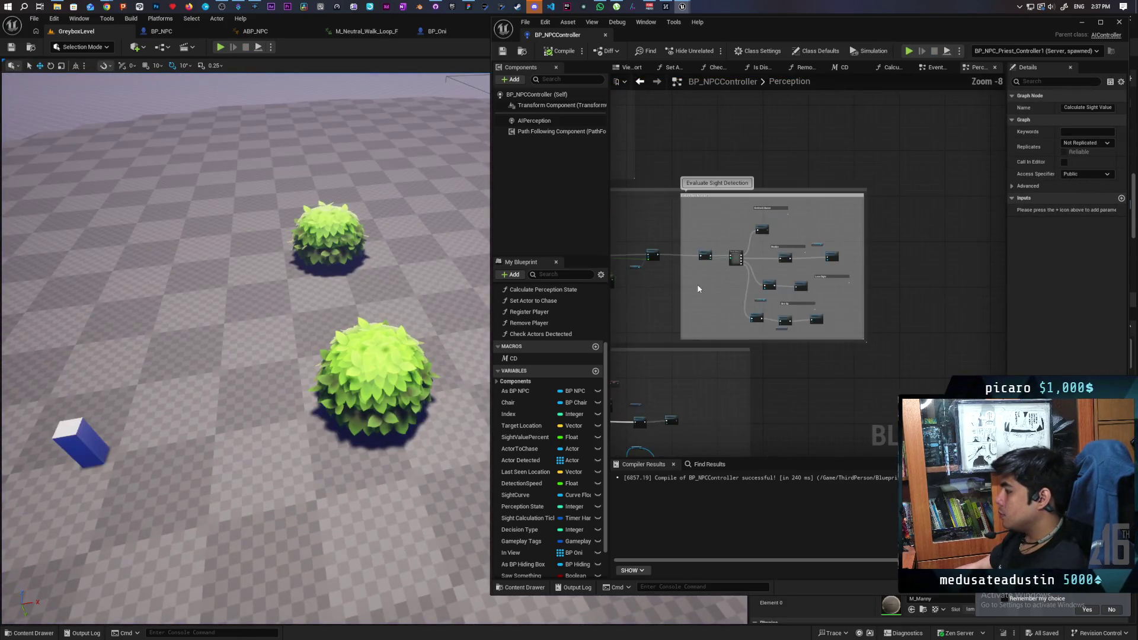
# - Pan to the Calculate Sight Value comment and box-select the Get Controlled Pawn/Distance nodes
pyautogui.moveTo(697, 284); pyautogui.dragTo(810, 291)
pyautogui.scroll(4, 809, 288)
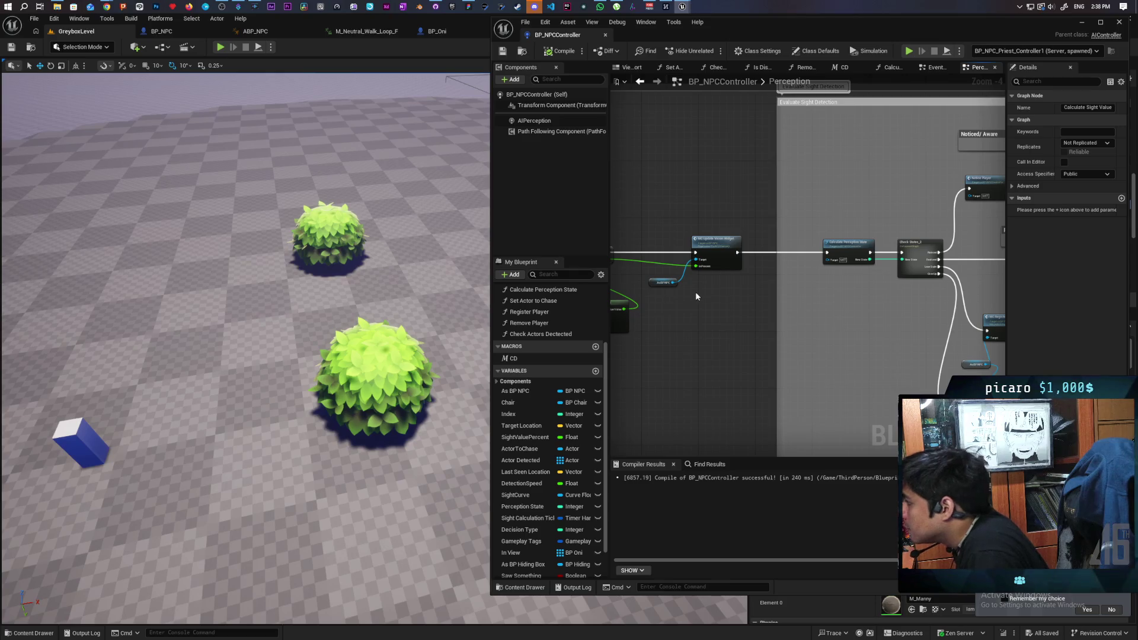
pyautogui.scroll(-5, 695, 292)
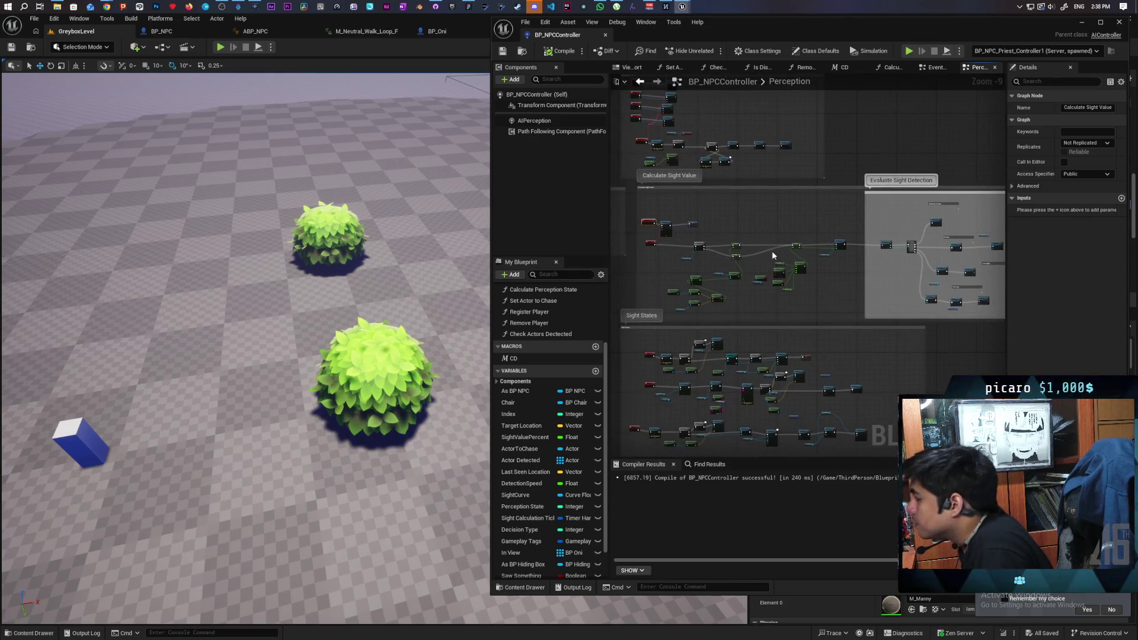
pyautogui.scroll(5, 672, 251)
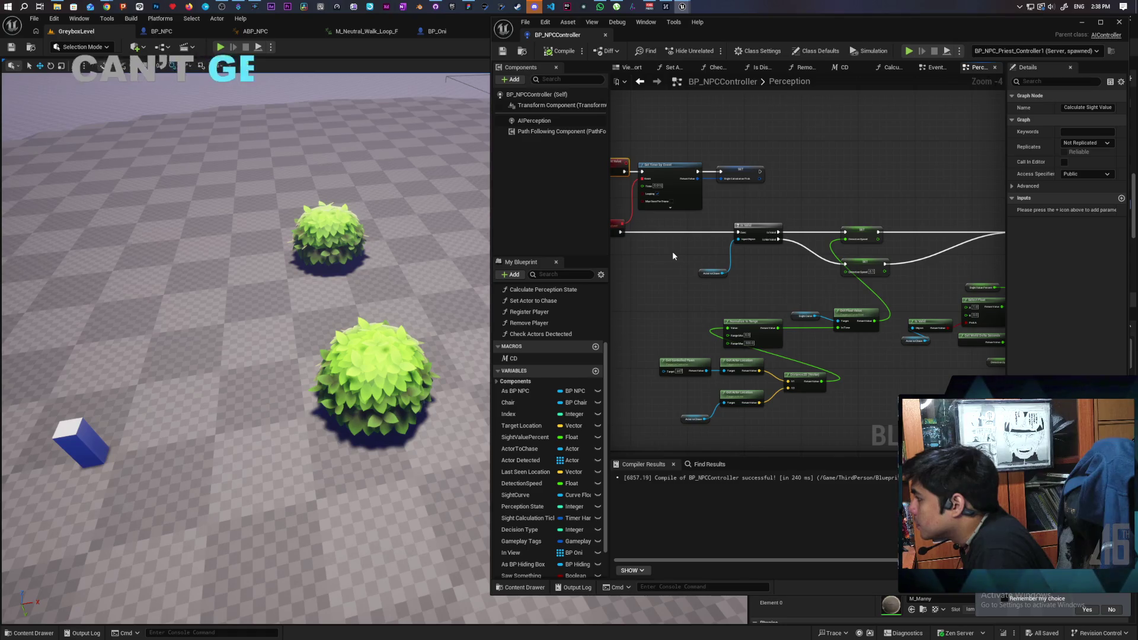
pyautogui.moveTo(671, 252)
pyautogui.mouseDown()
pyautogui.moveTo(732, 247)
pyautogui.moveTo(681, 249)
pyautogui.moveTo(692, 267)
pyautogui.moveTo(706, 247)
pyautogui.moveTo(694, 216)
pyautogui.moveTo(693, 226)
pyautogui.mouseUp()
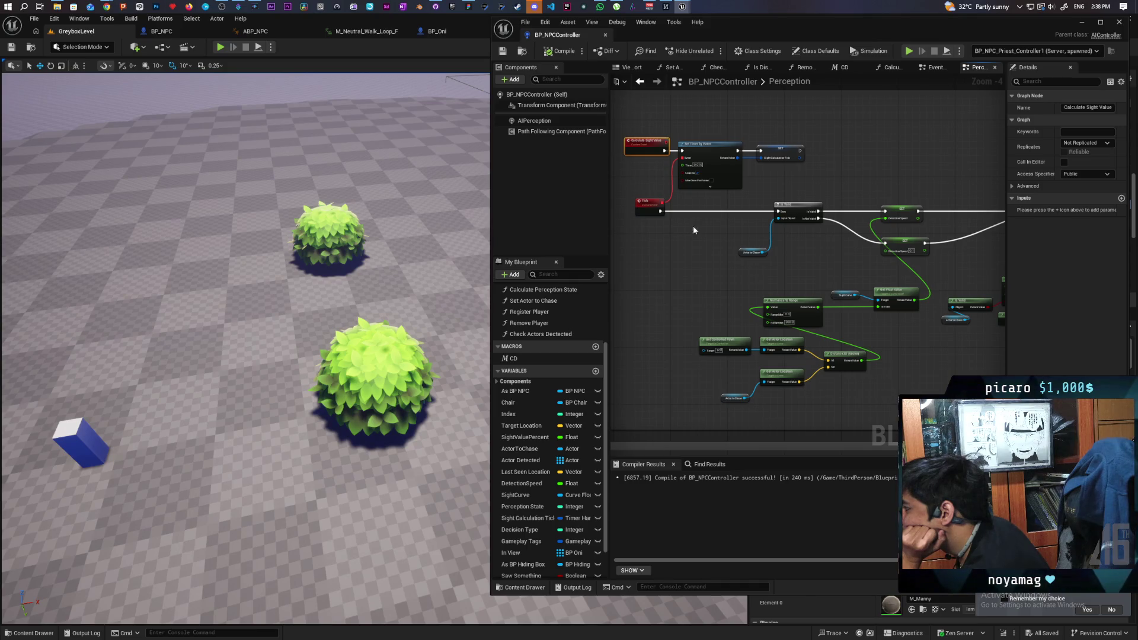
pyautogui.moveTo(690, 353); pyautogui.dragTo(865, 406)
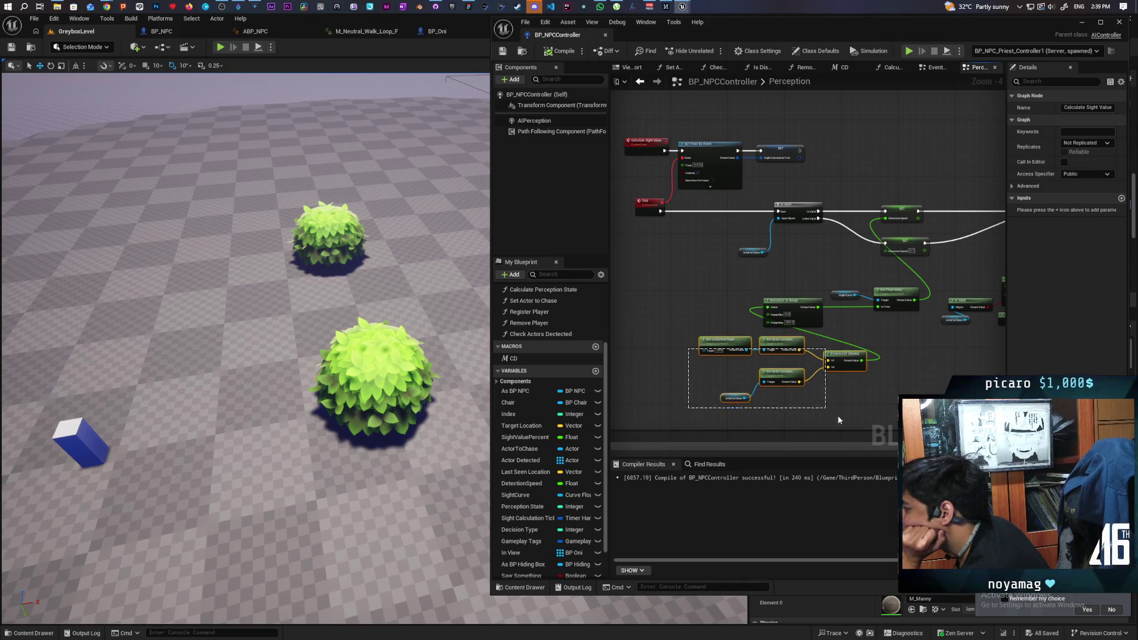
pyautogui.moveTo(848, 354); pyautogui.dragTo(734, 306)
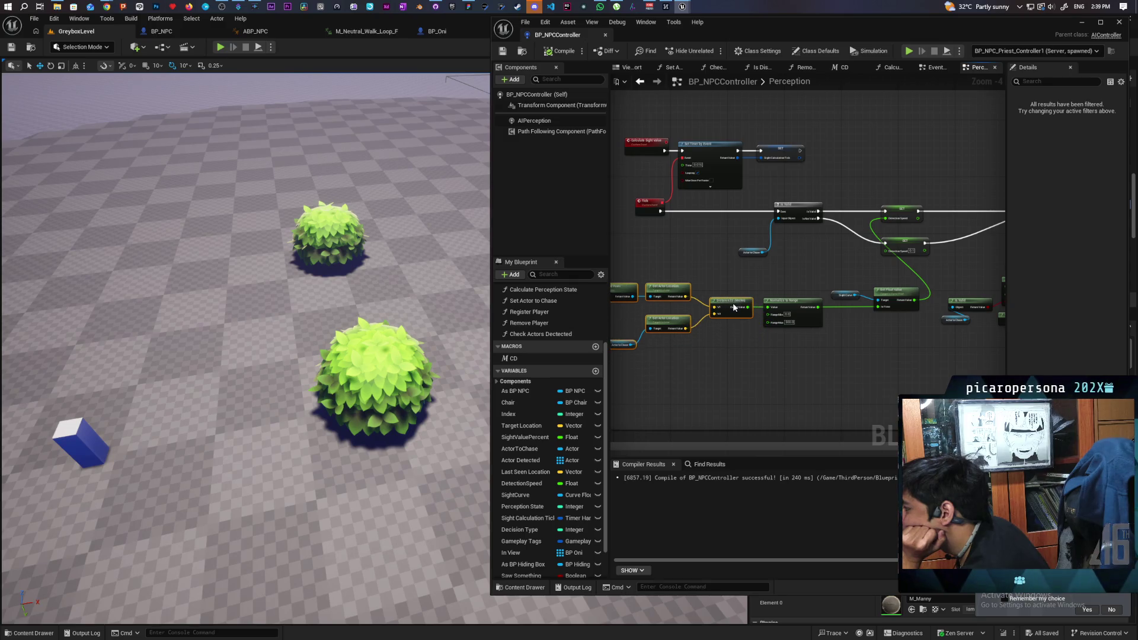
pyautogui.moveTo(723, 370); pyautogui.dragTo(784, 373)
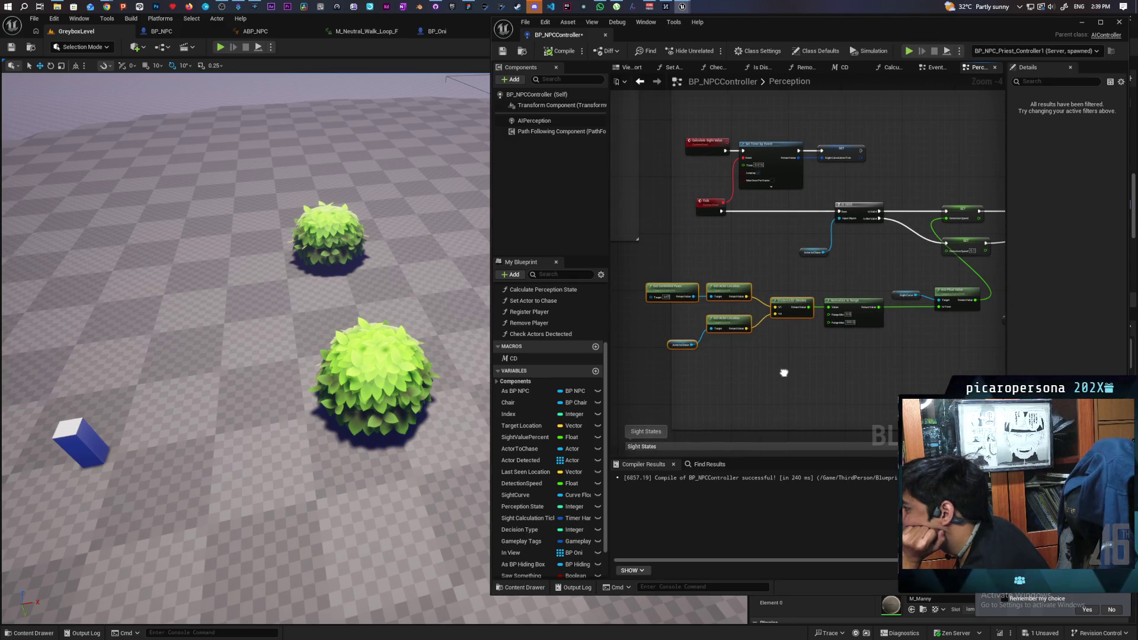
pyautogui.moveTo(788, 308)
pyautogui.mouseDown()
pyautogui.moveTo(803, 335)
pyautogui.moveTo(869, 360)
pyautogui.moveTo(684, 334)
pyautogui.mouseUp()
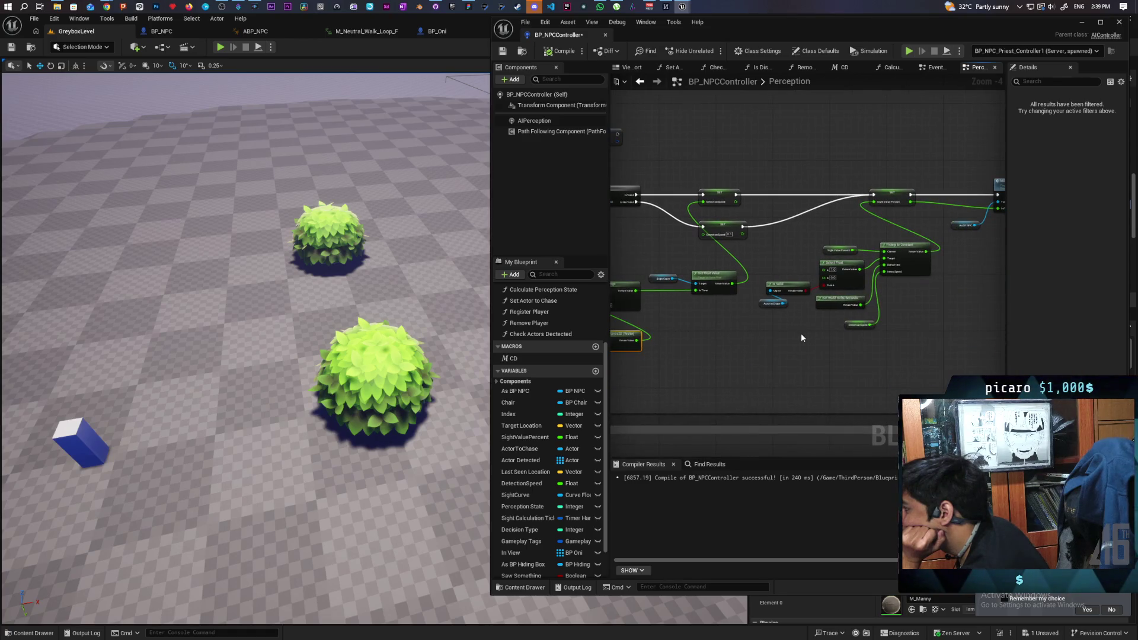
pyautogui.moveTo(801, 332); pyautogui.dragTo(705, 358)
pyautogui.scroll(-1, 725, 355)
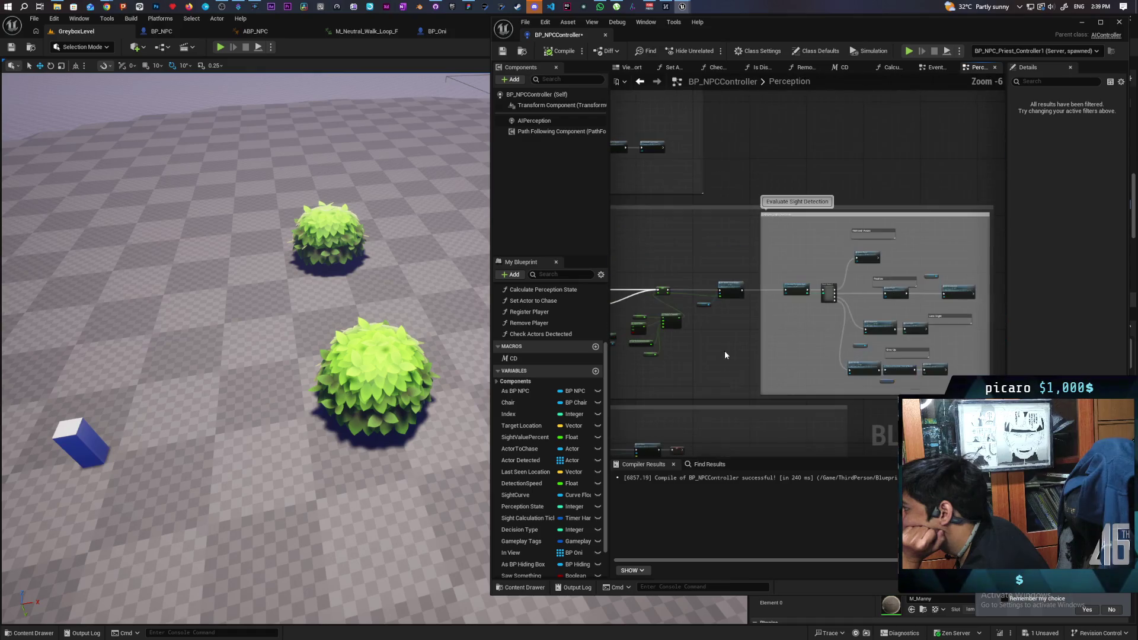
pyautogui.scroll(4, 720, 348)
pyautogui.scroll(-2, 729, 318)
pyautogui.moveTo(729, 318); pyautogui.dragTo(871, 356)
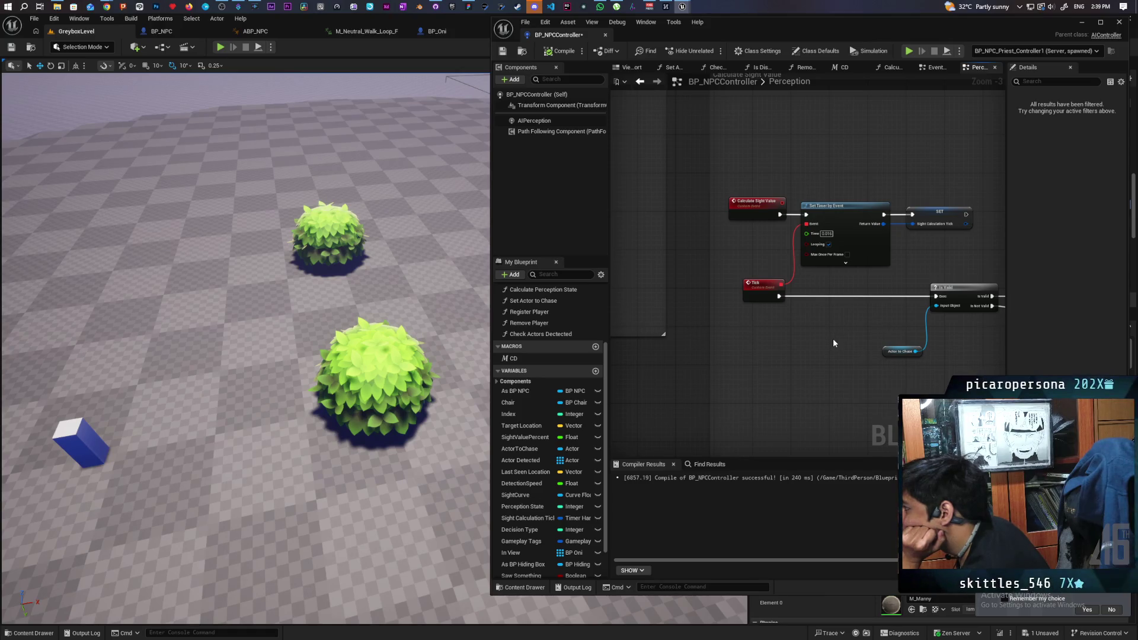
pyautogui.scroll(-3, 834, 343)
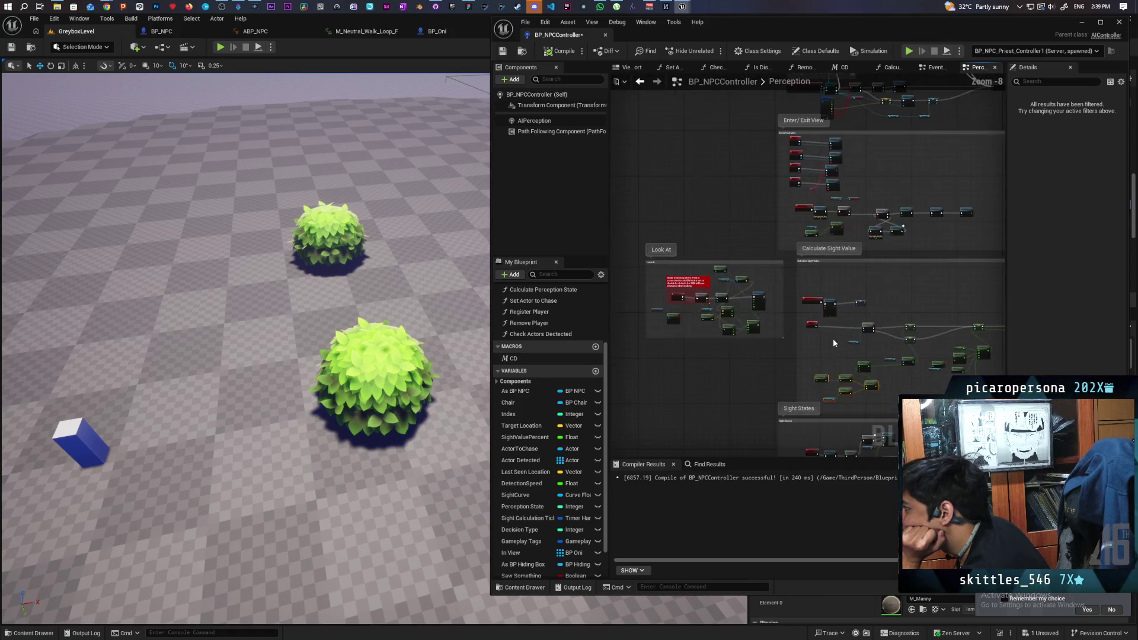
pyautogui.scroll(-2, 786, 349)
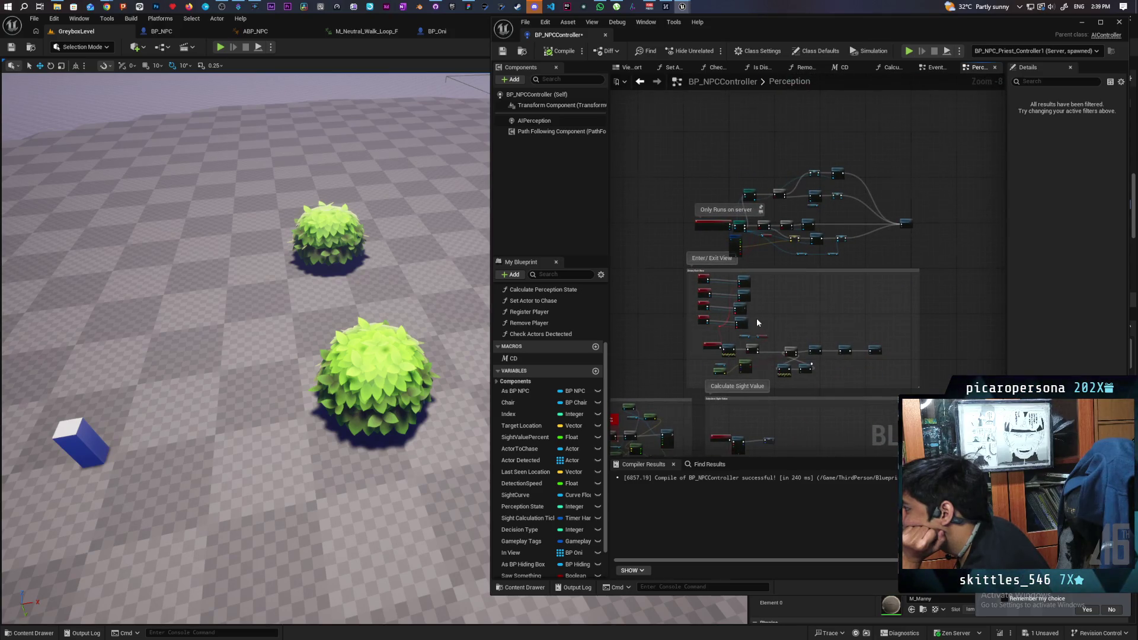
pyautogui.scroll(4, 757, 317)
pyautogui.scroll(-2, 801, 242)
pyautogui.scroll(2, 902, 276)
pyautogui.scroll(-2, 884, 279)
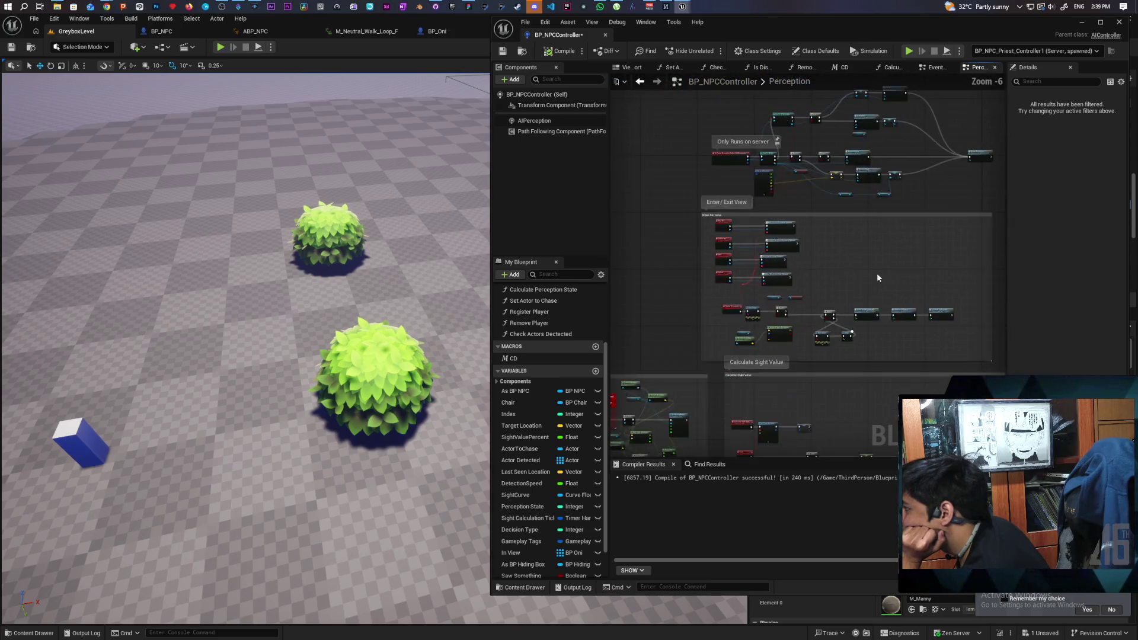
pyautogui.scroll(2, 808, 264)
pyautogui.scroll(-2, 807, 264)
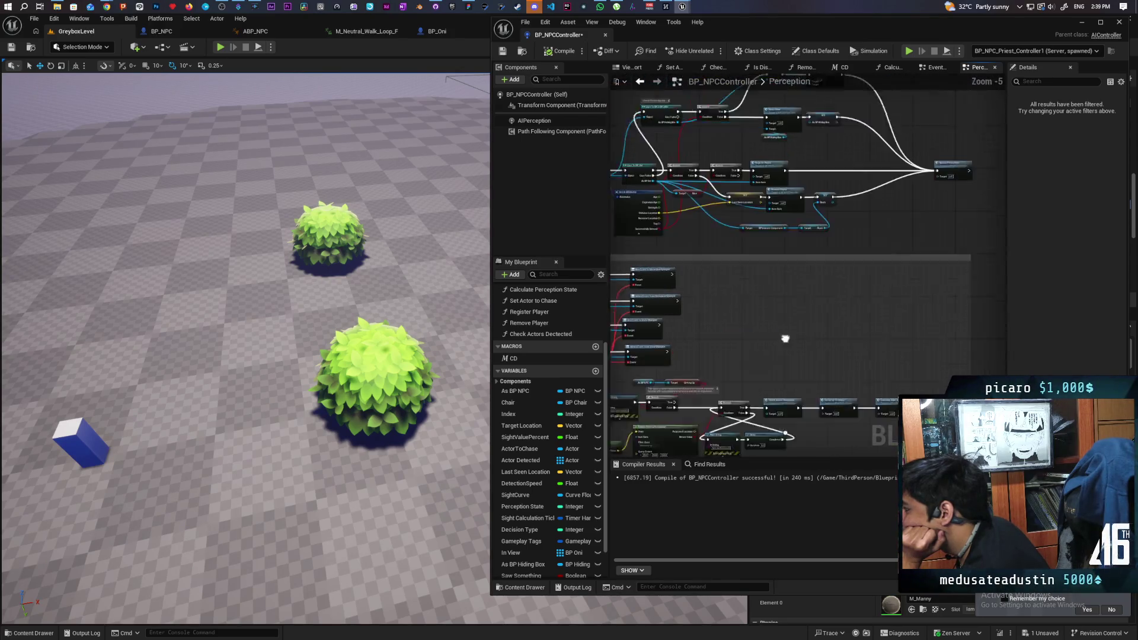
pyautogui.scroll(-1, 852, 336)
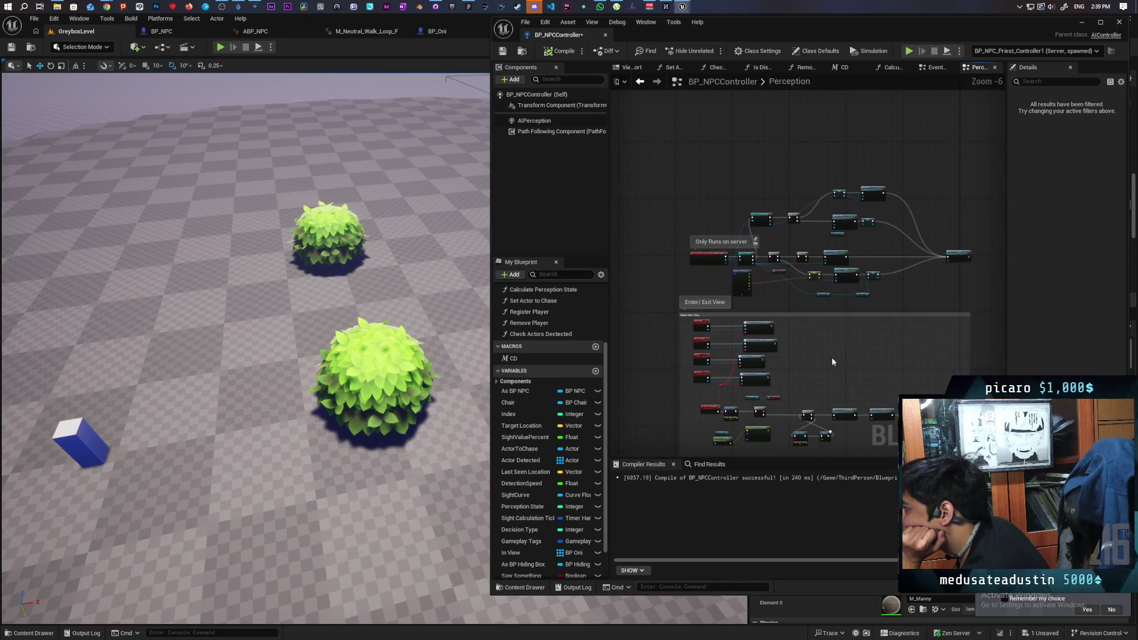
pyautogui.moveTo(853, 336); pyautogui.dragTo(857, 189)
pyautogui.scroll(2, 741, 346)
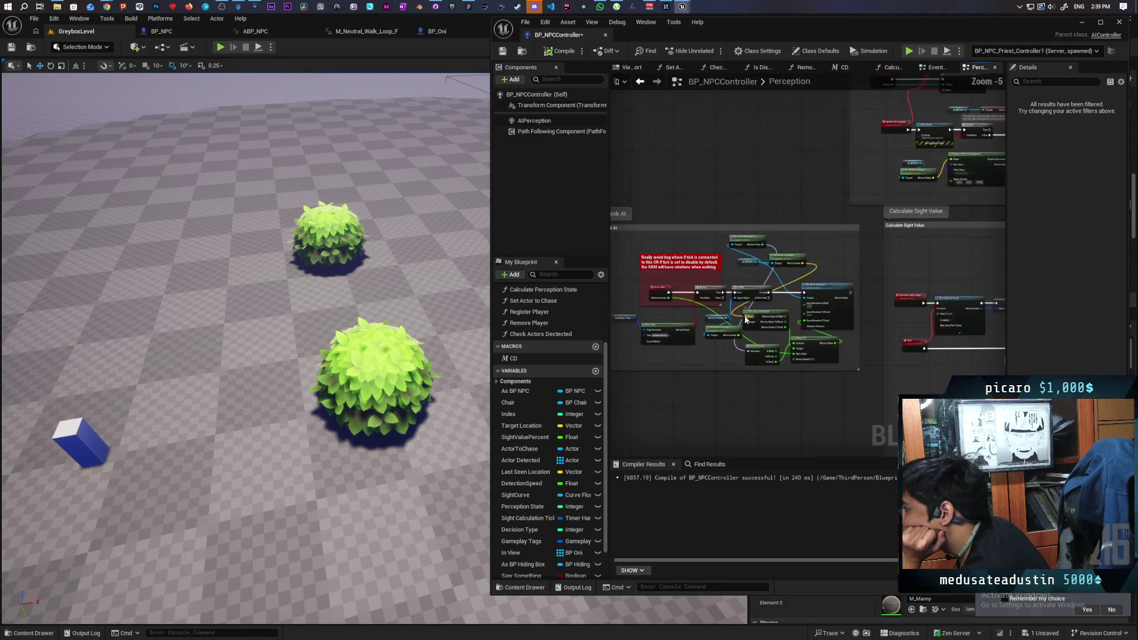
pyautogui.moveTo(708, 360); pyautogui.dragTo(766, 350)
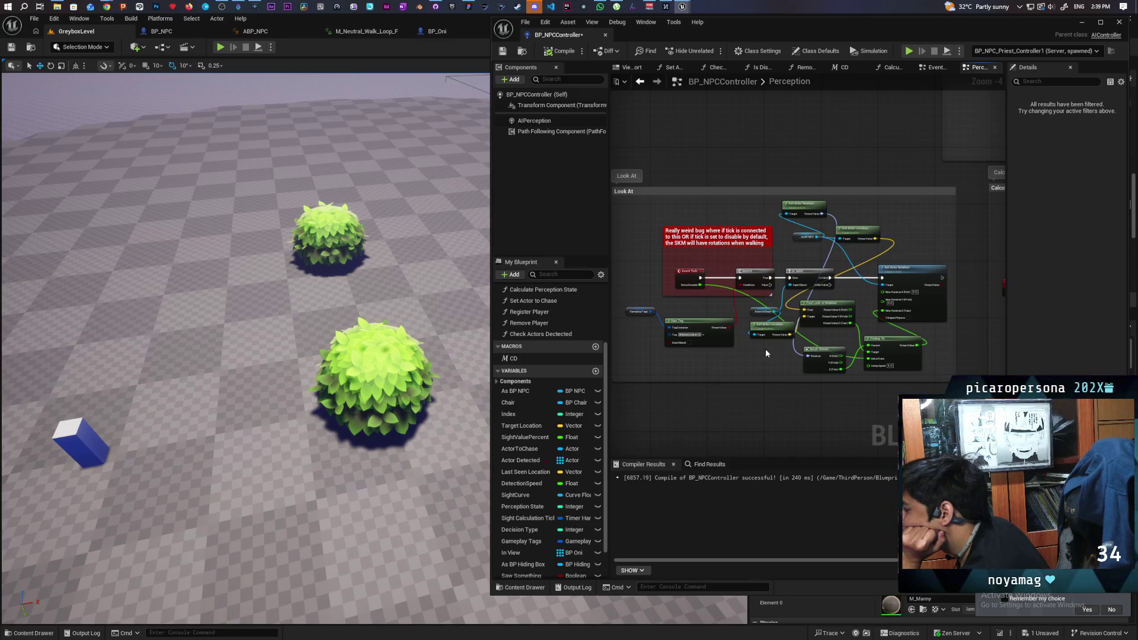
pyautogui.moveTo(738, 368); pyautogui.dragTo(753, 364)
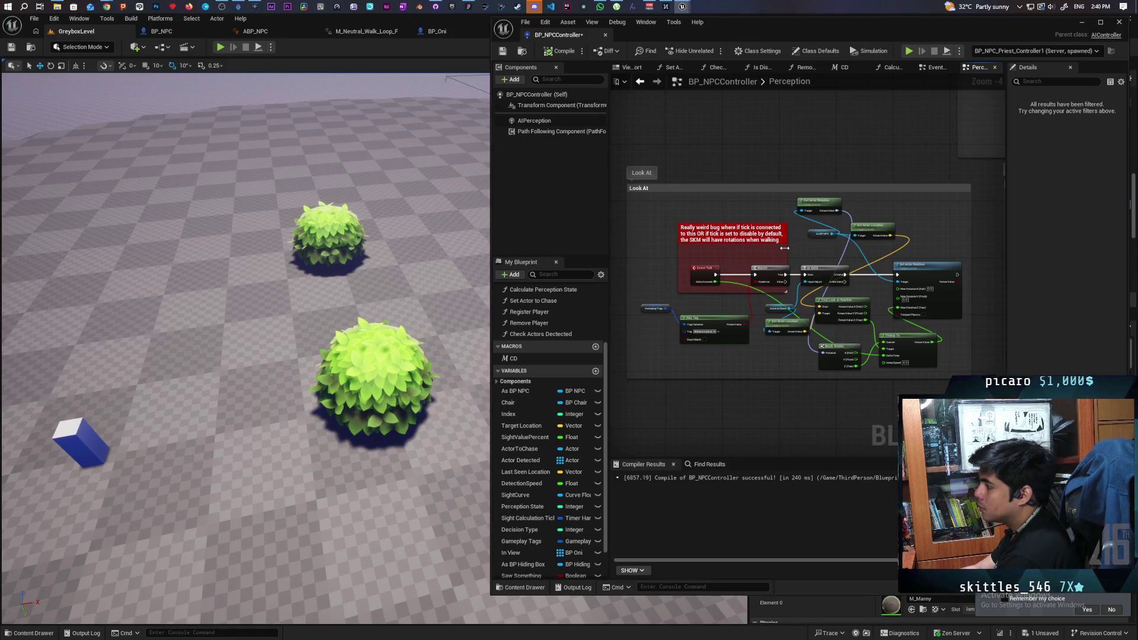
pyautogui.scroll(-5, 789, 246)
pyautogui.scroll(6, 792, 243)
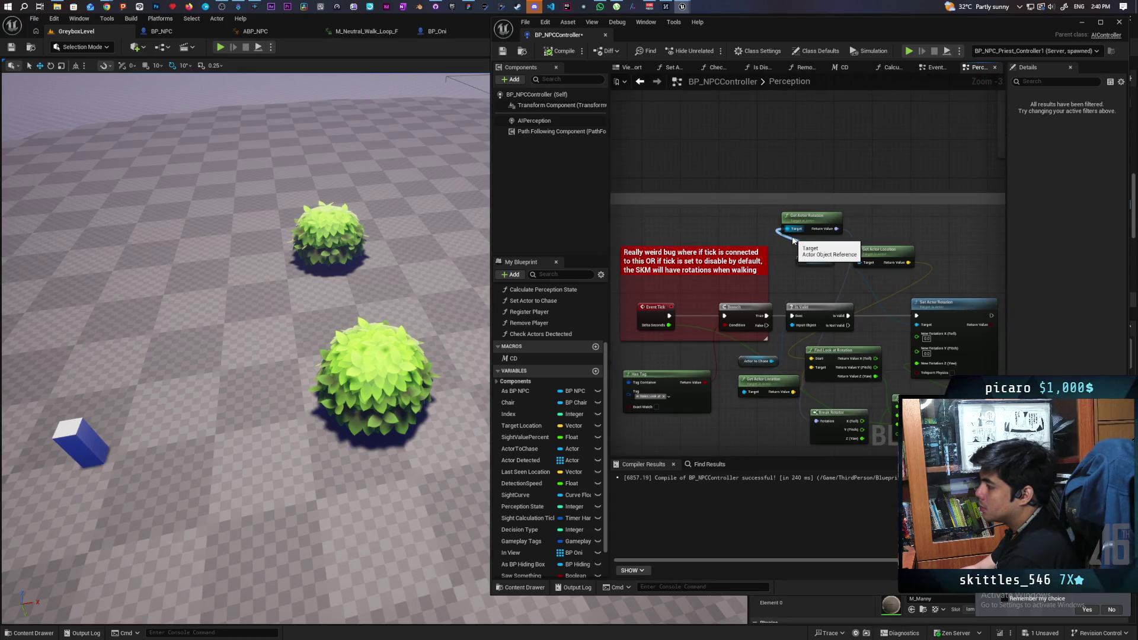
pyautogui.scroll(-9, 793, 240)
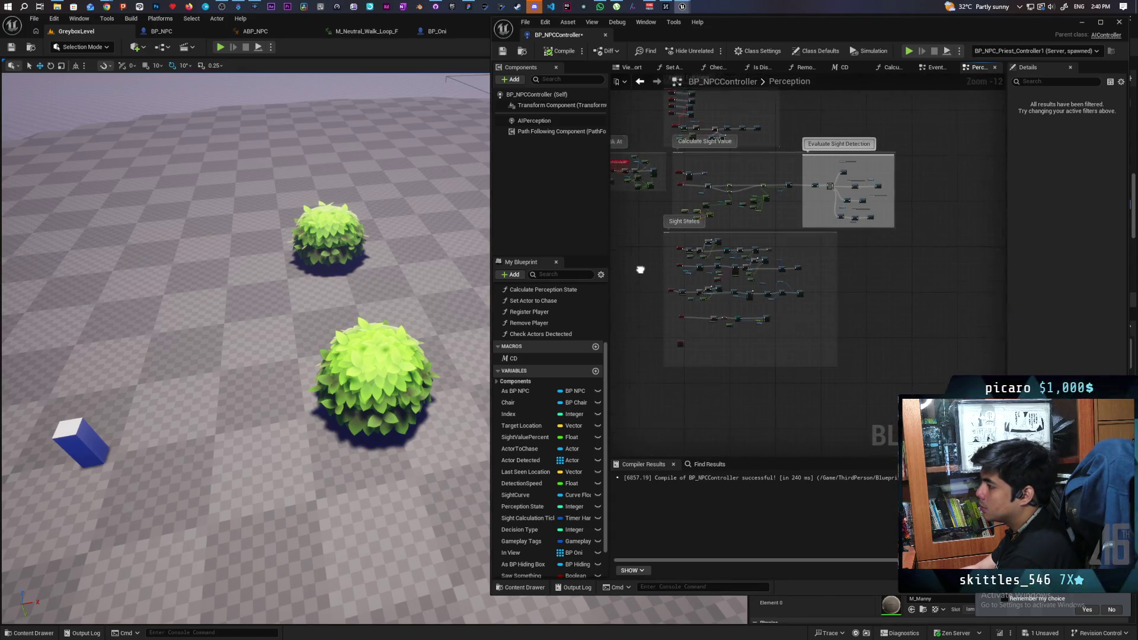
pyautogui.moveTo(640, 270); pyautogui.dragTo(716, 248)
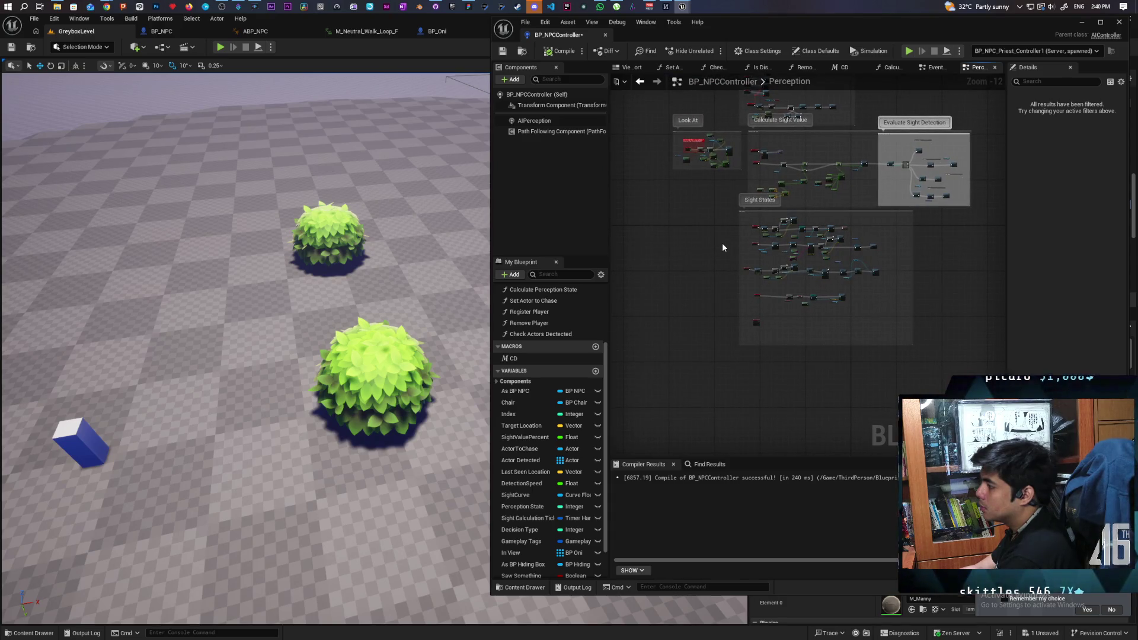
pyautogui.scroll(6, 718, 246)
pyautogui.scroll(2, 726, 228)
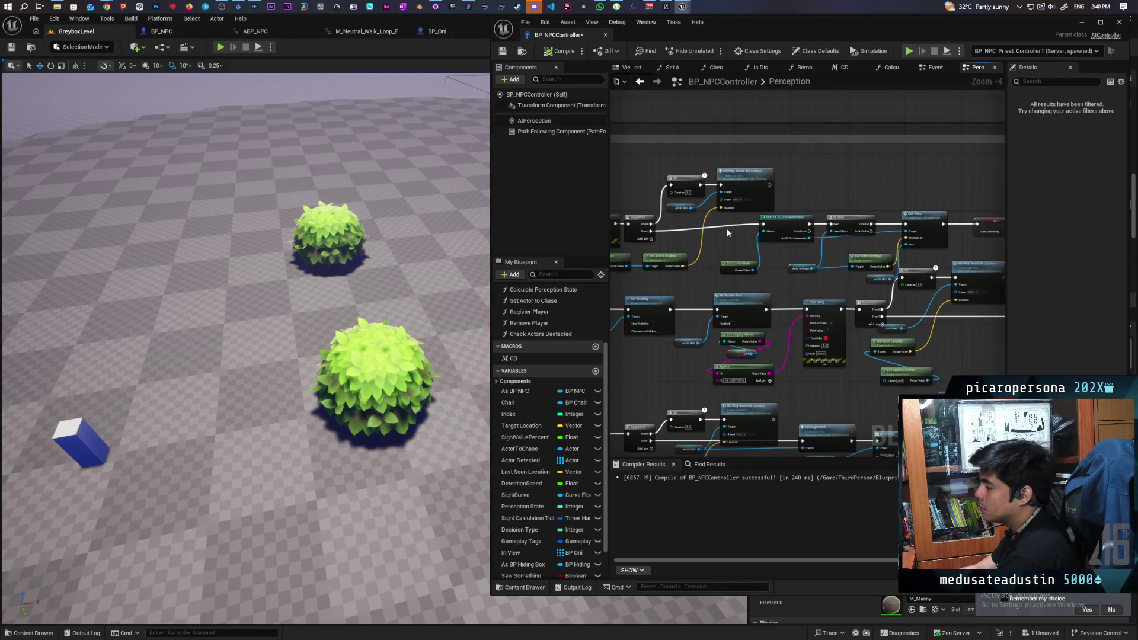
pyautogui.moveTo(705, 282)
pyautogui.mouseDown()
pyautogui.moveTo(774, 249)
pyautogui.moveTo(803, 217)
pyautogui.moveTo(722, 208)
pyautogui.mouseUp()
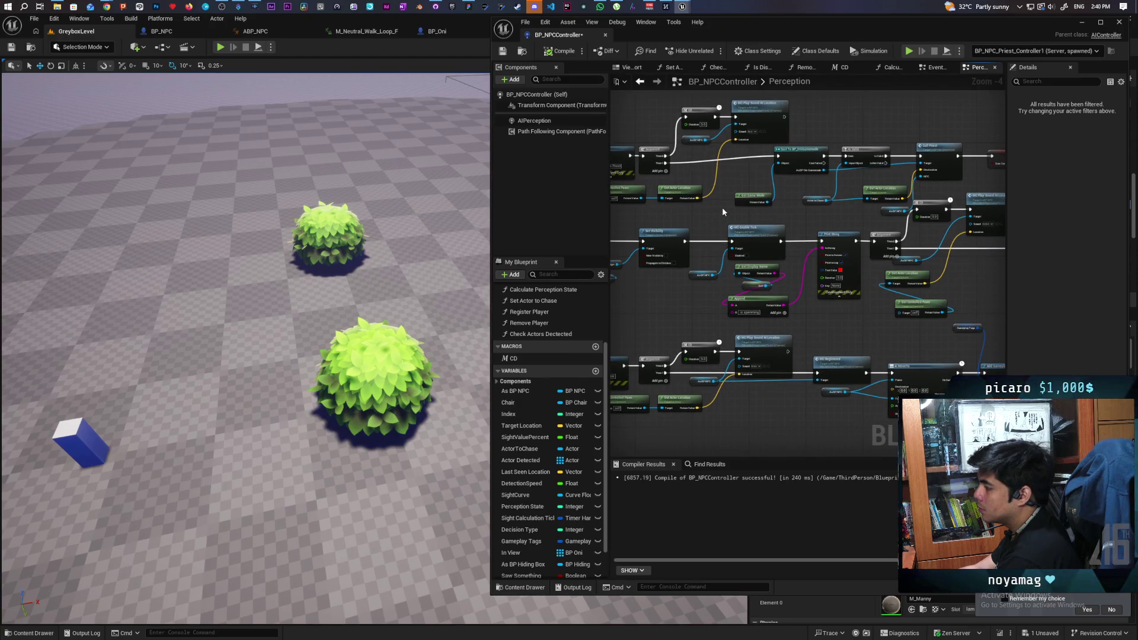
pyautogui.scroll(-6, 722, 208)
pyautogui.moveTo(821, 185); pyautogui.dragTo(745, 325)
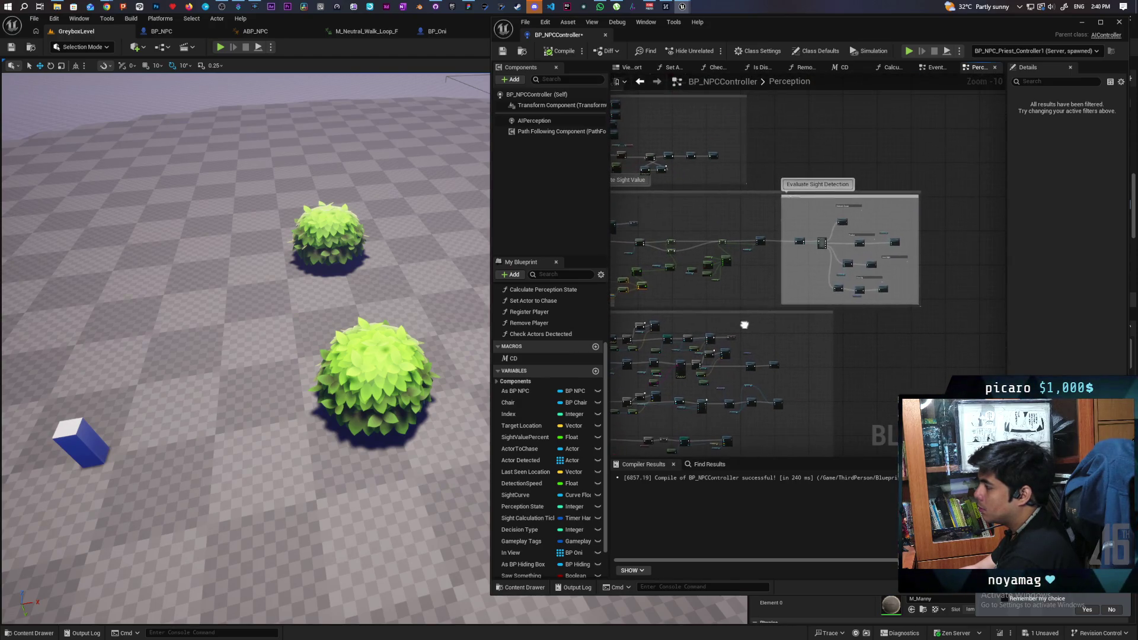
pyautogui.scroll(6, 821, 265)
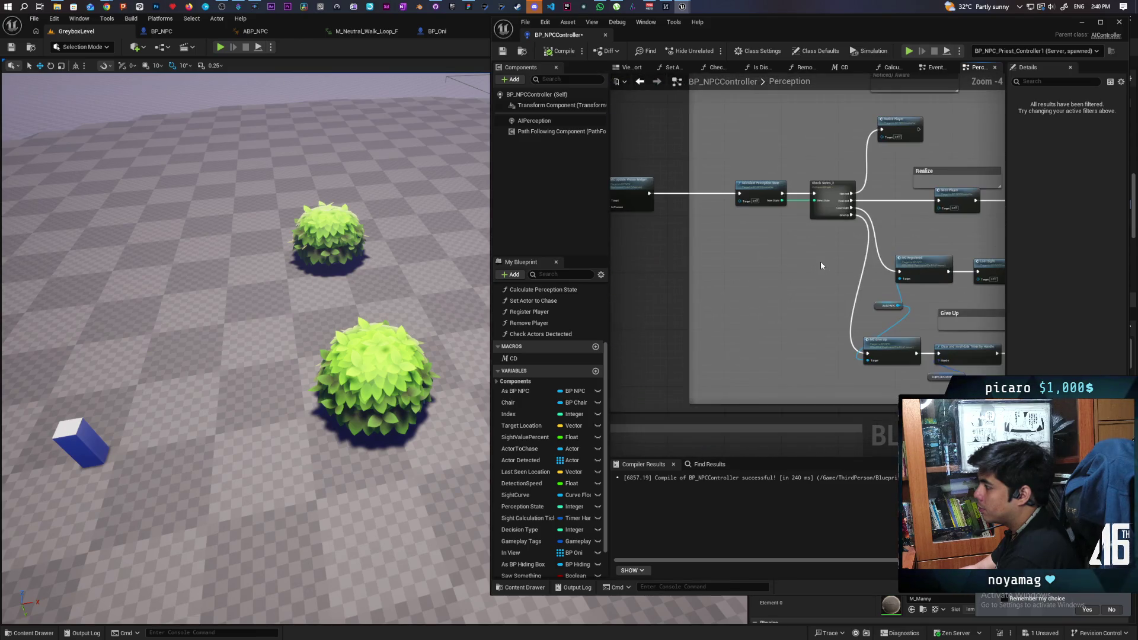
pyautogui.scroll(-4, 820, 261)
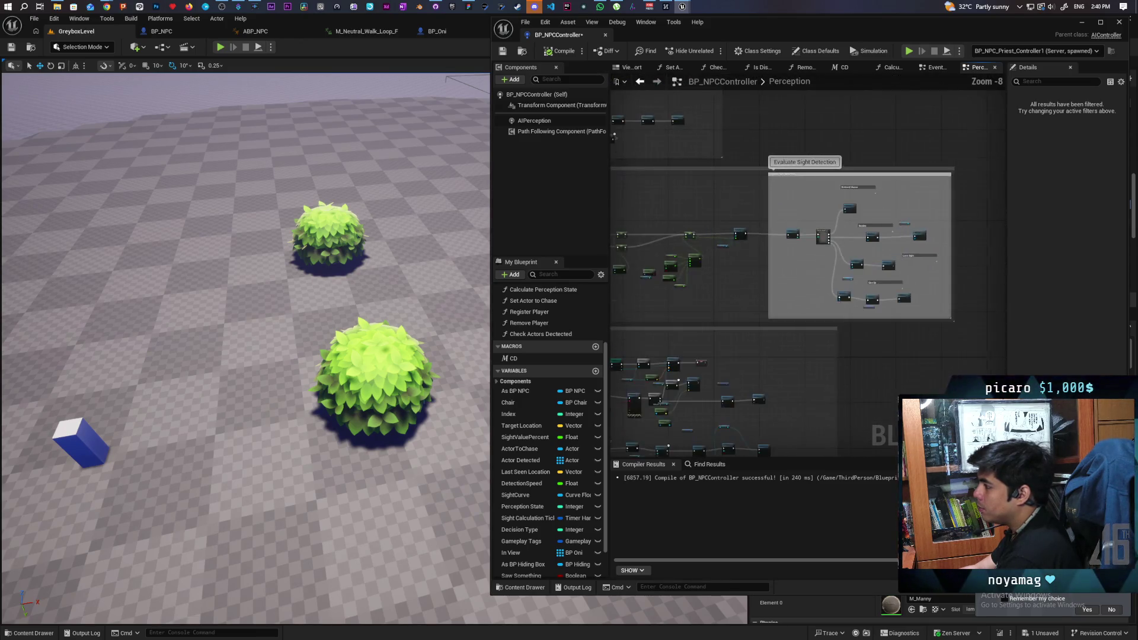
pyautogui.scroll(2, 830, 365)
pyautogui.scroll(3, 821, 328)
pyautogui.scroll(-5, 821, 328)
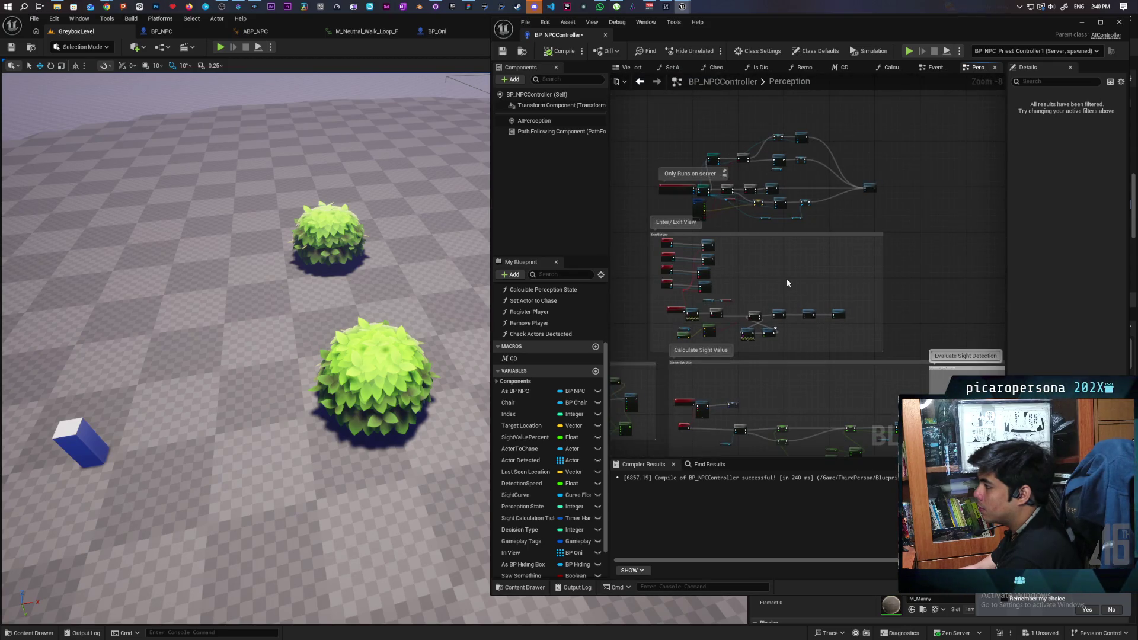
pyautogui.scroll(3, 787, 279)
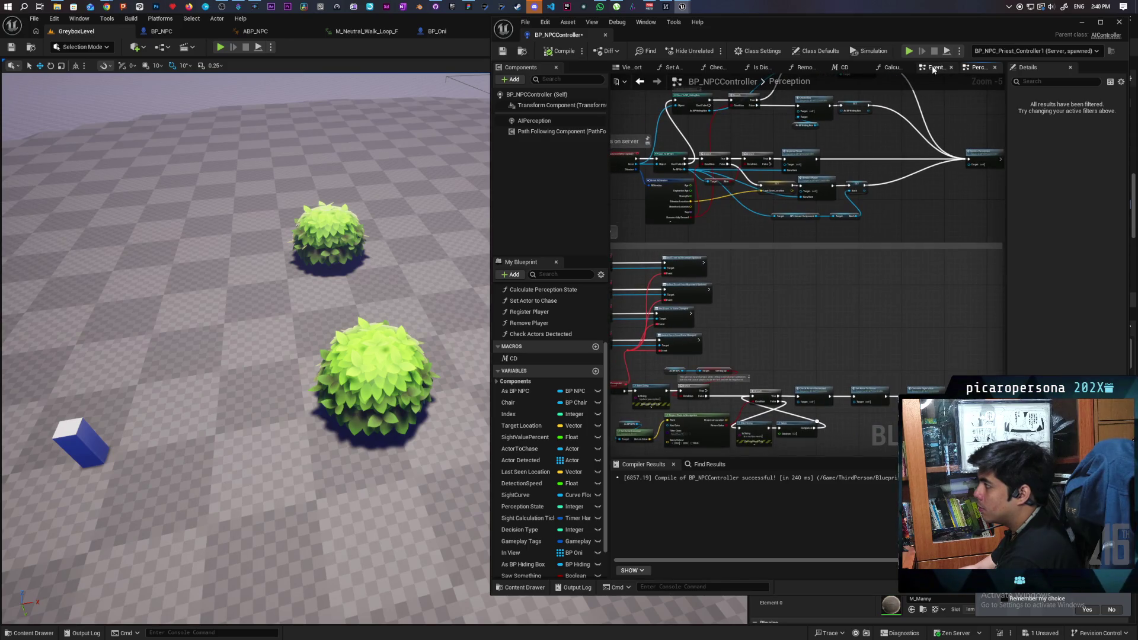
# - Add an F9 breakpoint on Move To and Remember in the EventGraph and save BP_NPCController
pyautogui.click(933, 70)
pyautogui.scroll(-2, 858, 244)
pyautogui.scroll(4, 838, 262)
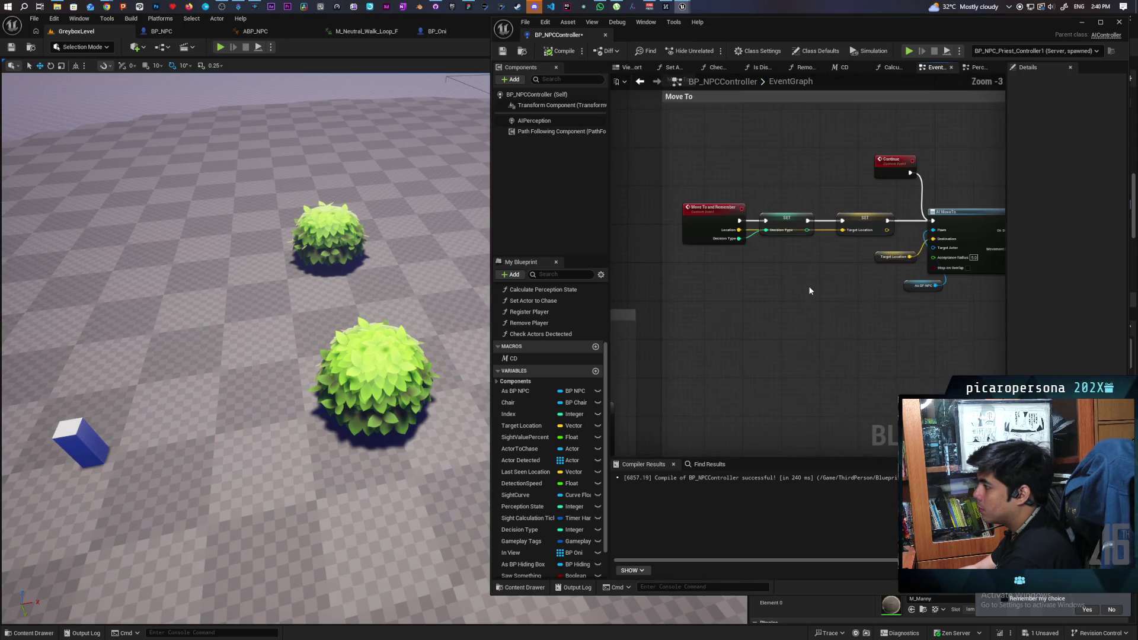
pyautogui.moveTo(797, 313)
pyautogui.mouseDown()
pyautogui.moveTo(771, 345)
pyautogui.moveTo(734, 343)
pyautogui.moveTo(815, 338)
pyautogui.moveTo(702, 344)
pyautogui.moveTo(807, 345)
pyautogui.mouseUp()
pyautogui.click(676, 242)
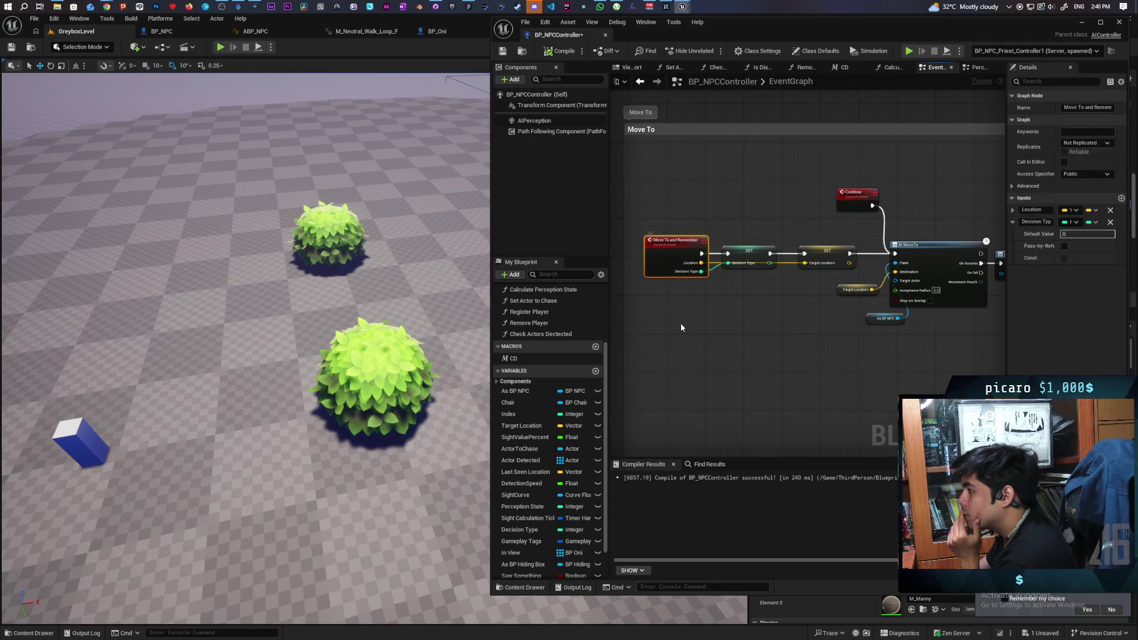
pyautogui.press('F9')
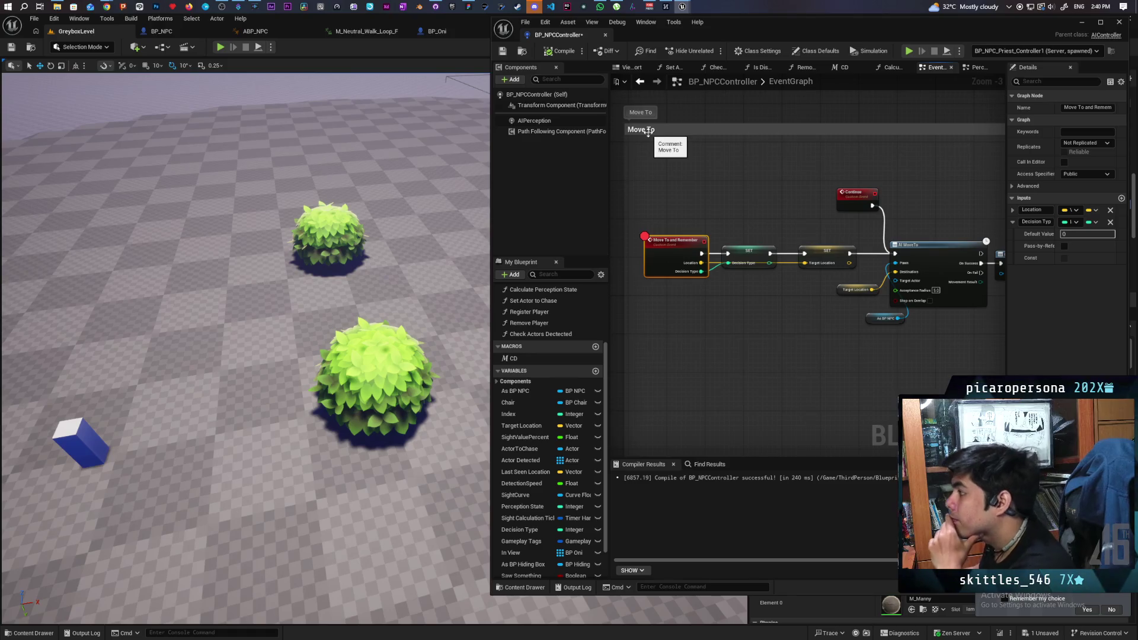
pyautogui.click(503, 52)
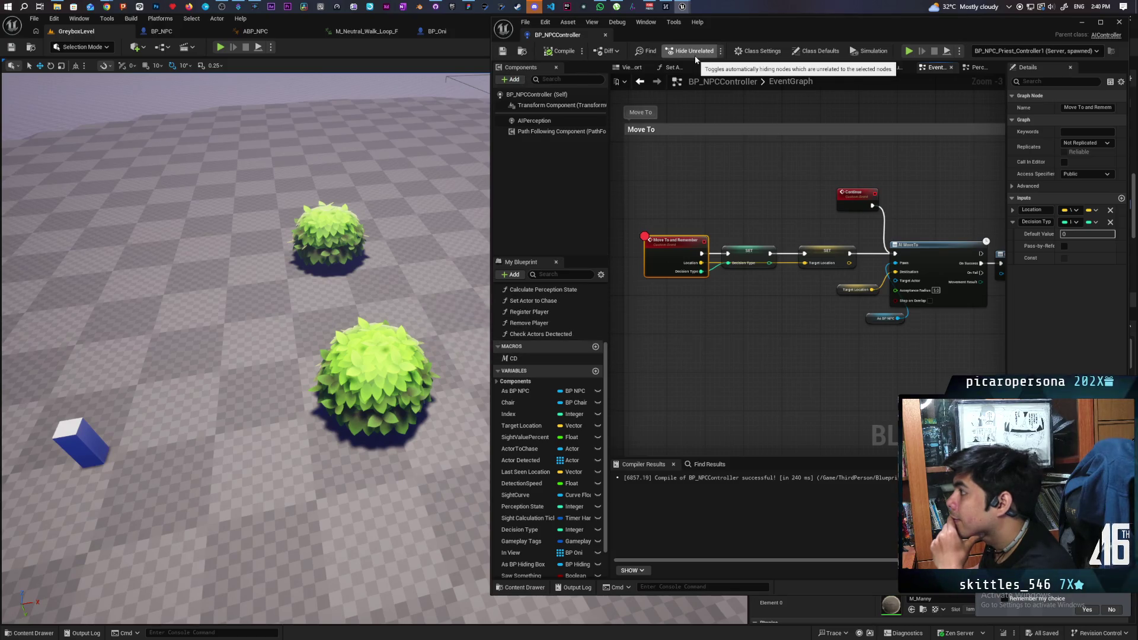
pyautogui.click(225, 45)
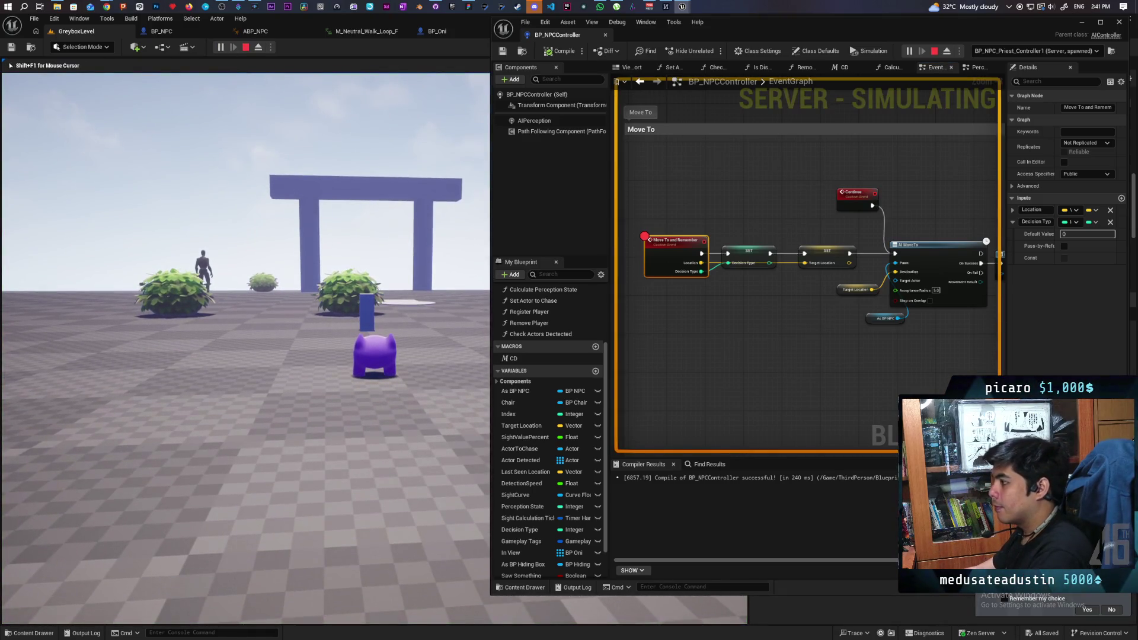
pyautogui.click(275, 104)
pyautogui.press('w')
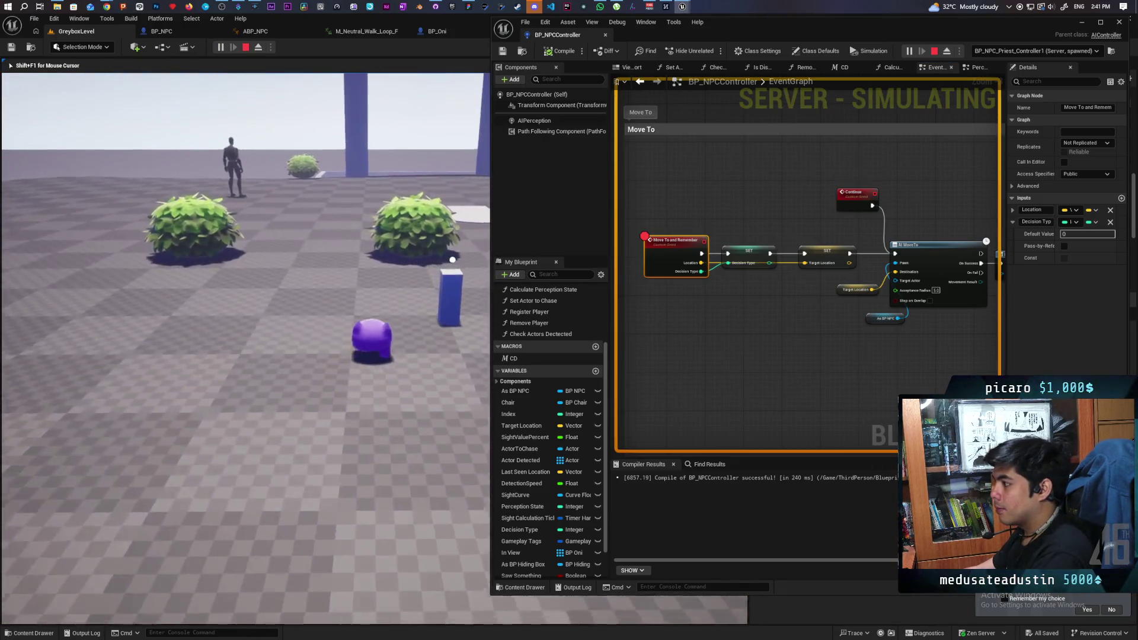
pyautogui.press('w')
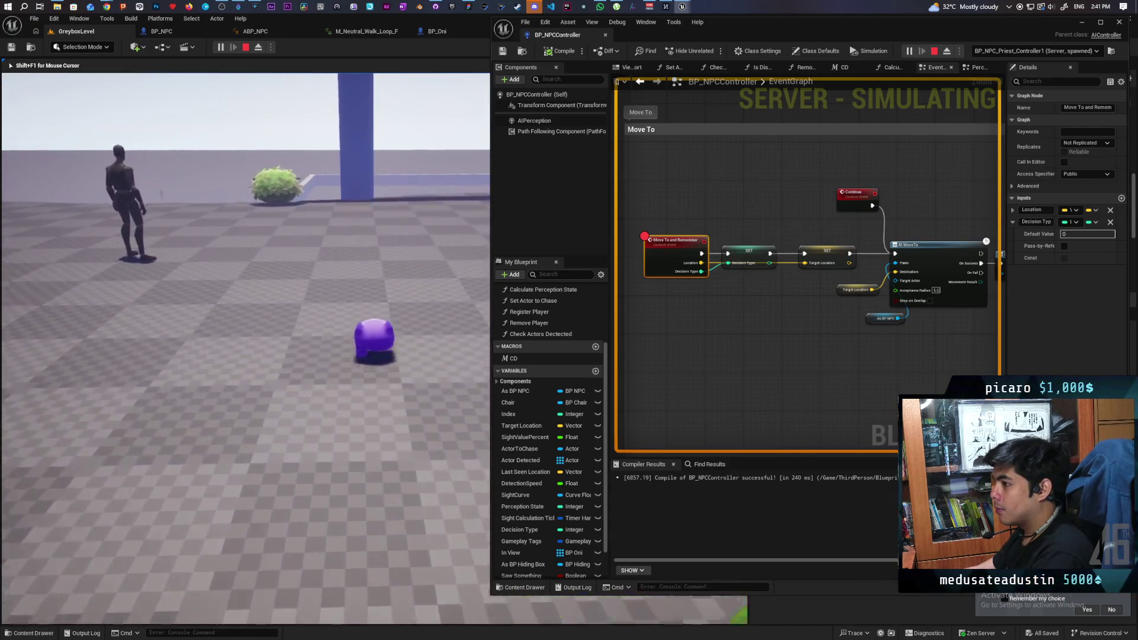
pyautogui.press('w')
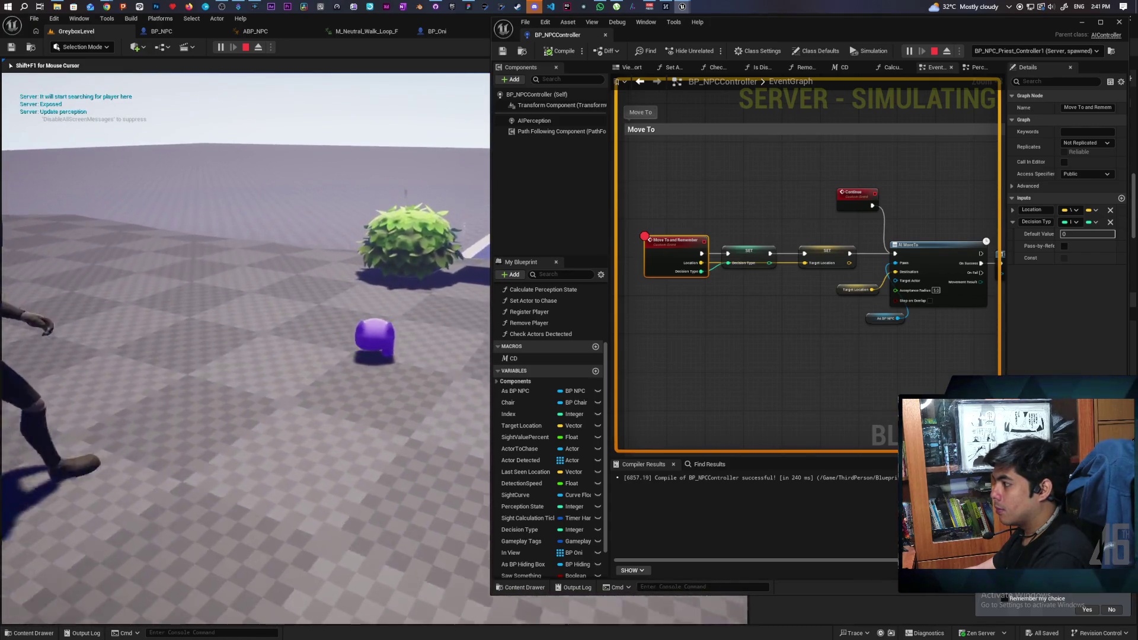
pyautogui.press('f')
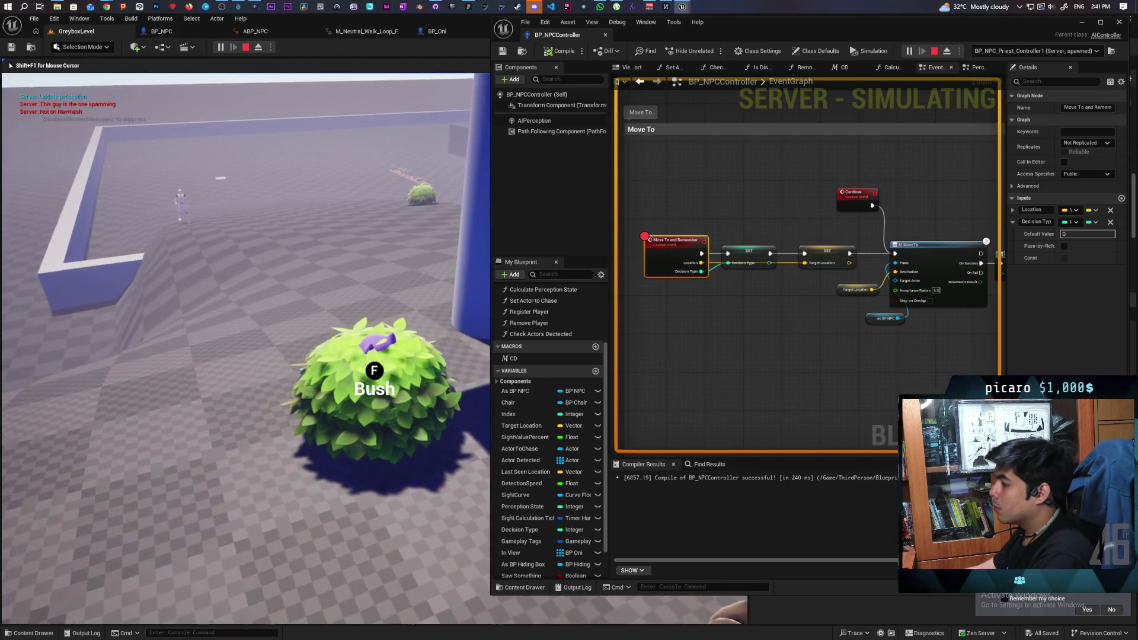
pyautogui.press('f')
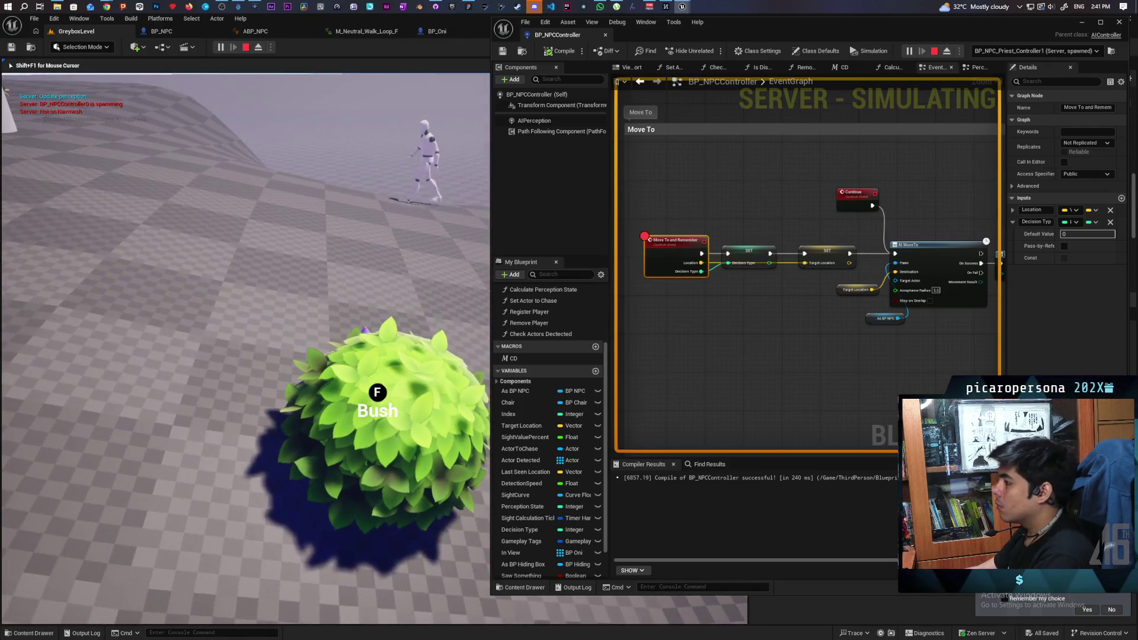
pyautogui.press('Escape')
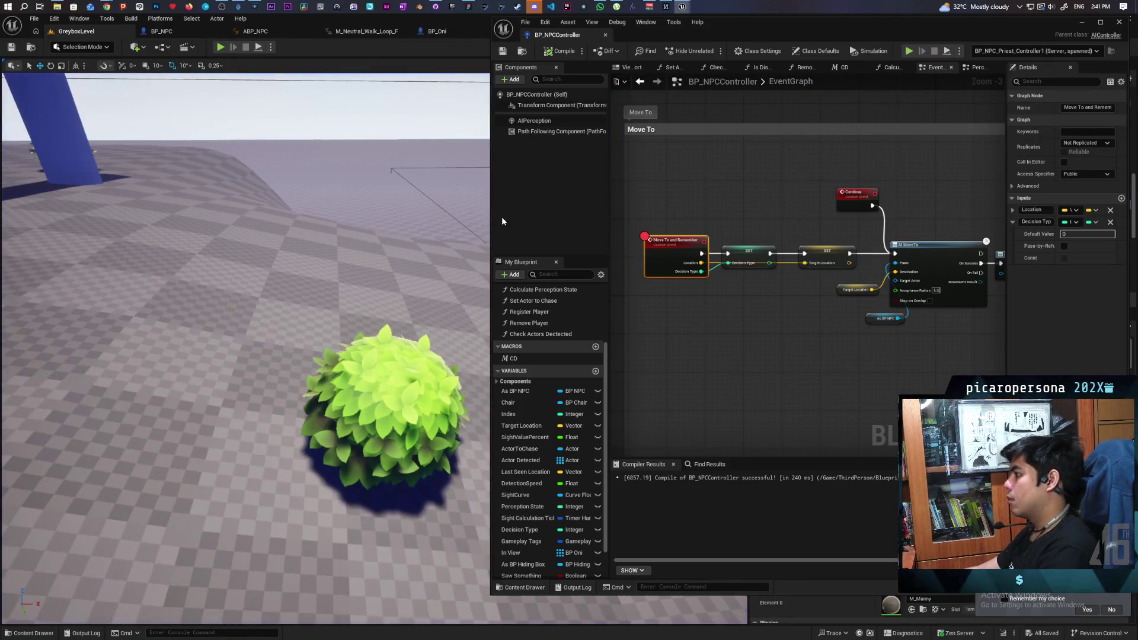
# - Clear the chosen debug object and start playing the level in the editor
pyautogui.scroll(-5, 379, 217)
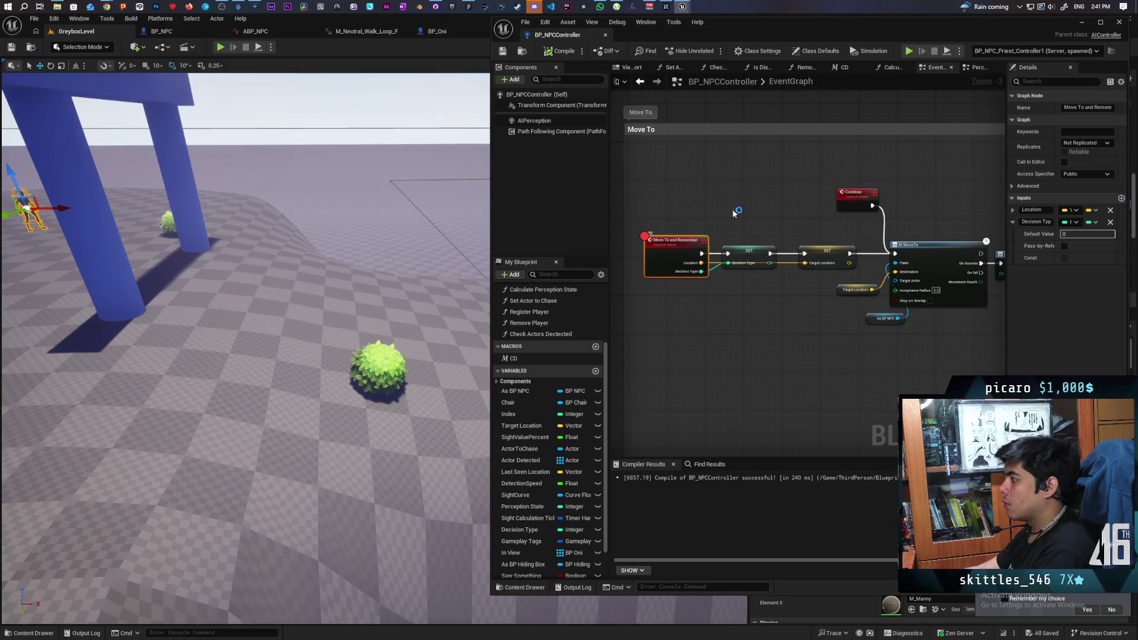
pyautogui.click(993, 54)
pyautogui.click(995, 62)
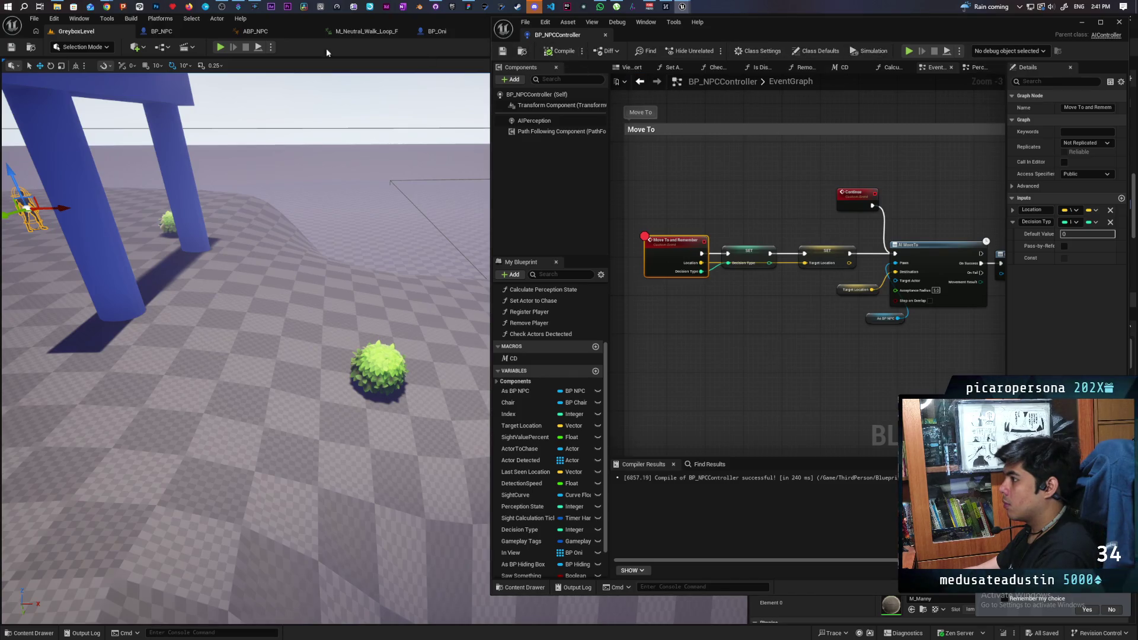
pyautogui.click(219, 49)
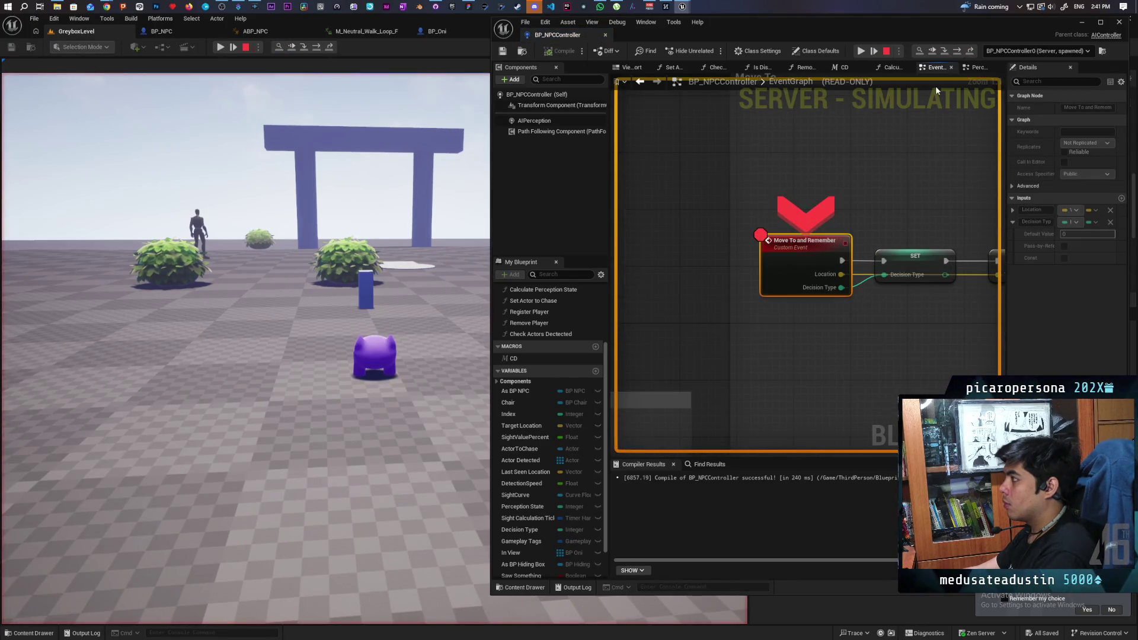
# - Resume execution past each Move To and Remember breakpoint hit
pyautogui.click(933, 53)
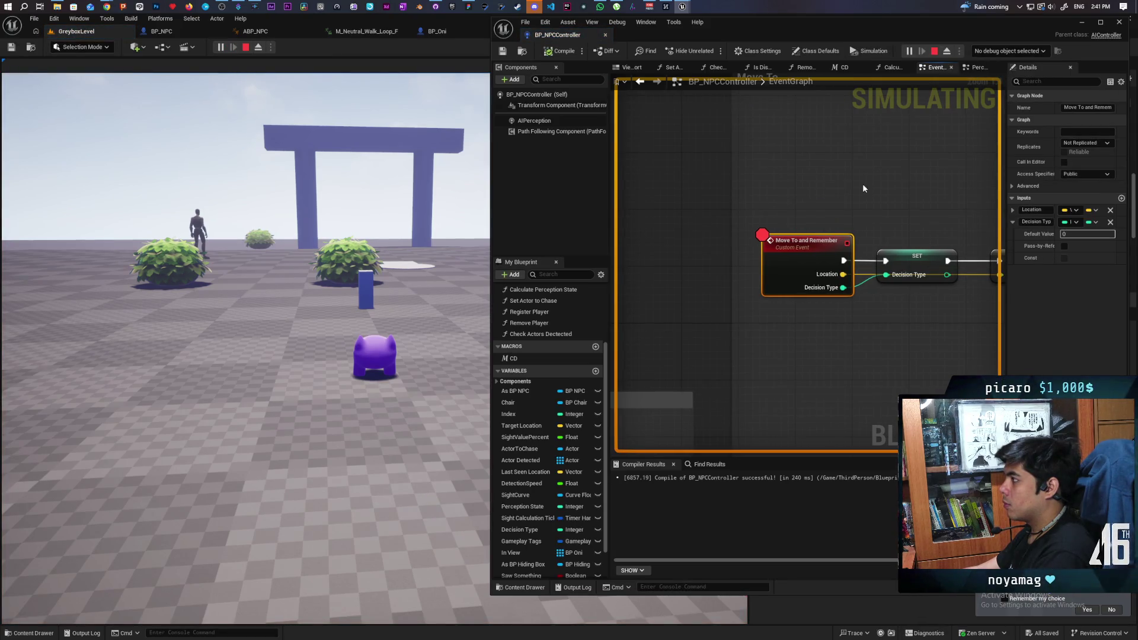
pyautogui.click(446, 230)
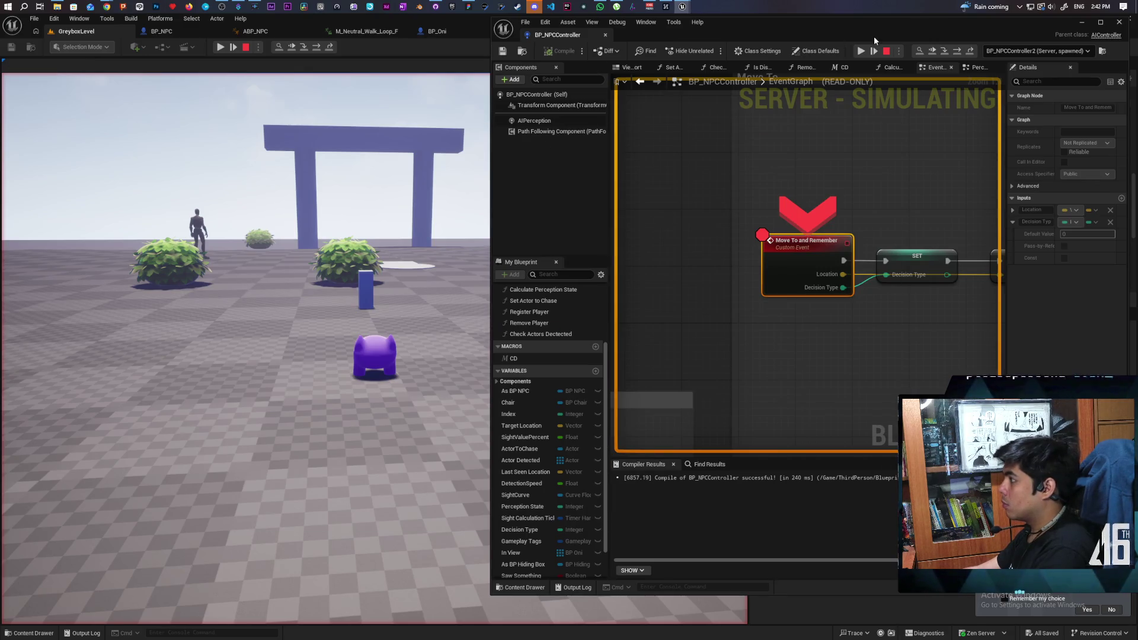
pyautogui.click(929, 52)
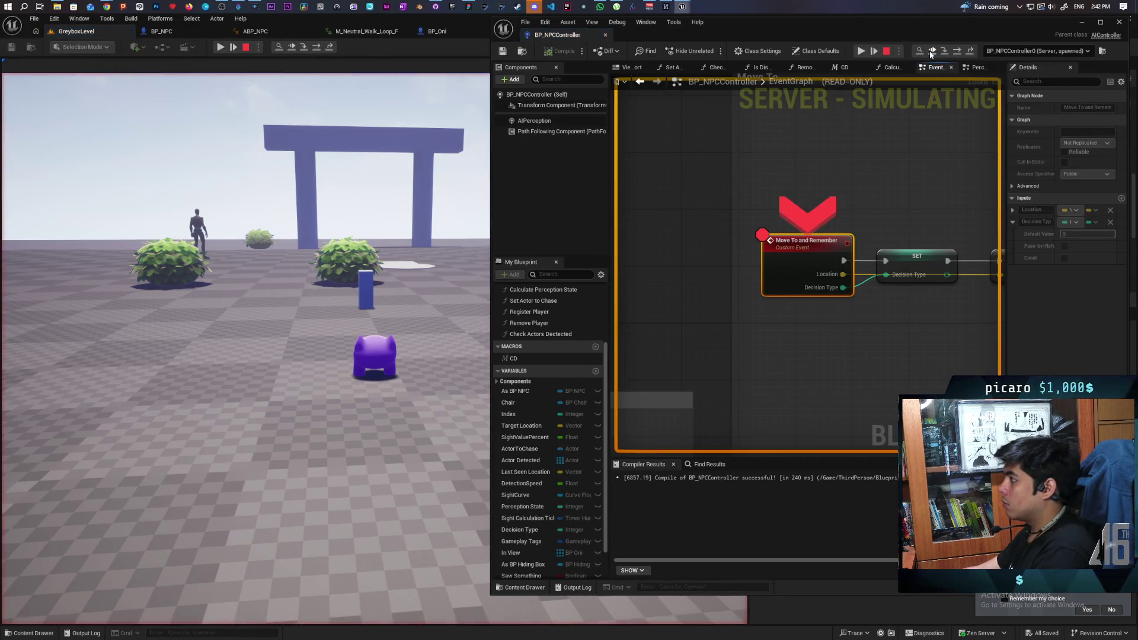
pyautogui.click(929, 53)
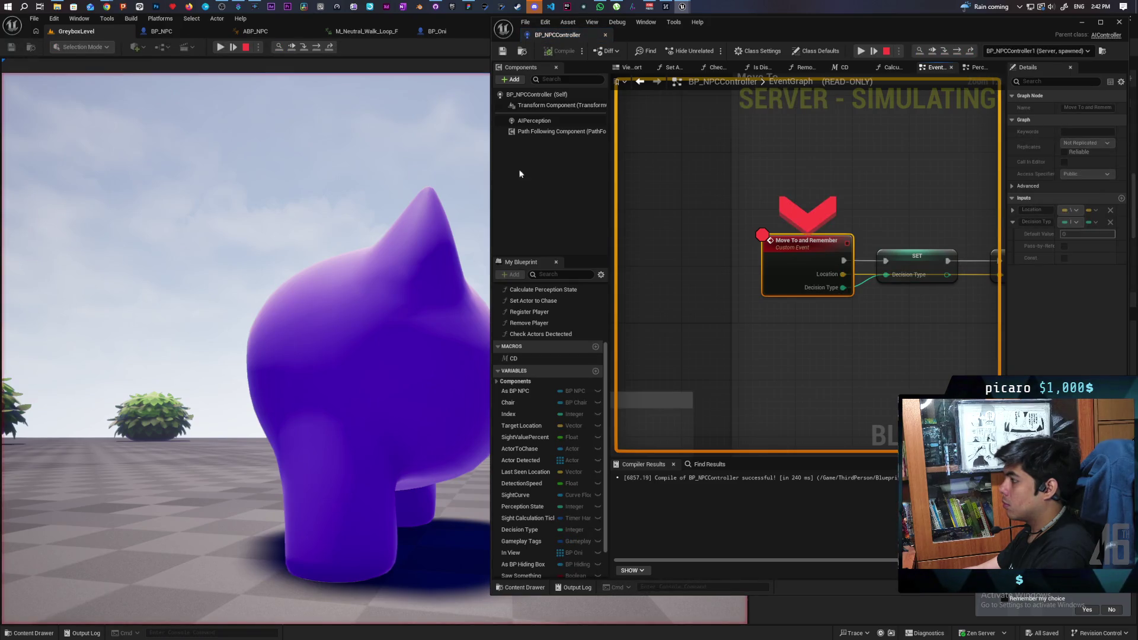
pyautogui.click(932, 52)
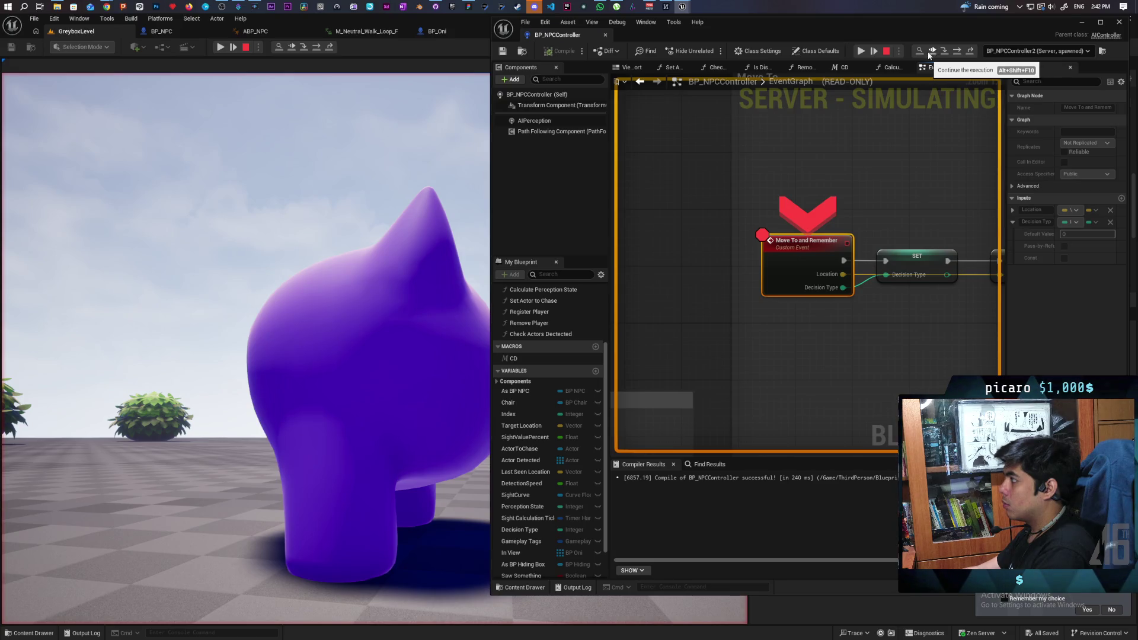
pyautogui.click(931, 53)
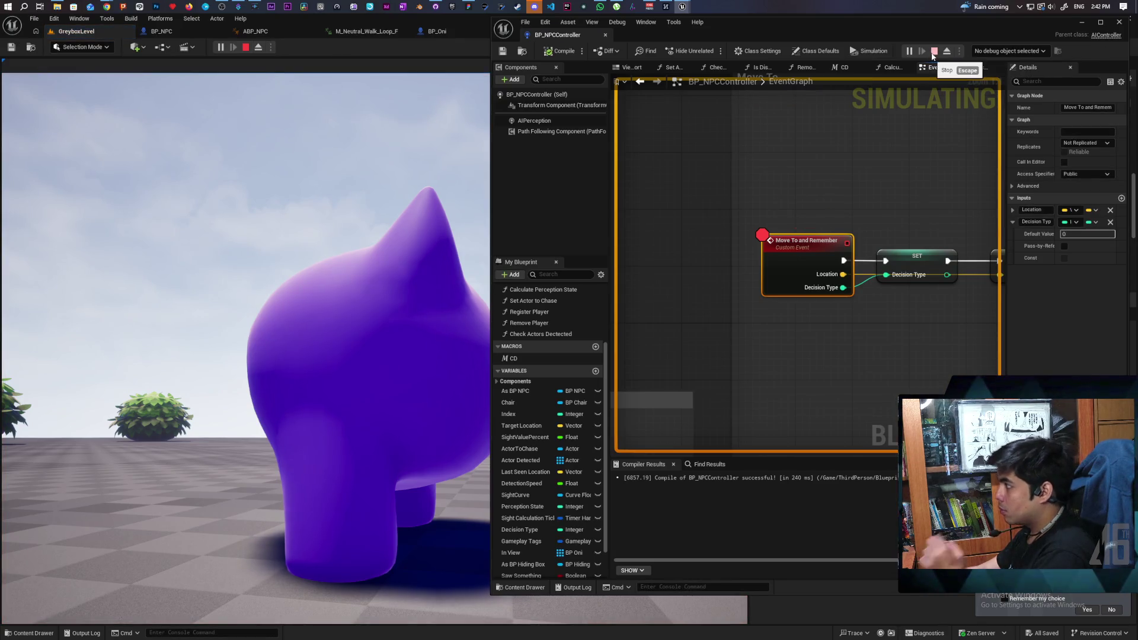
# - Debug the BP_NPC_Priest_Controller1 instance and hand control back to the game view
pyautogui.click(1010, 51)
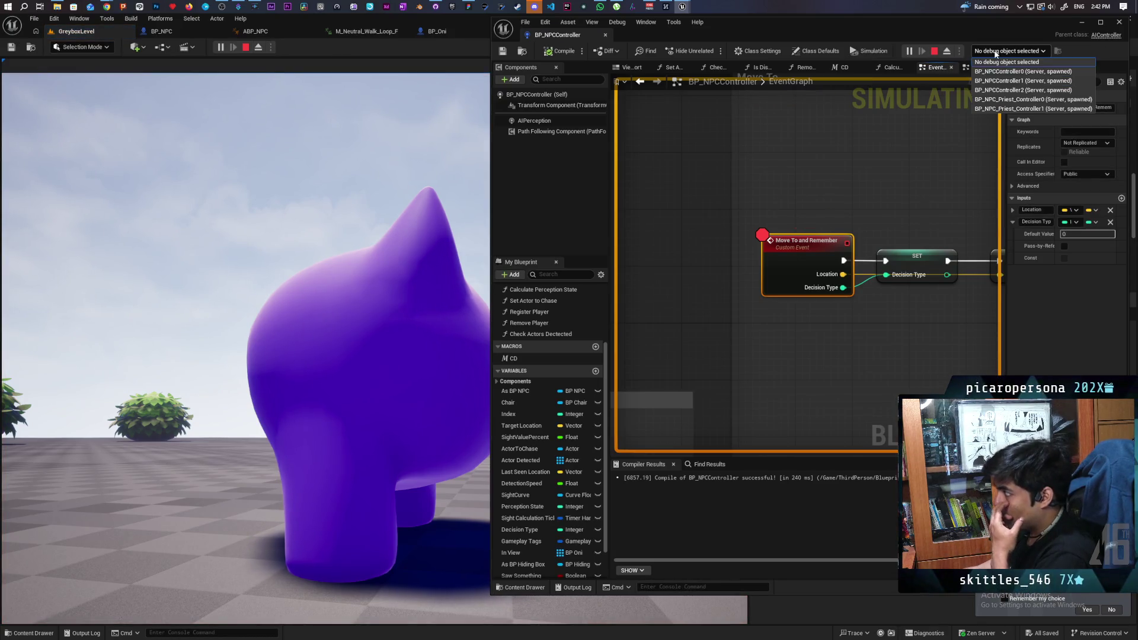
pyautogui.click(1036, 108)
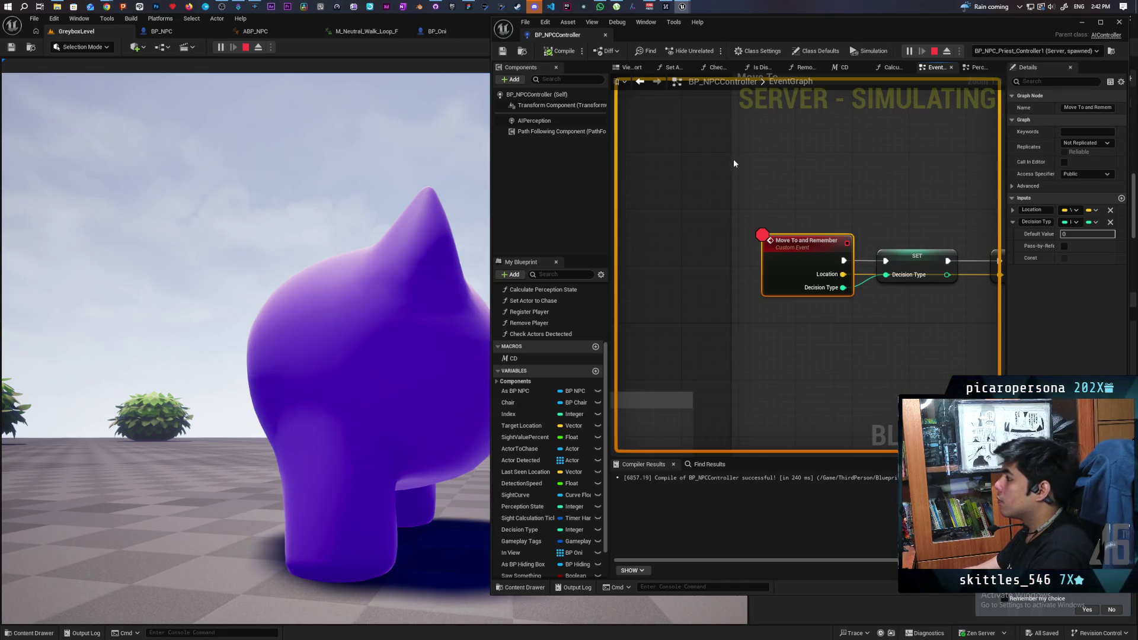
pyautogui.click(297, 297)
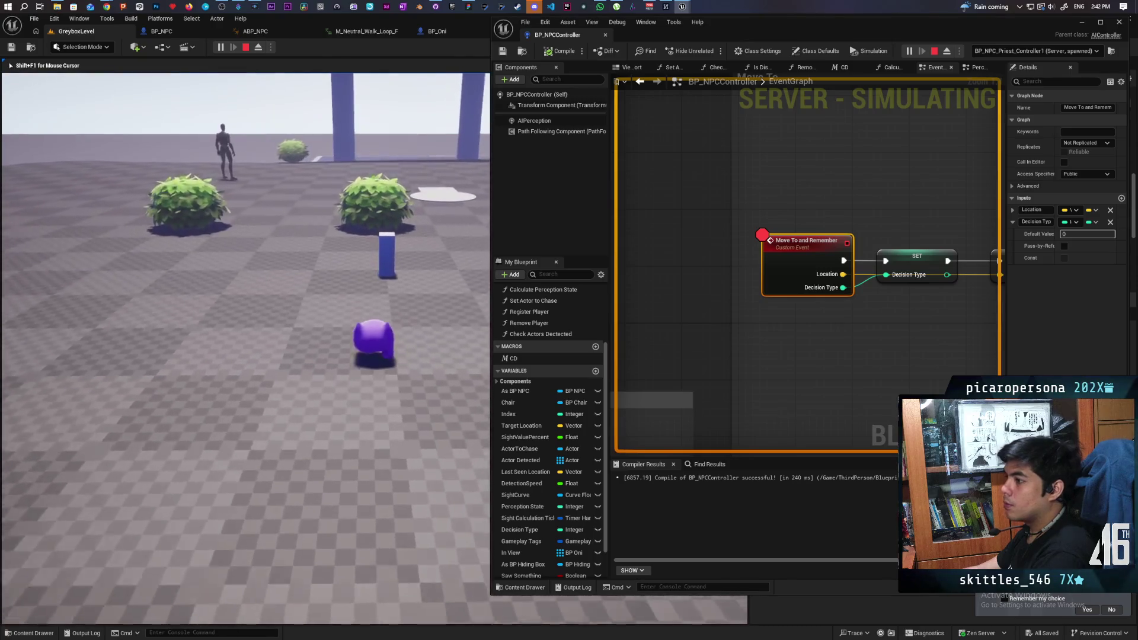
# - Walk the Oni ahead of the priest into a bush to hide, then stop the session
pyautogui.press('w')
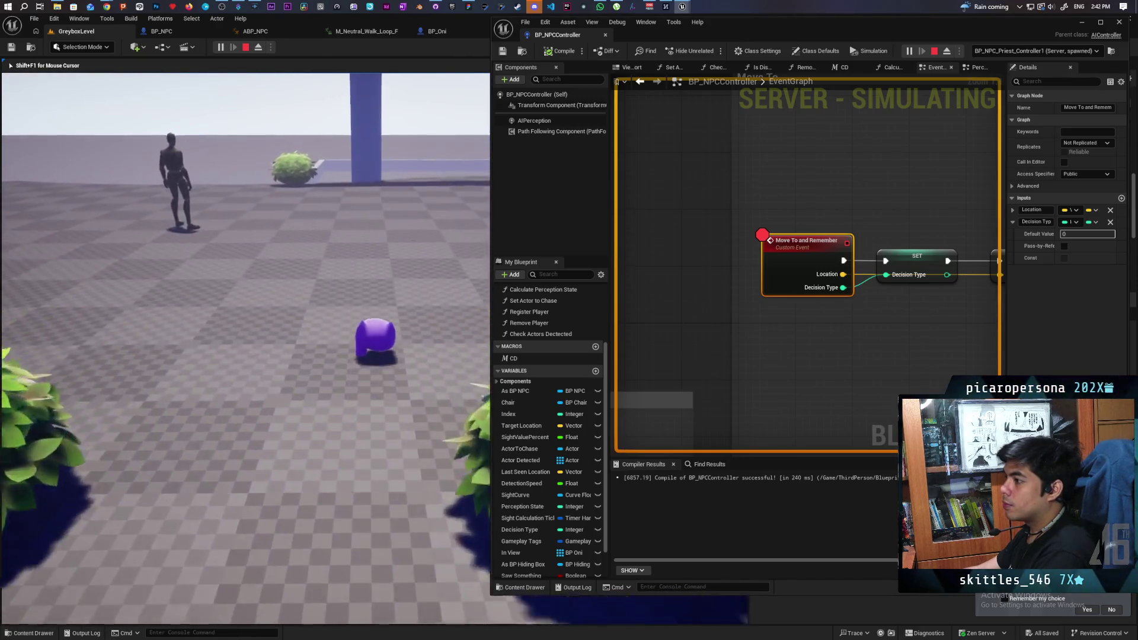
pyautogui.press('w')
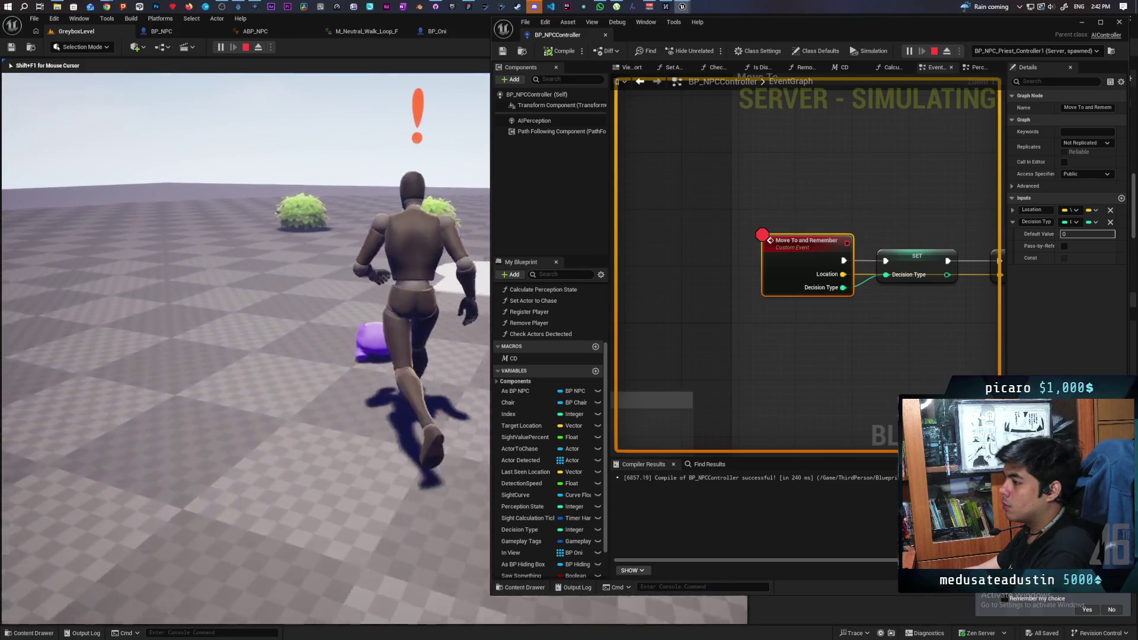
pyautogui.press('w')
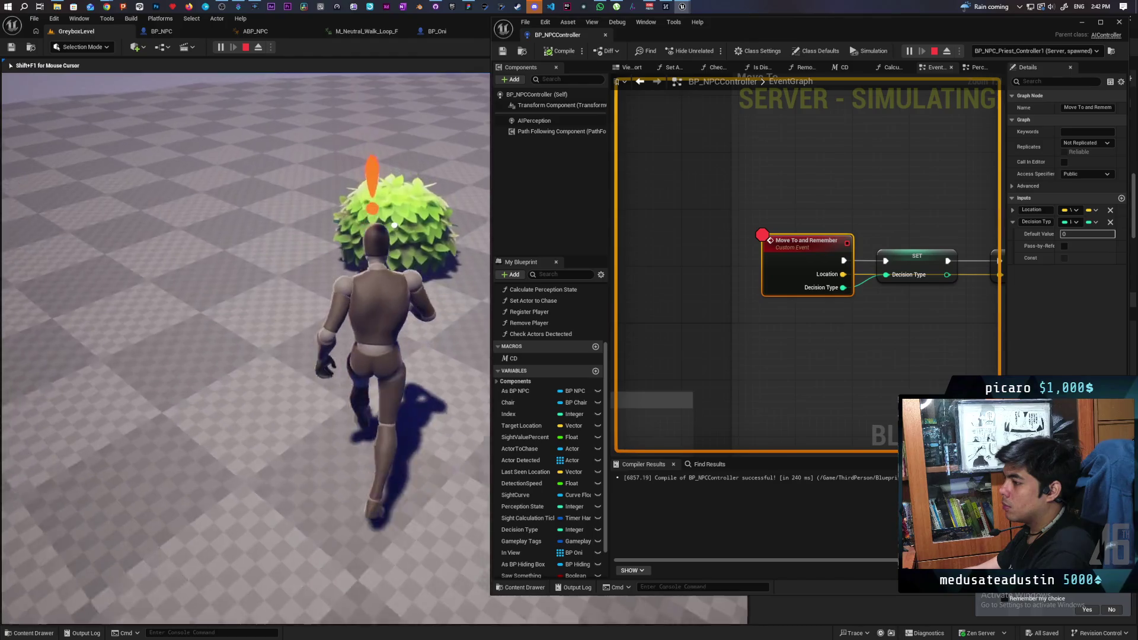
pyautogui.press('w')
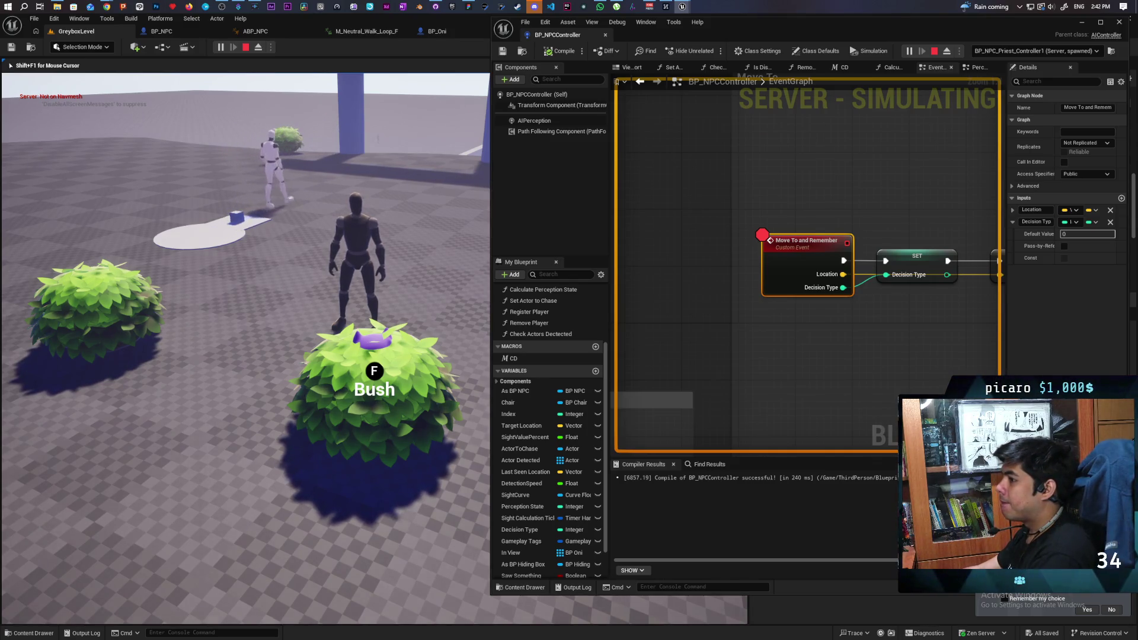
pyautogui.press('Escape')
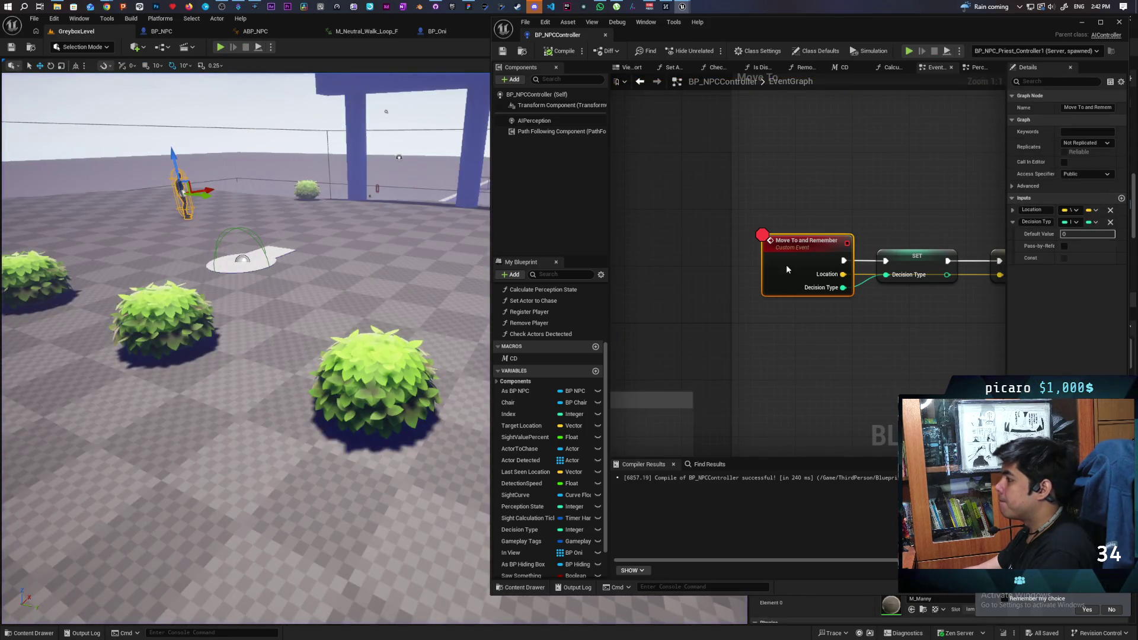
# - Remove the Move To and Remember breakpoint, then review Event Lost Sight in BP_NPC_Priest_Controller
pyautogui.press('F9')
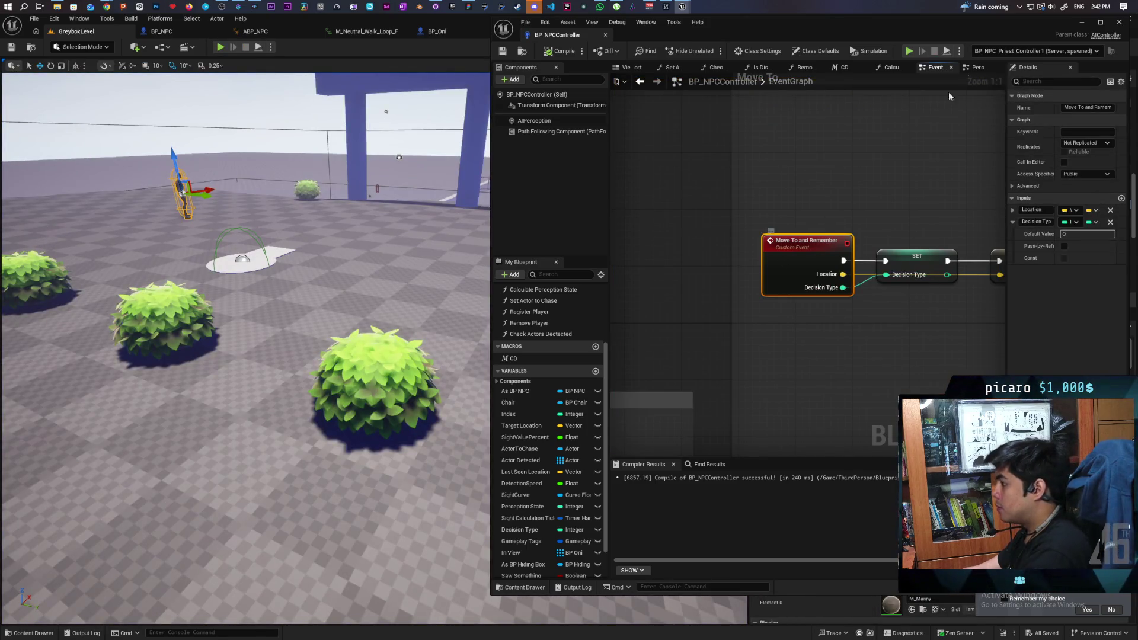
pyautogui.moveTo(558, 40)
pyautogui.mouseDown()
pyautogui.moveTo(472, 65)
pyautogui.moveTo(472, 76)
pyautogui.moveTo(468, 52)
pyautogui.moveTo(422, 31)
pyautogui.mouseUp()
pyautogui.click(947, 32)
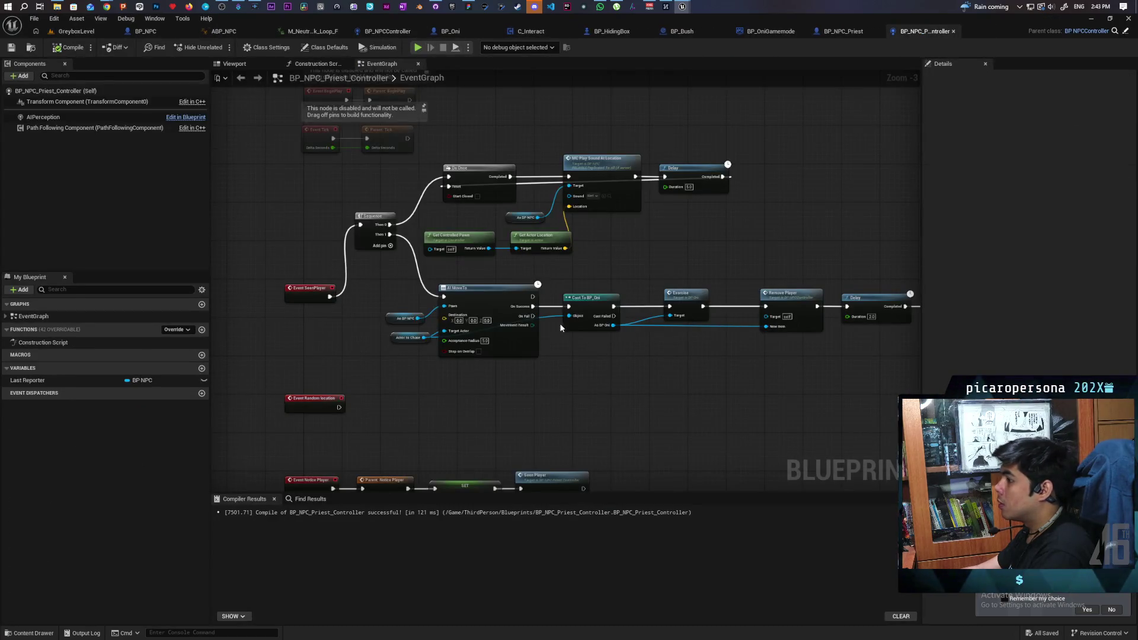
pyautogui.scroll(-4, 554, 331)
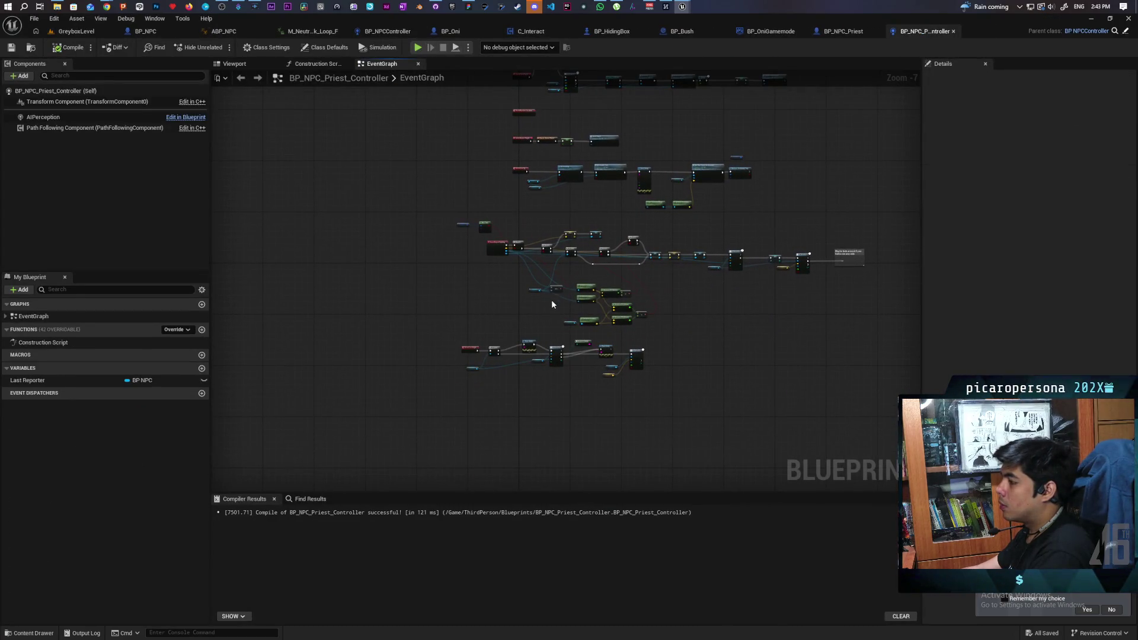
pyautogui.scroll(5, 552, 303)
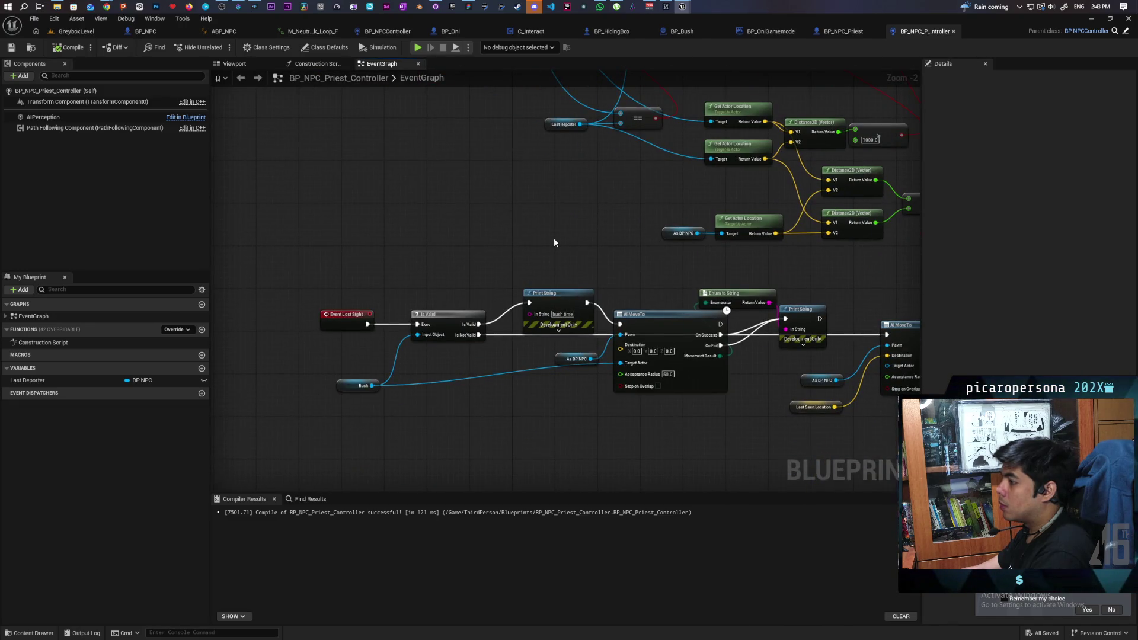
pyautogui.scroll(-1, 554, 237)
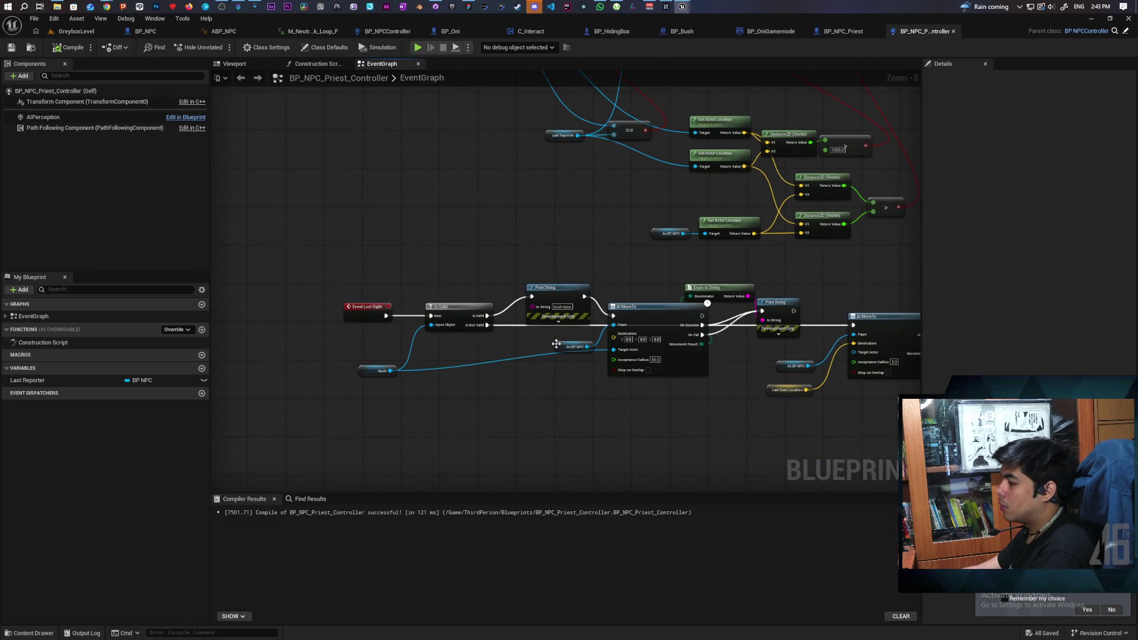
pyautogui.click(363, 307)
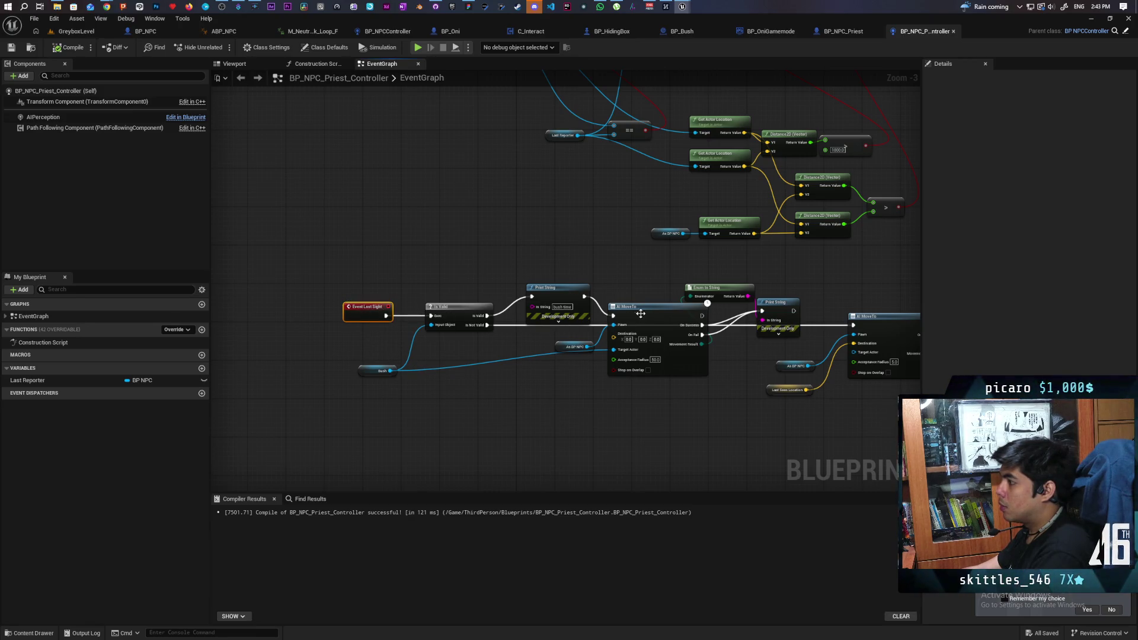
pyautogui.moveTo(566, 421); pyautogui.dragTo(529, 418)
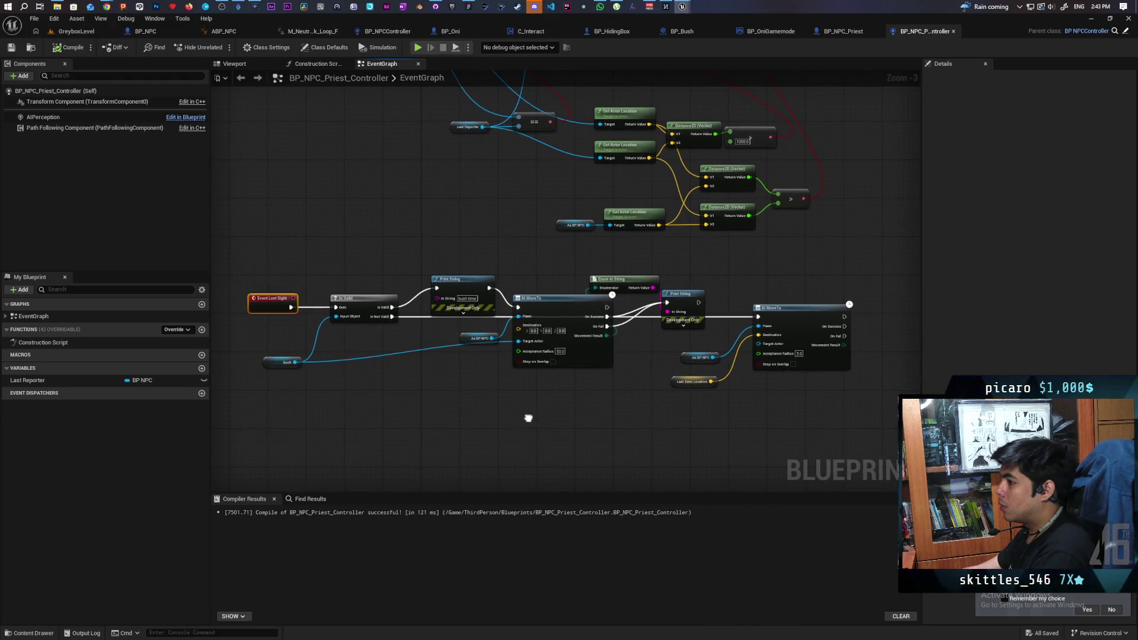
# - Bring up BP_NPC_Priest's event graph with its BeginPlay, Tick and Report Sighting events
pyautogui.click(843, 31)
pyautogui.scroll(-5, 541, 275)
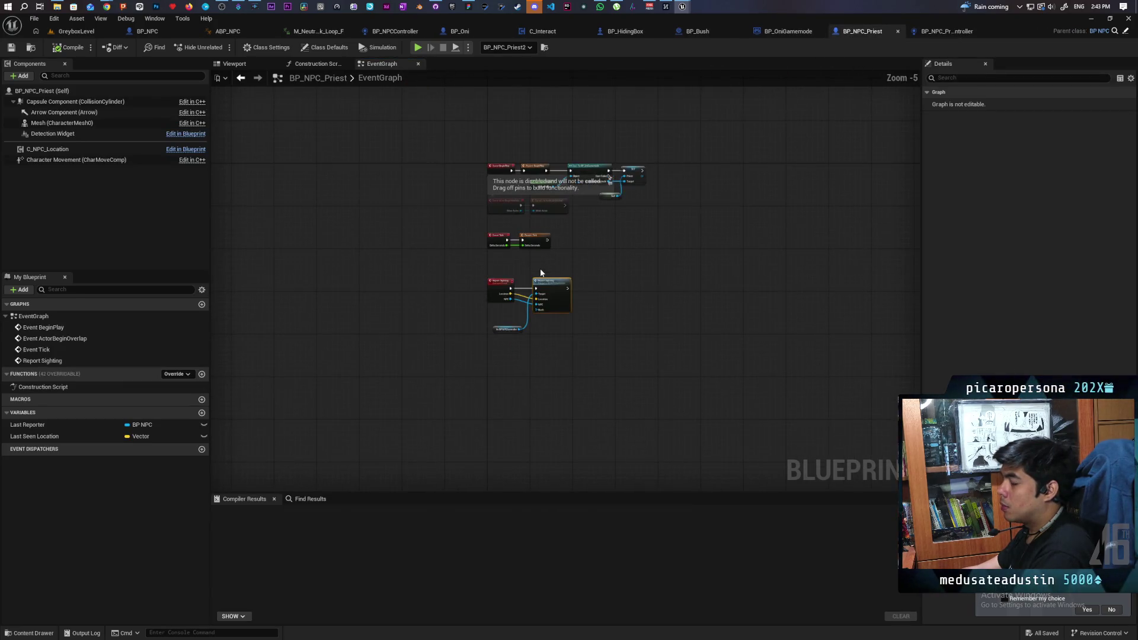
pyautogui.moveTo(546, 350)
pyautogui.mouseDown()
pyautogui.moveTo(532, 124)
pyautogui.moveTo(514, 255)
pyautogui.mouseUp()
pyautogui.scroll(4, 512, 258)
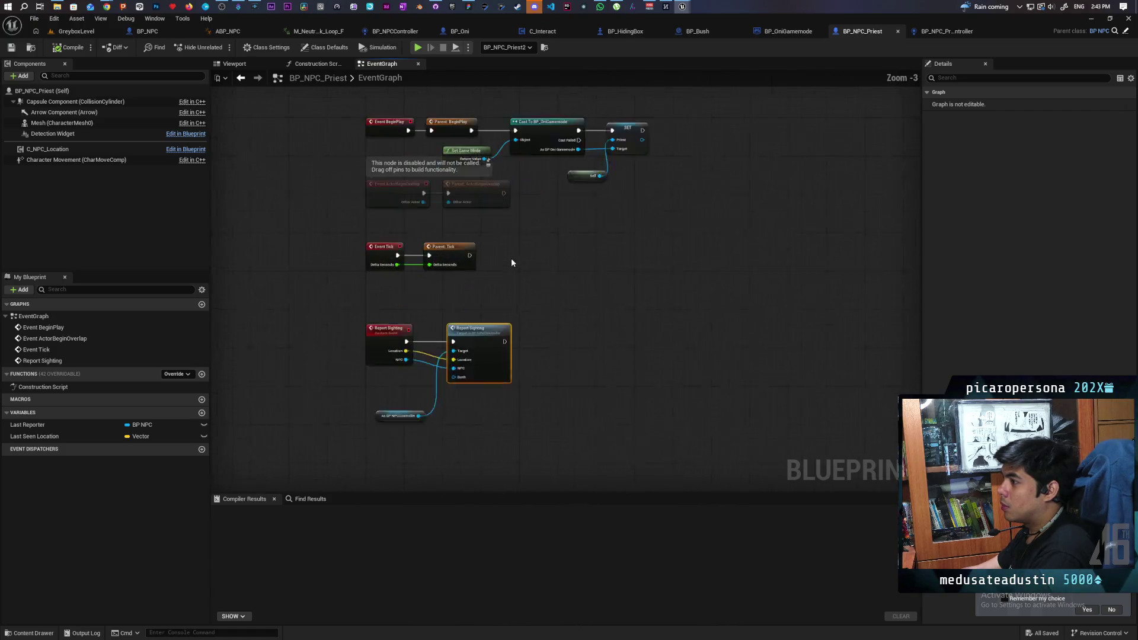
# - Switch back to the BP_NPC_Priest_Controller event graph
pyautogui.scroll(-2, 511, 261)
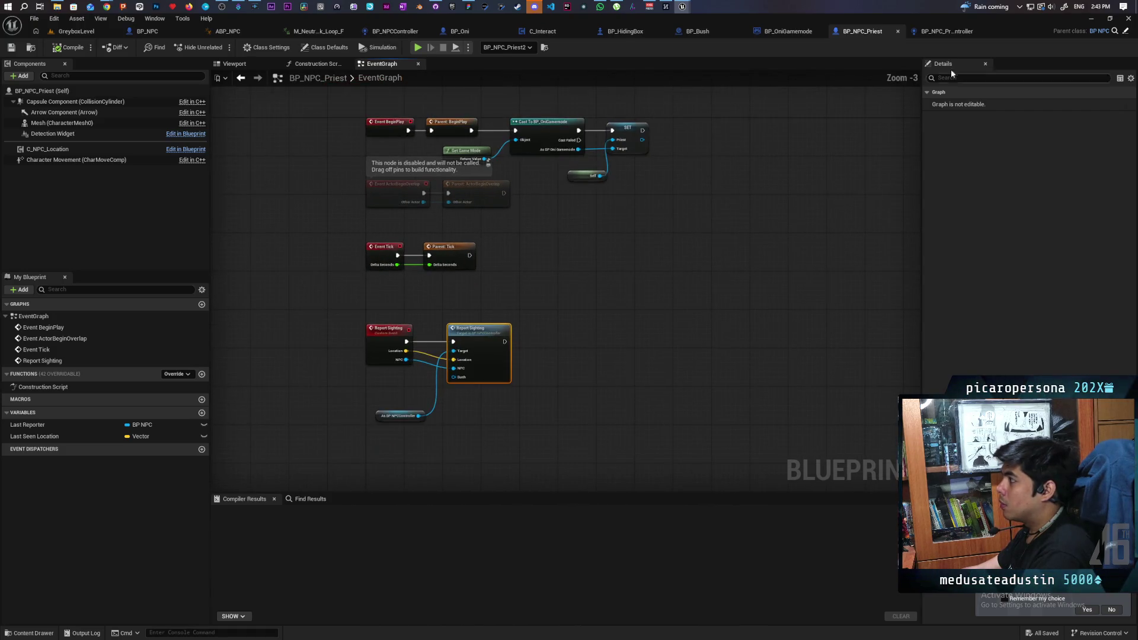
pyautogui.click(934, 31)
pyautogui.scroll(-2, 406, 267)
pyautogui.scroll(4, 405, 270)
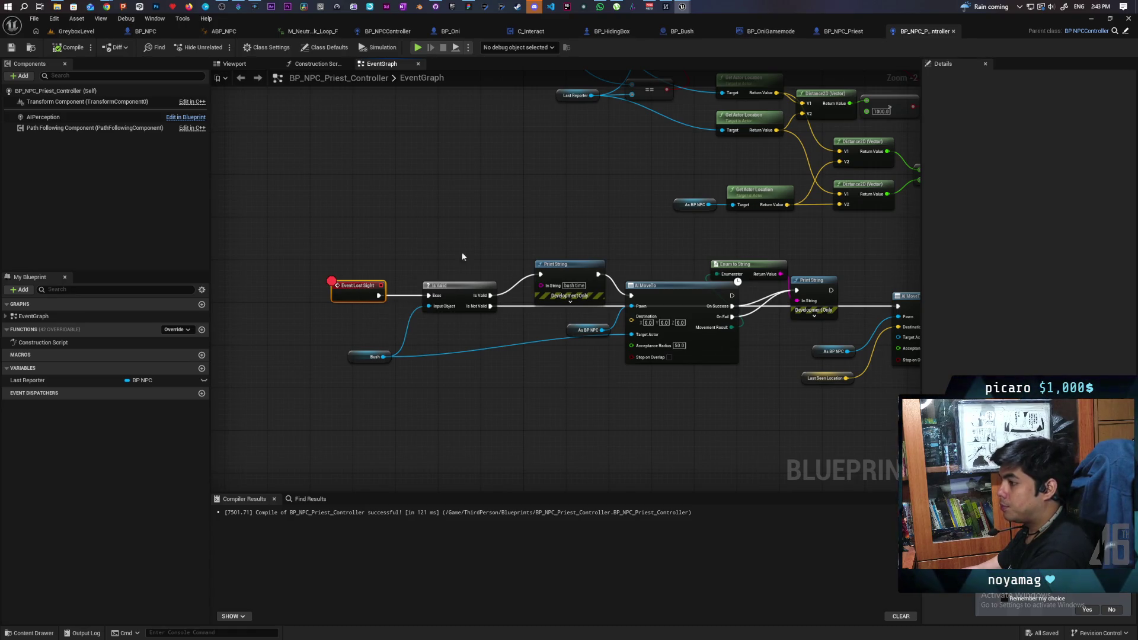
# - Float the controller graph in its own right-half window, framed on Lost Sight, beside GreyboxLevel
pyautogui.middleClick(918, 33)
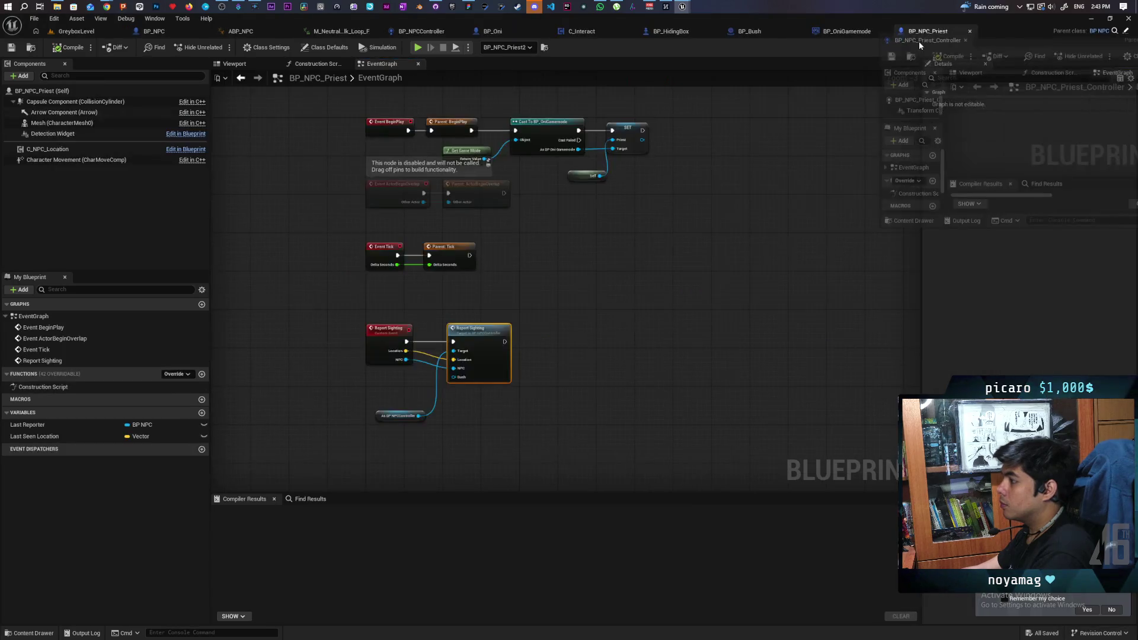
pyautogui.moveTo(811, 74)
pyautogui.mouseDown()
pyautogui.moveTo(995, 69)
pyautogui.moveTo(833, 22)
pyautogui.mouseUp()
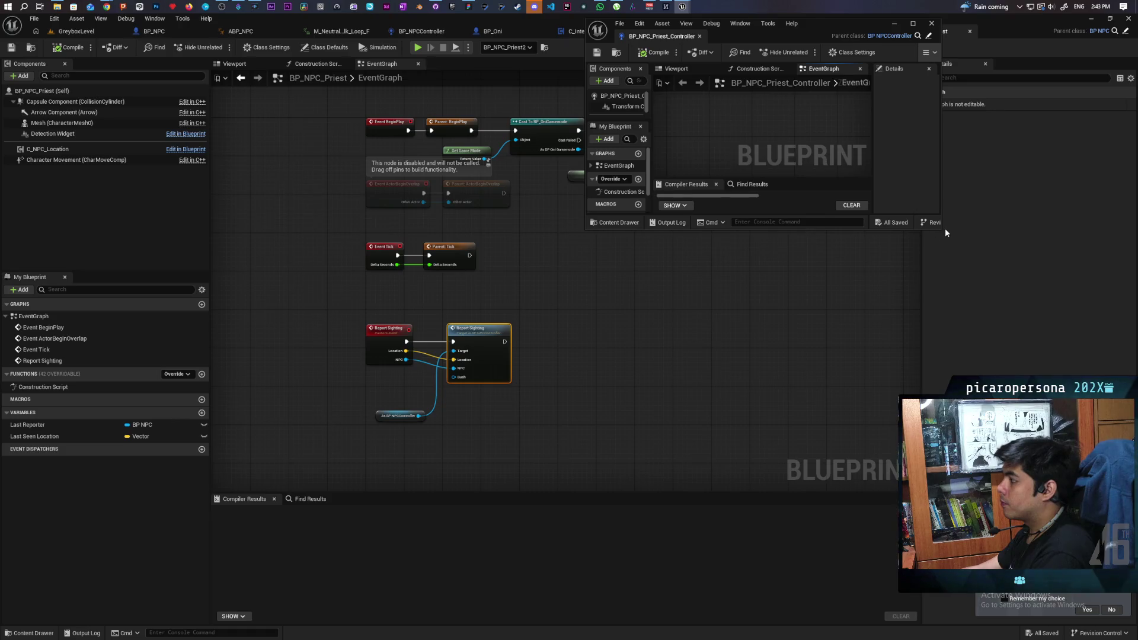
pyautogui.moveTo(944, 229); pyautogui.dragTo(1129, 616)
pyautogui.scroll(-2, 884, 358)
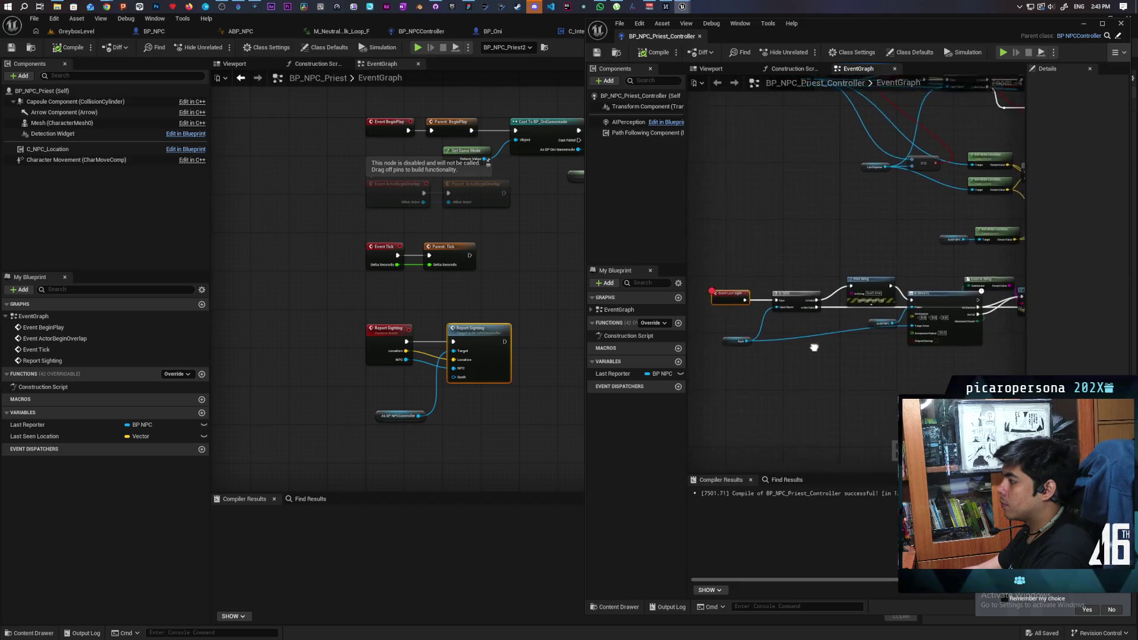
pyautogui.moveTo(814, 347); pyautogui.dragTo(821, 332)
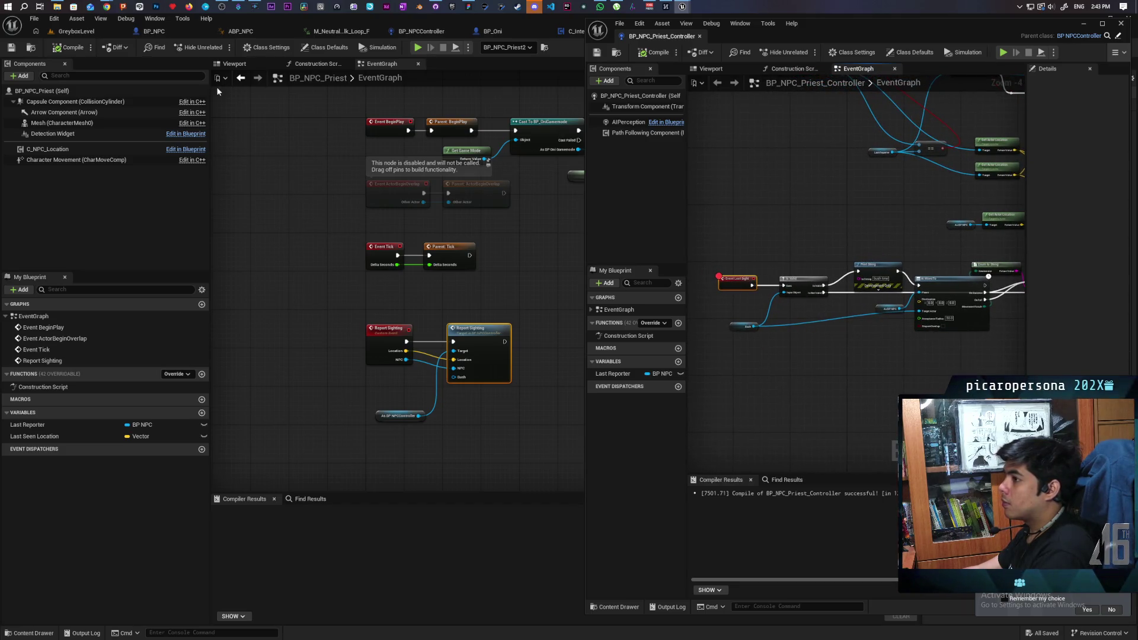
pyautogui.click(89, 35)
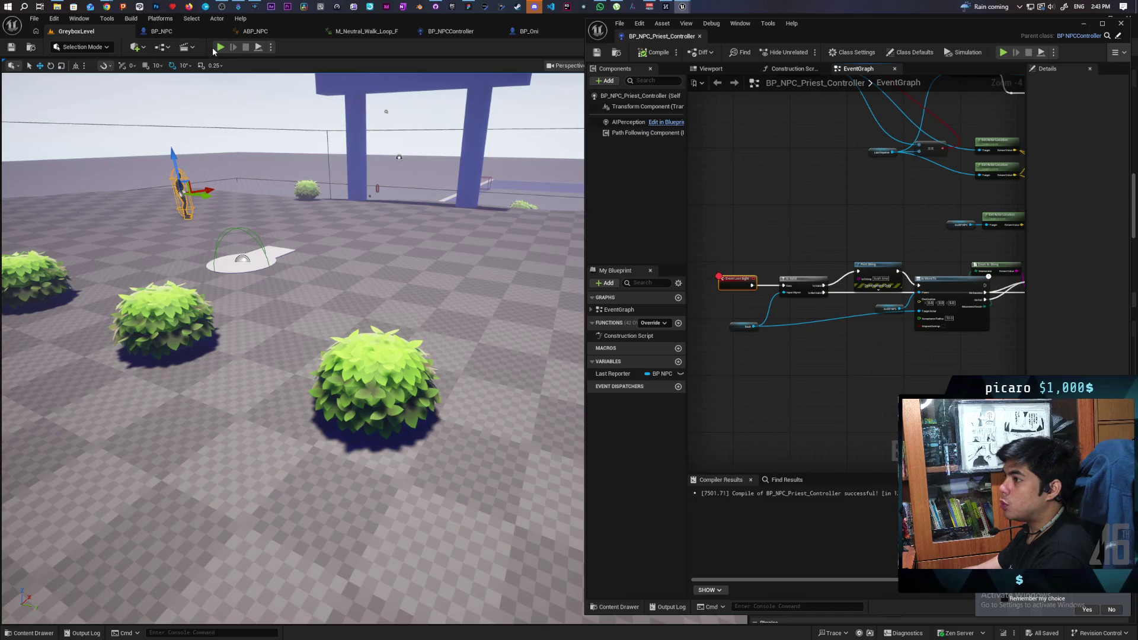
# - Start a play-test and walk the player into a bush to hit the Lost Sight breakpoint
pyautogui.click(220, 47)
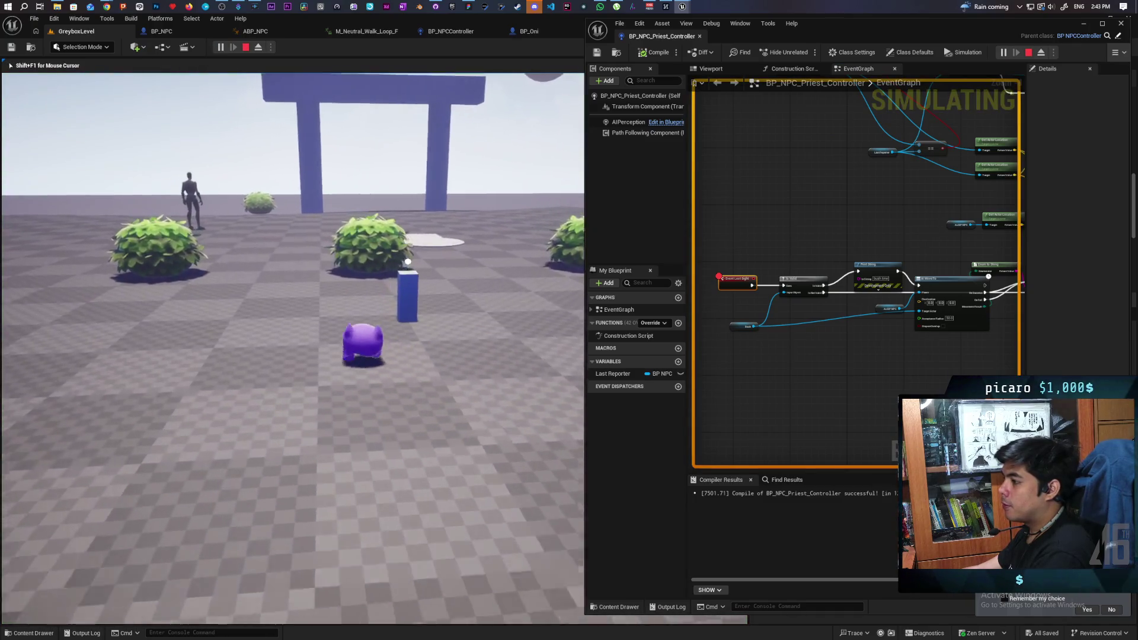
pyautogui.press('w')
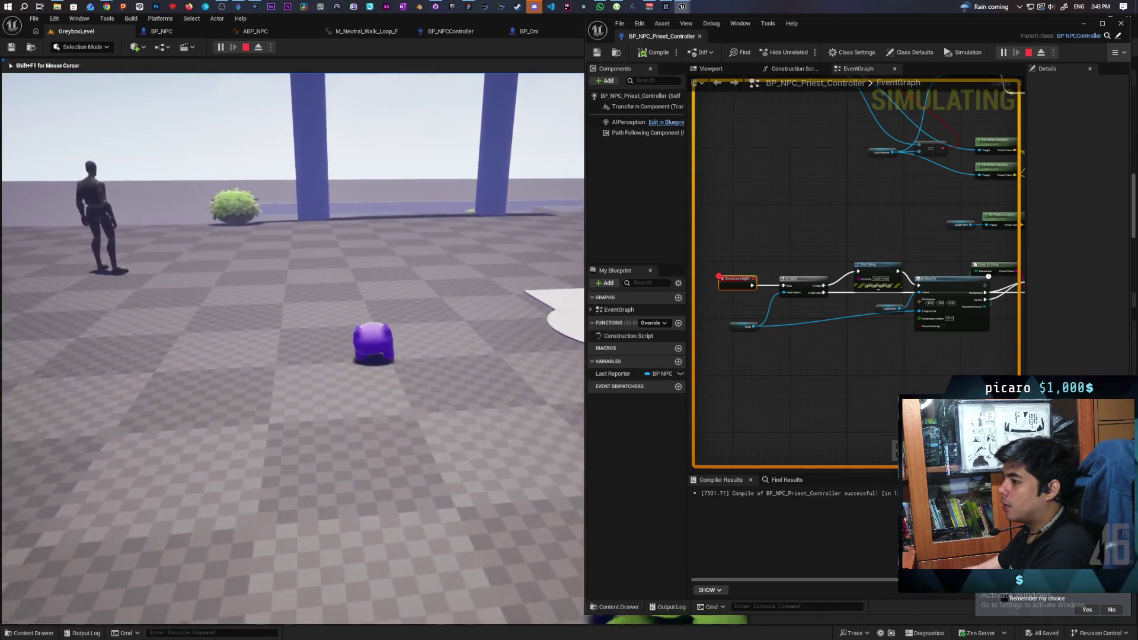
pyautogui.press('w')
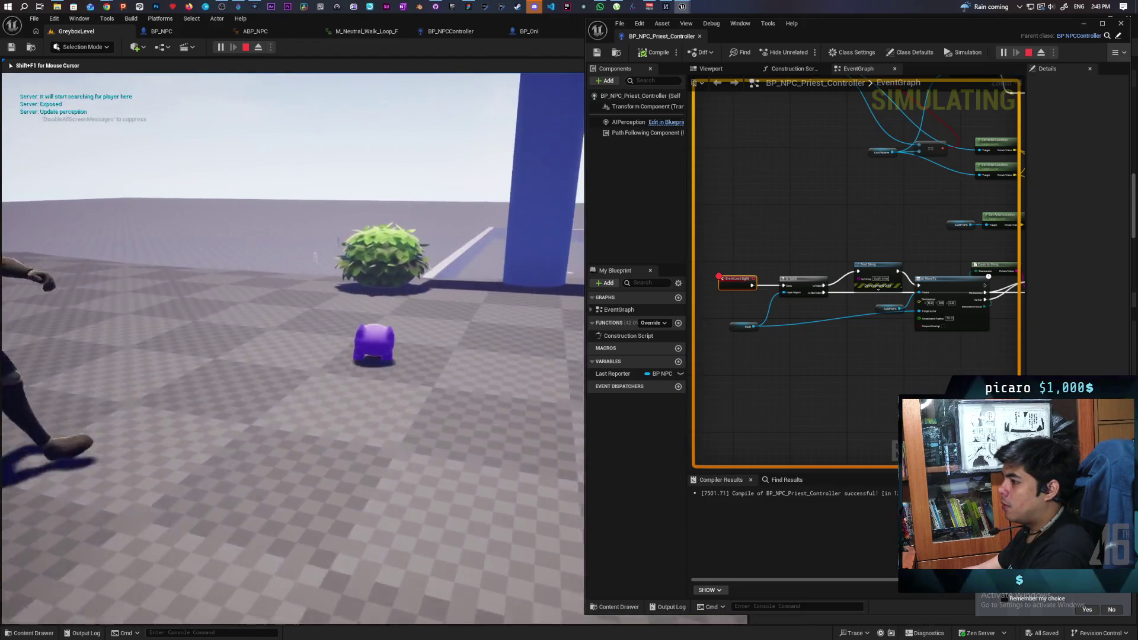
pyautogui.press('w')
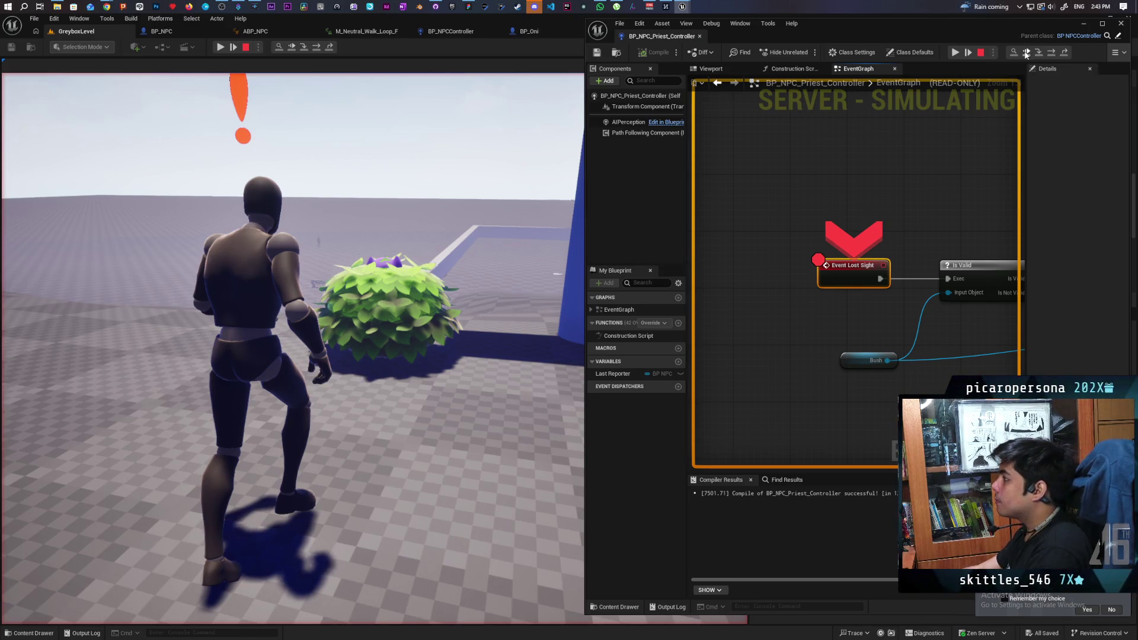
# - Step over Is Valid and Print String to reach AI MoveTo, then resume play
pyautogui.press('F10')
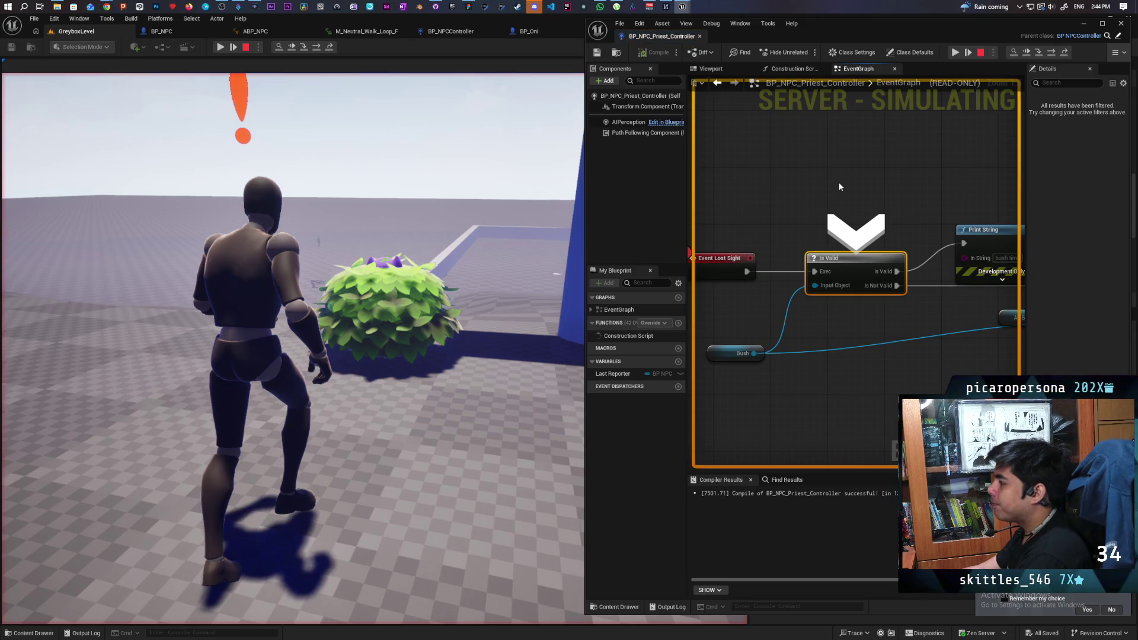
pyautogui.press('F10')
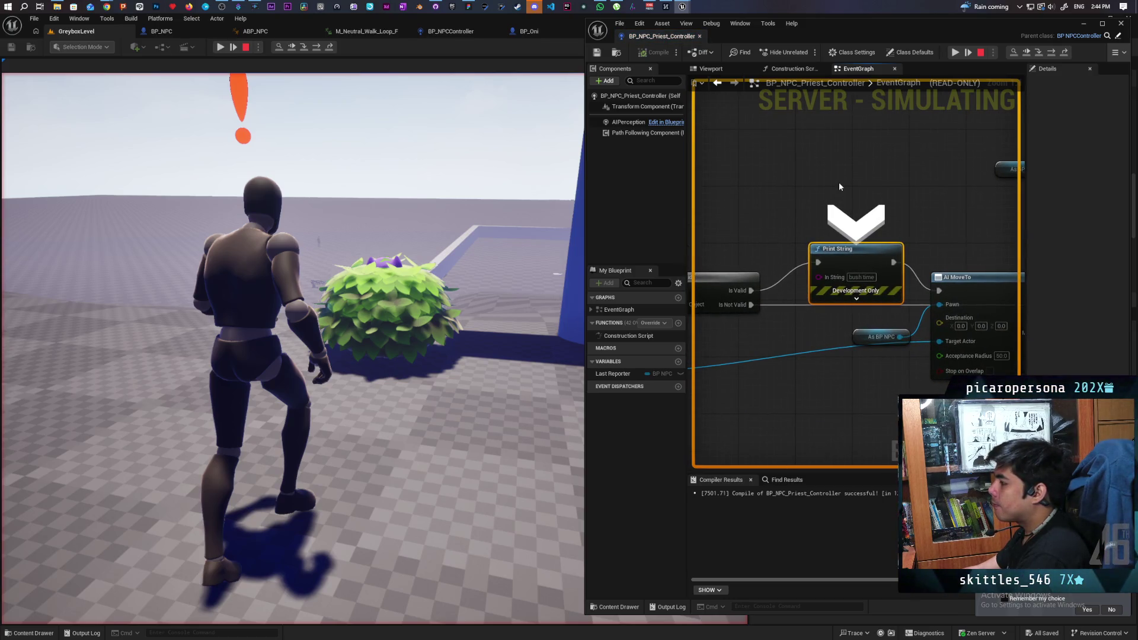
pyautogui.press('F10')
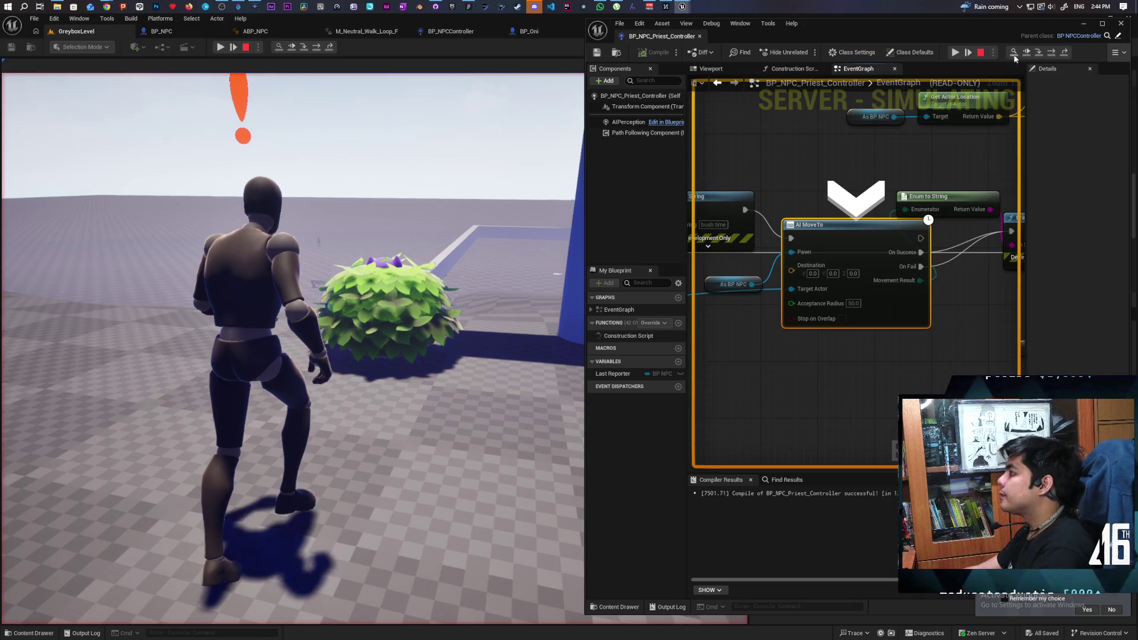
pyautogui.scroll(-2, 825, 189)
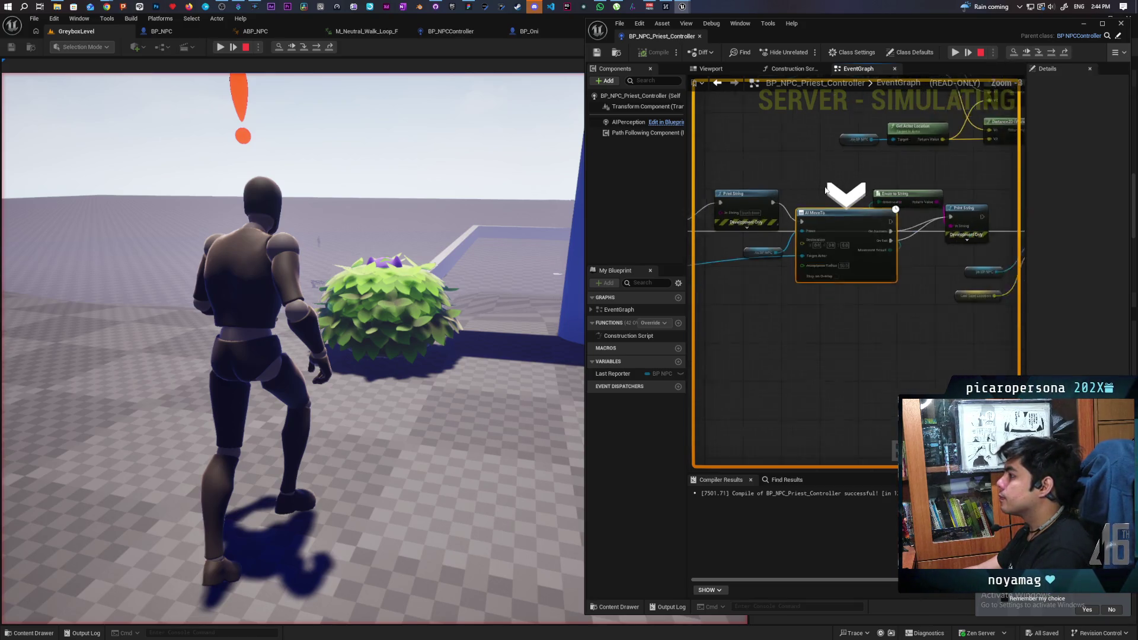
pyautogui.click(1027, 53)
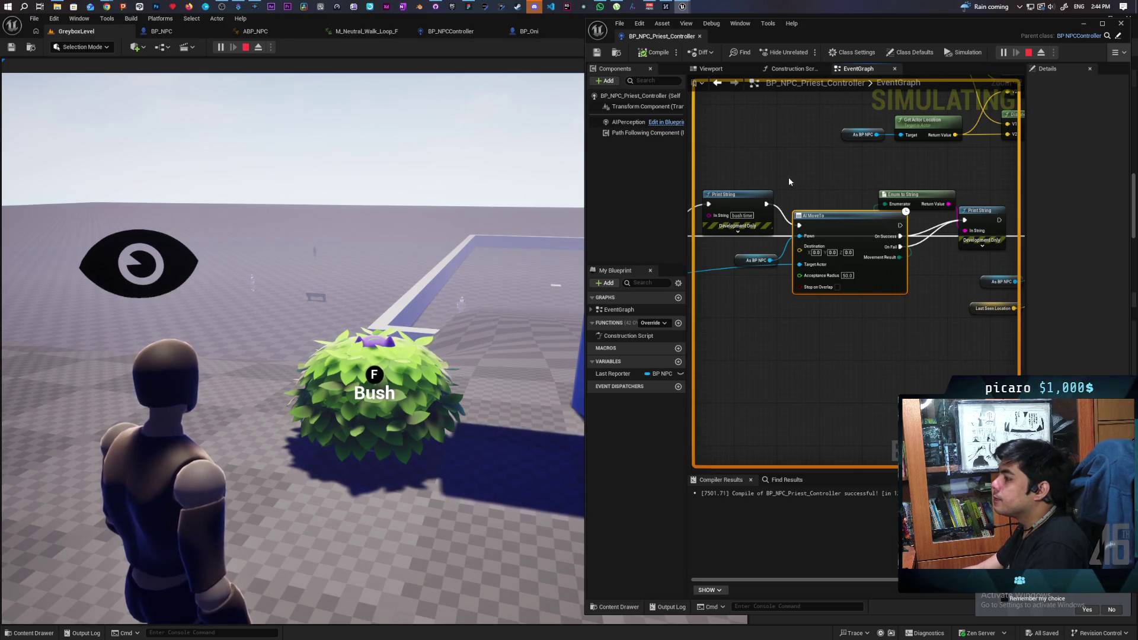
# - Change the AI MoveTo Acceptance Radius from 50.0 to 5.0
pyautogui.scroll(-5, 790, 177)
pyautogui.scroll(2, 801, 174)
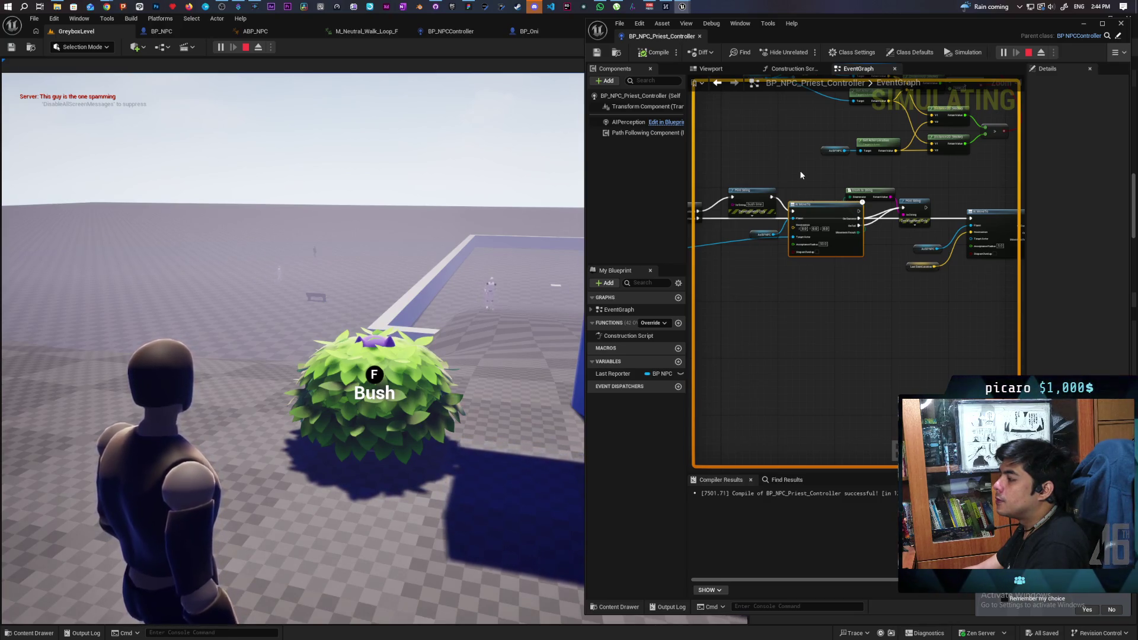
pyautogui.scroll(2, 801, 173)
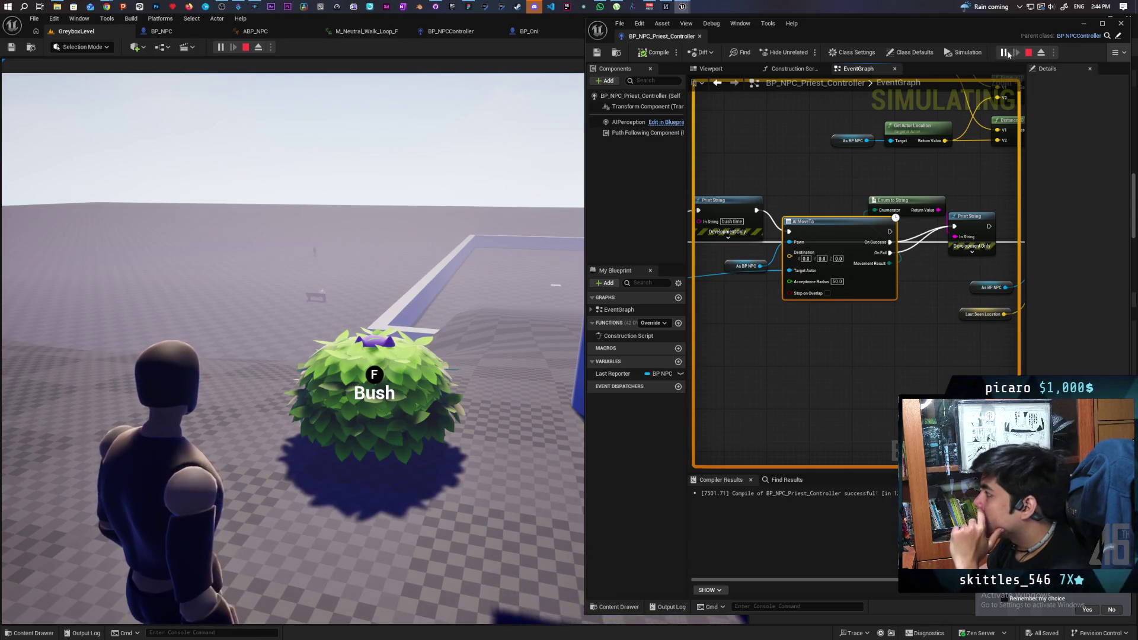
pyautogui.click(842, 282)
pyautogui.write('5')
pyautogui.press('Return')
pyautogui.click(852, 365)
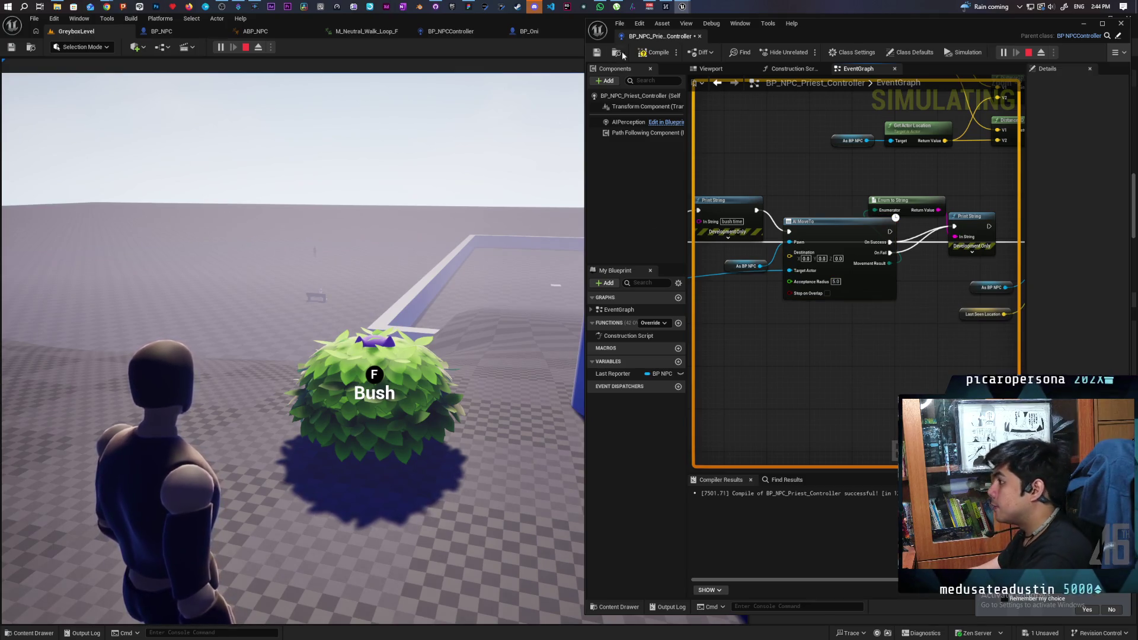
# - Compile and save the priest controller, then stop the play session
pyautogui.click(655, 52)
pyautogui.click(596, 52)
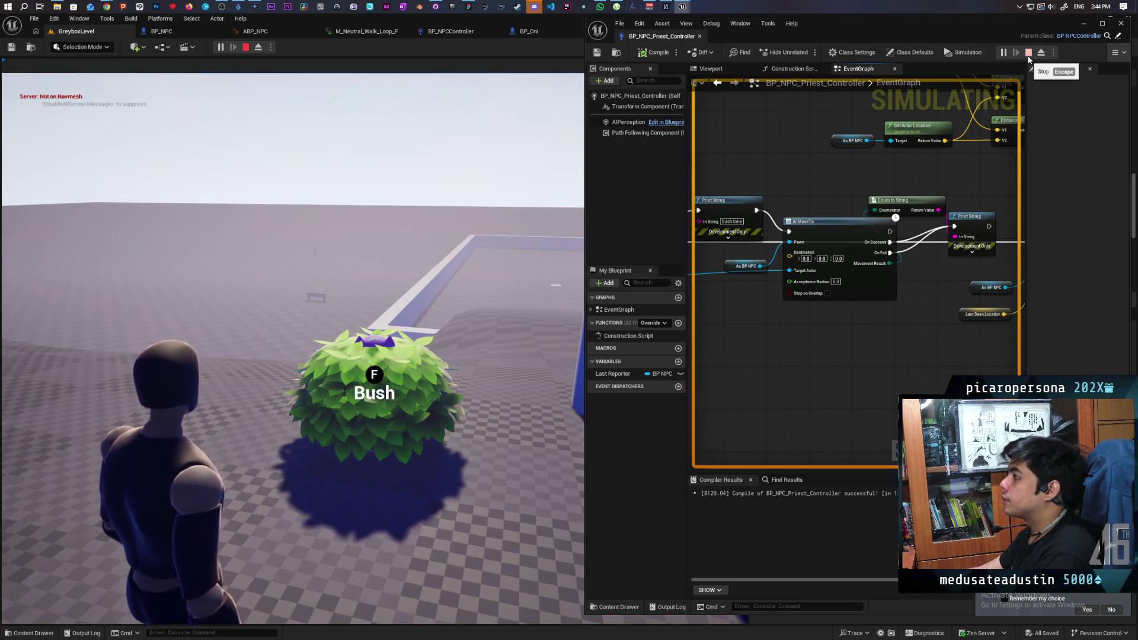
pyautogui.click(1029, 52)
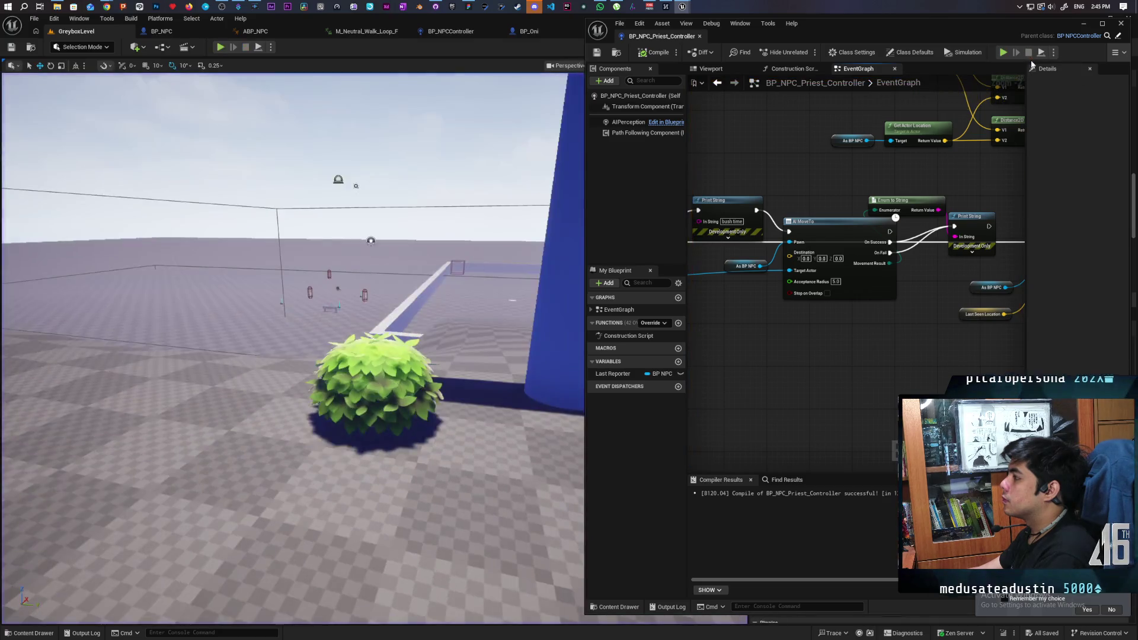
# - Show the nav mesh overlay and zoom out to inspect the hole under the bush
pyautogui.click(1083, 24)
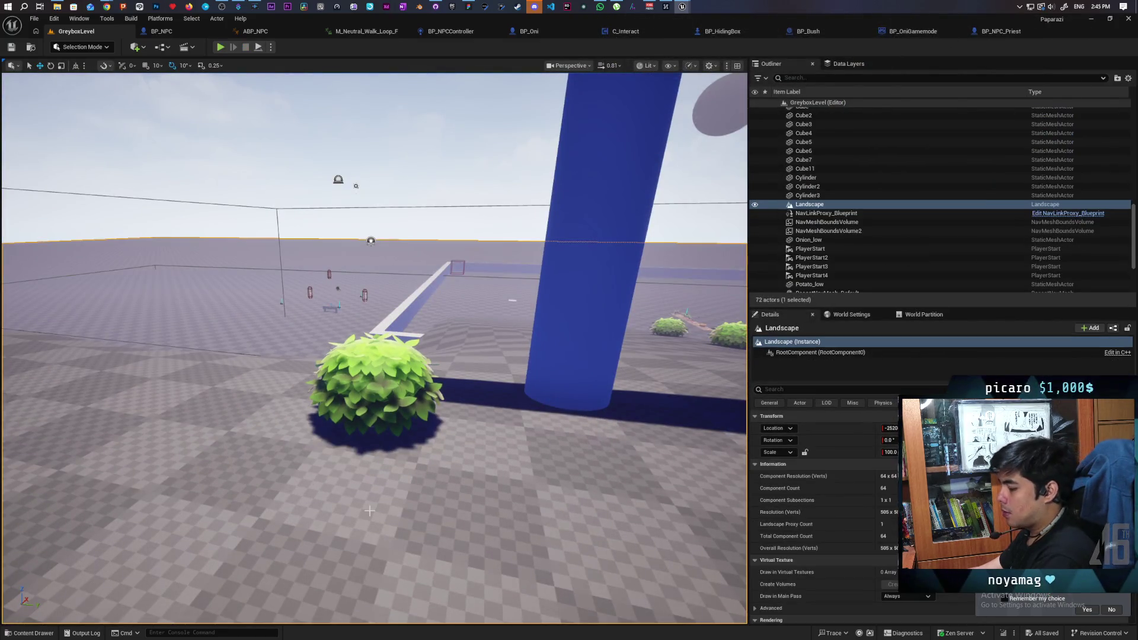
pyautogui.press('p')
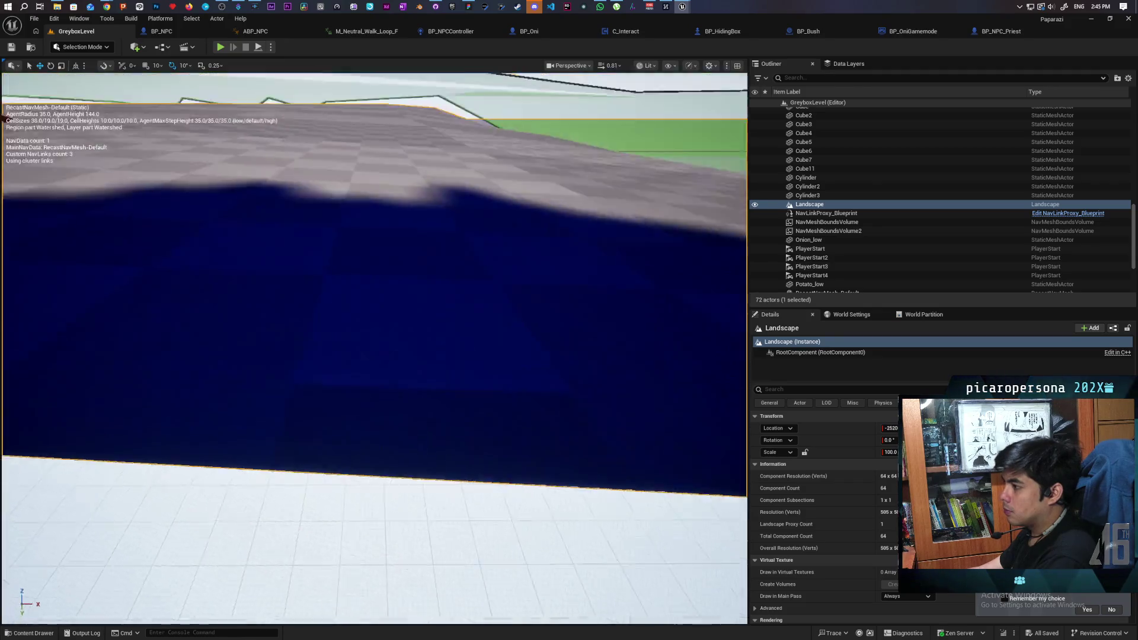
pyautogui.scroll(-5, 451, 453)
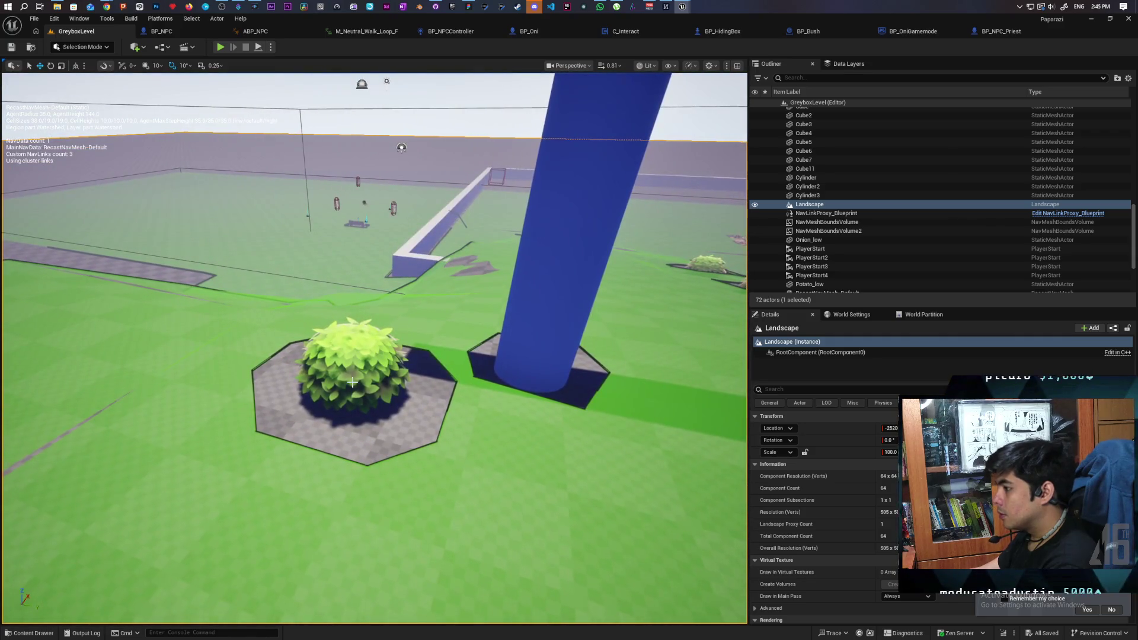
pyautogui.click(818, 30)
# - Uncheck Can Ever Affect Navigation on BP_Bush's Cube component, found by filtering Details for 'can'
pyautogui.click(47, 102)
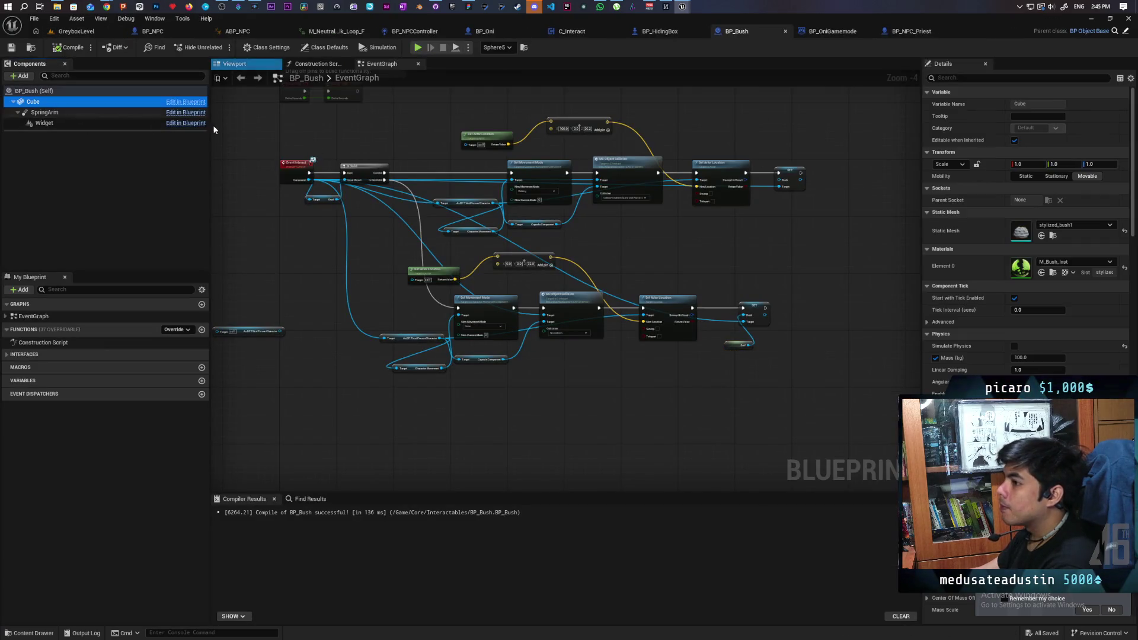
pyautogui.click(949, 77)
pyautogui.write('can')
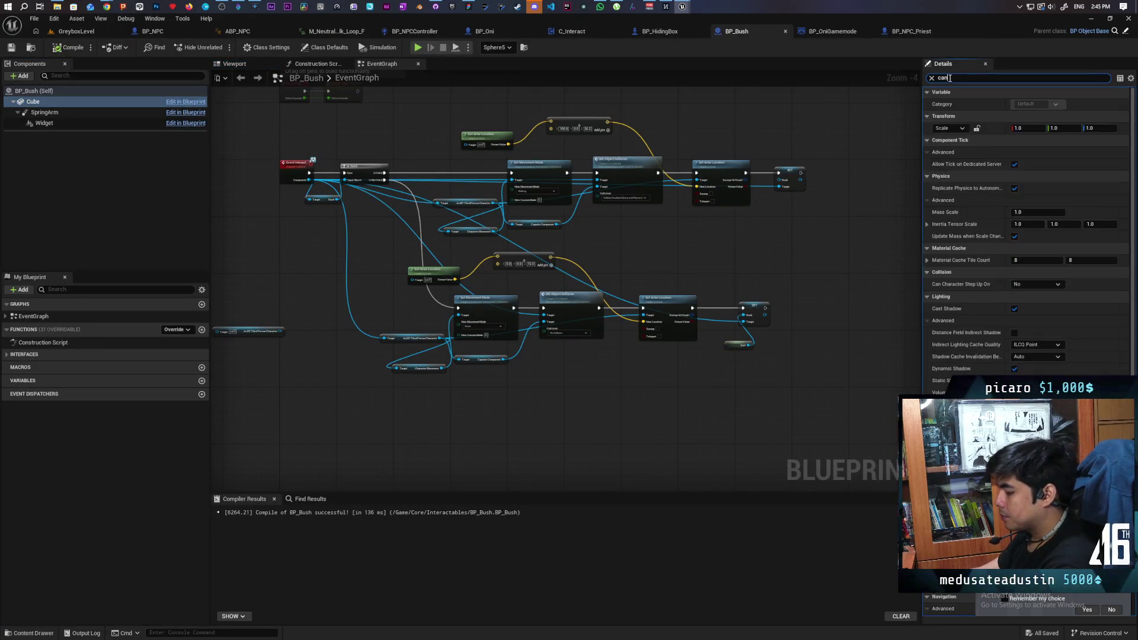
pyautogui.click(1018, 141)
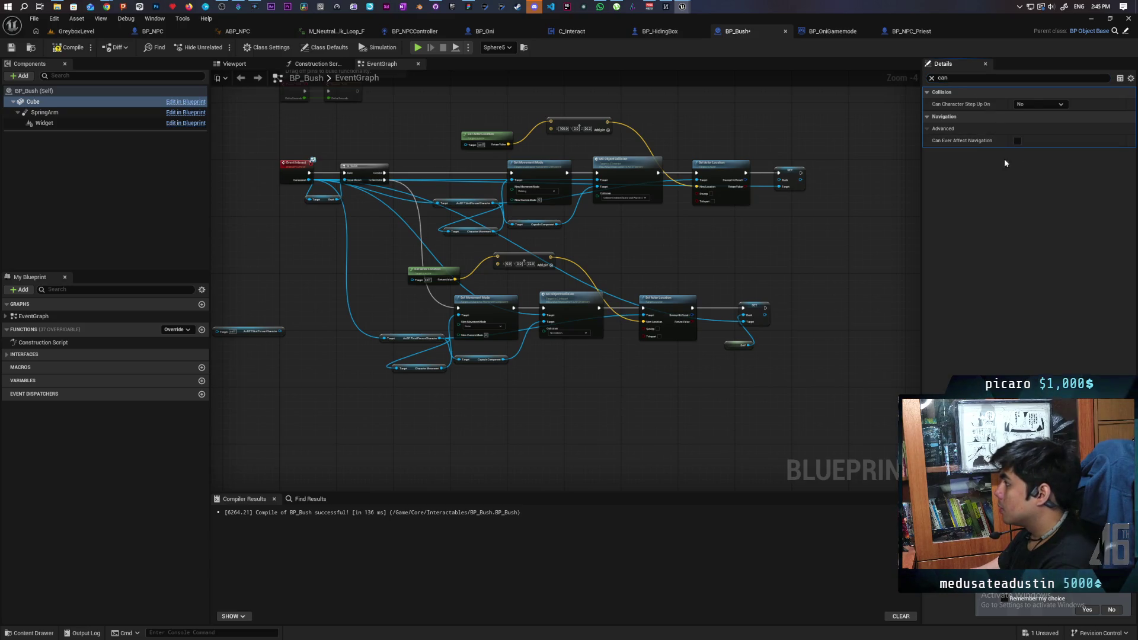
pyautogui.click(76, 31)
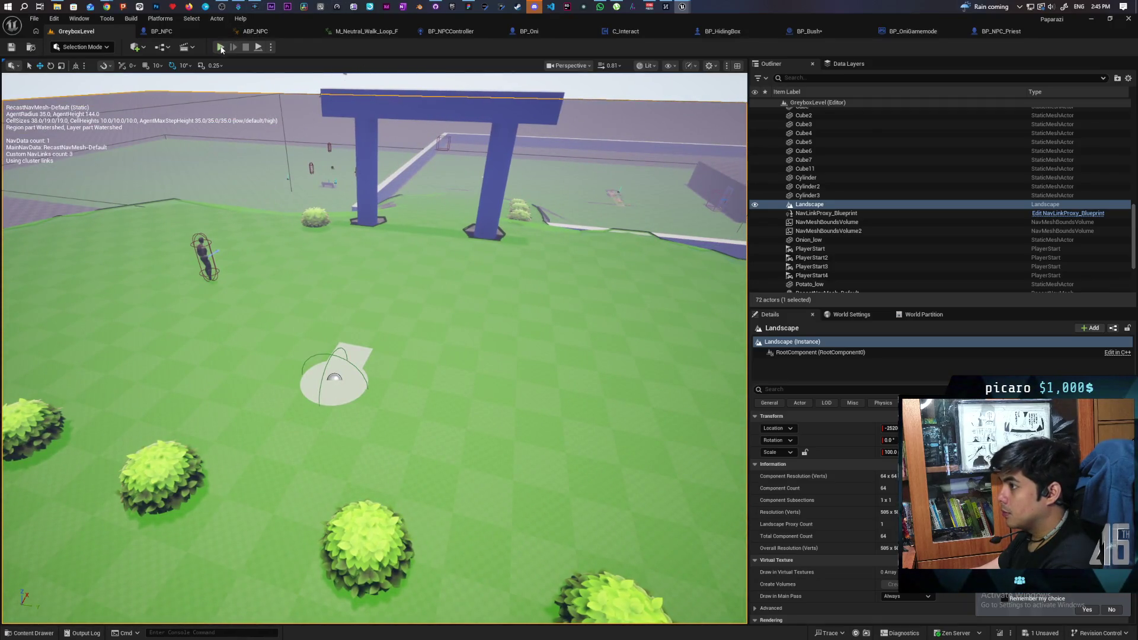
# - Play-test hiding in a bush, resume past the breakpoint, stop, and clear the Event Lost Sight breakpoint
pyautogui.click(220, 47)
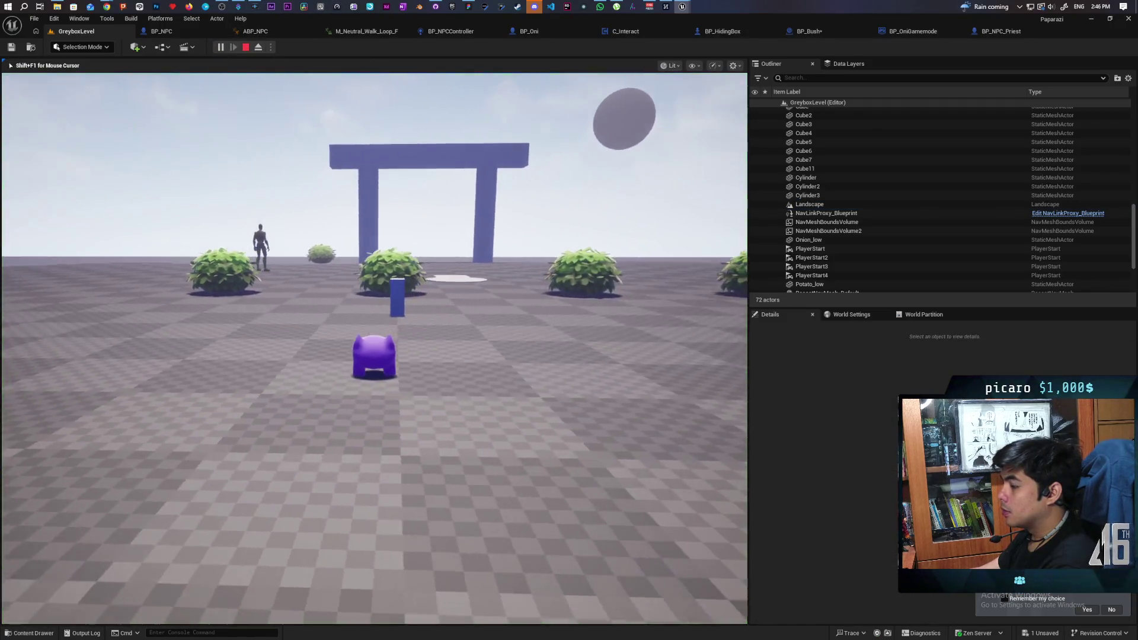
pyautogui.press('w')
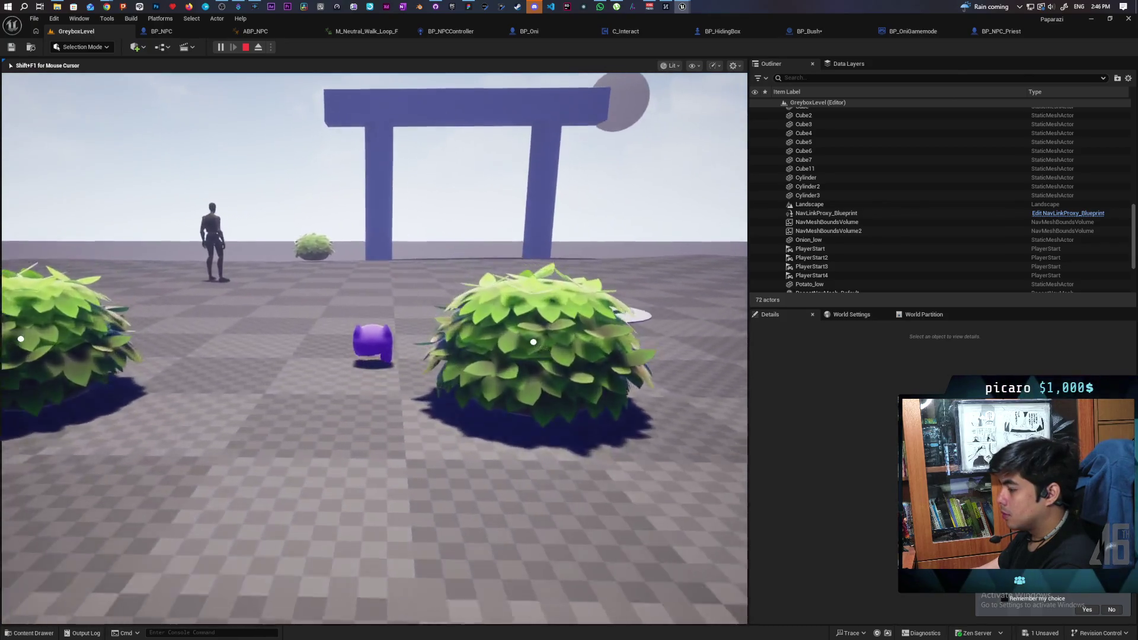
pyautogui.press('w')
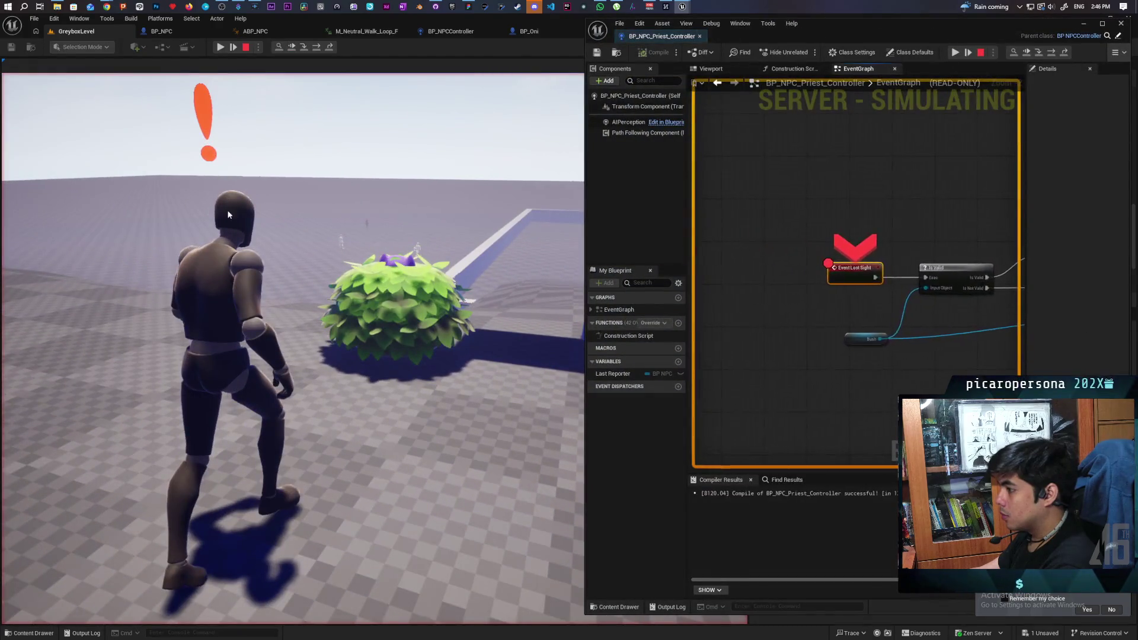
pyautogui.click(1023, 52)
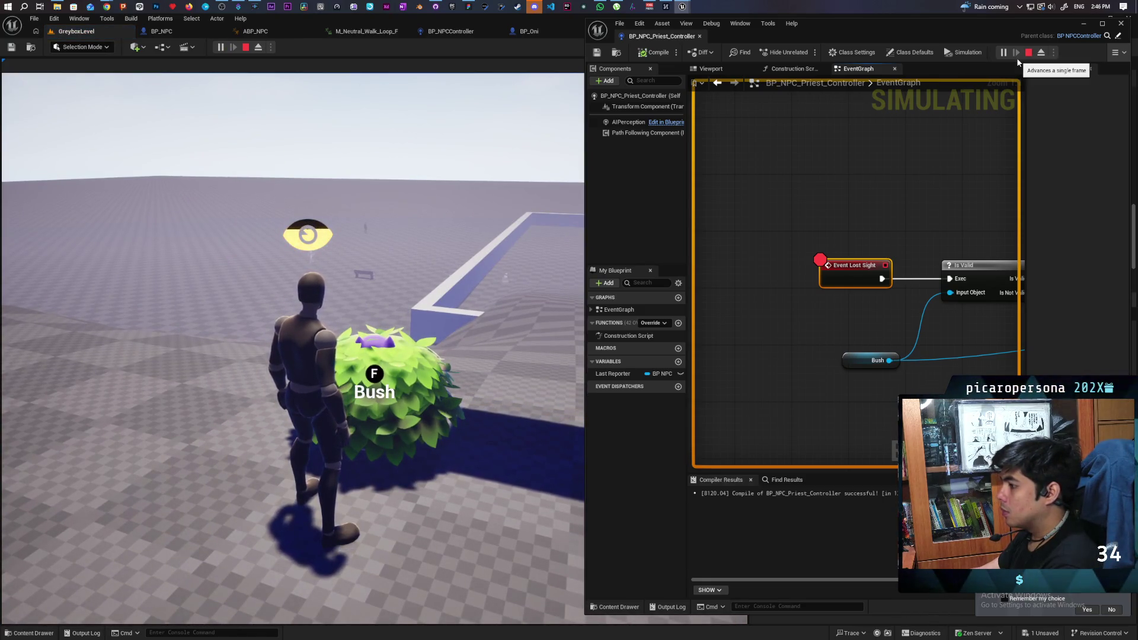
pyautogui.press('Escape')
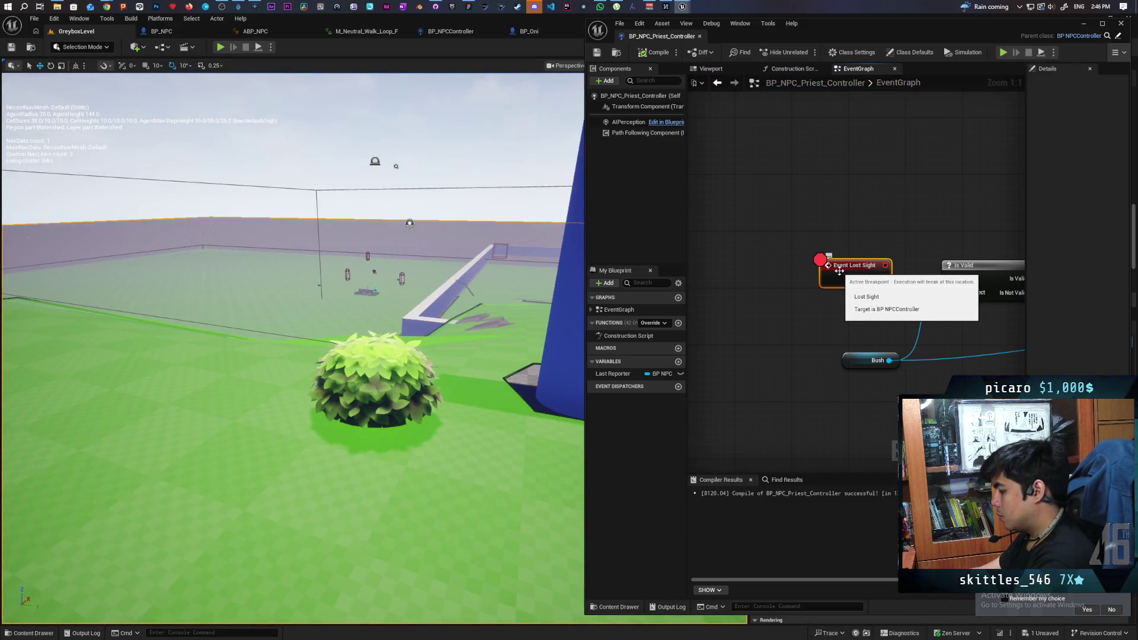
pyautogui.press('F9')
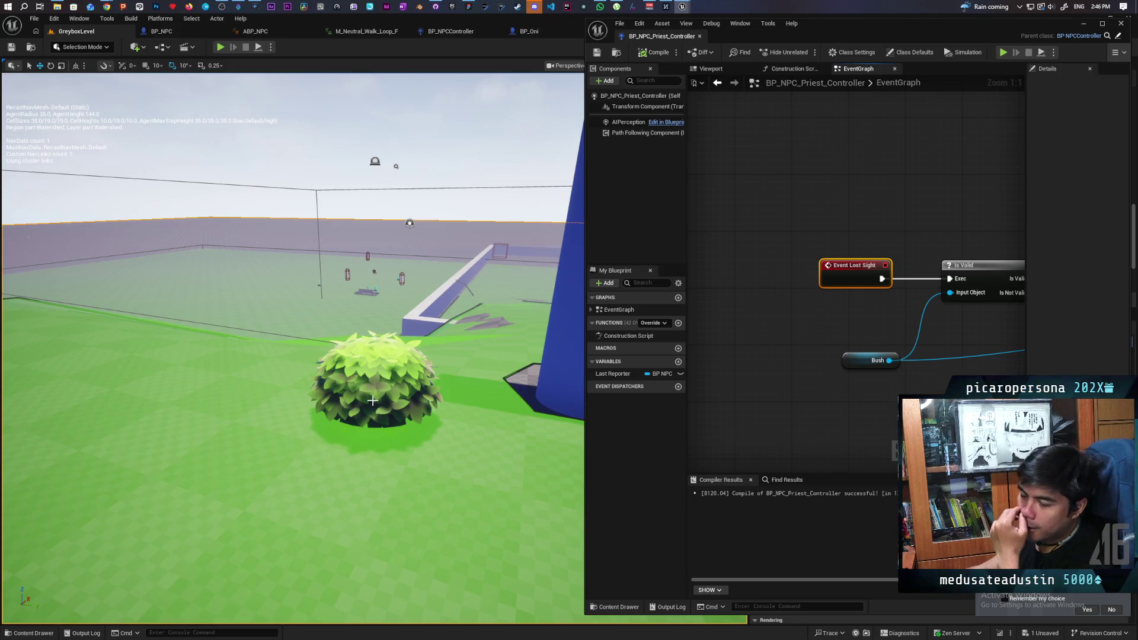
pyautogui.click(1086, 24)
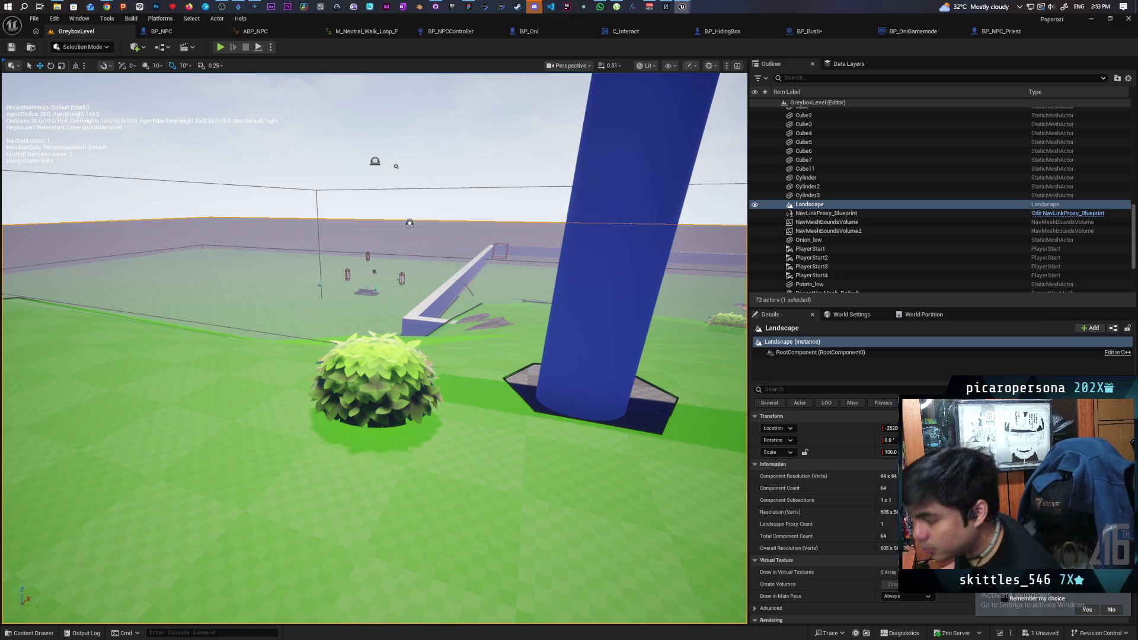
# - Select the bush actor Sphere4 beside the blue pillar in the Perspective viewport
pyautogui.click(374, 379)
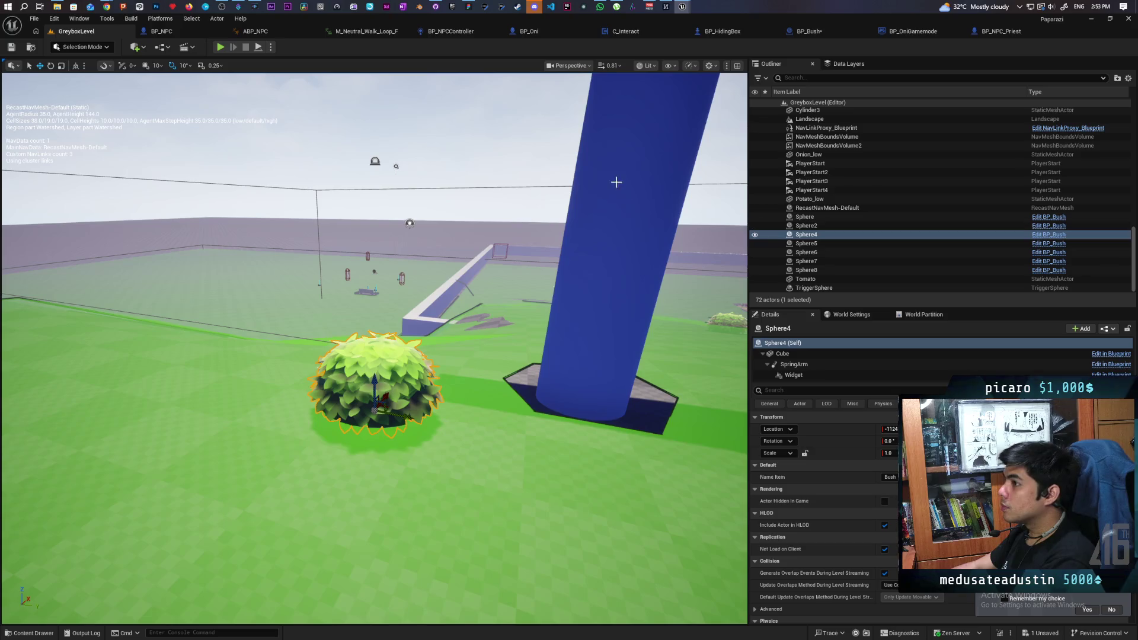
# - Open BP_Bush through the Edit BP_Bush link in the Outliner
pyautogui.click(823, 35)
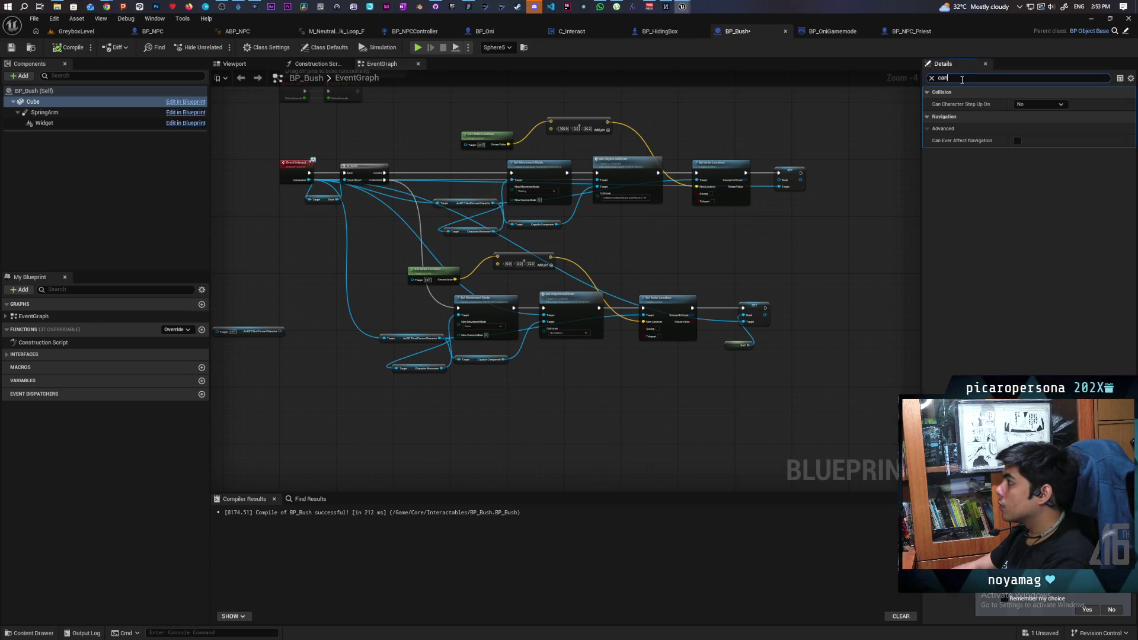
# - Re-tick Can Ever Affect Navigation on Cube, recompile BP_Bush, and open the stylized_bush1 mesh
pyautogui.write('na')
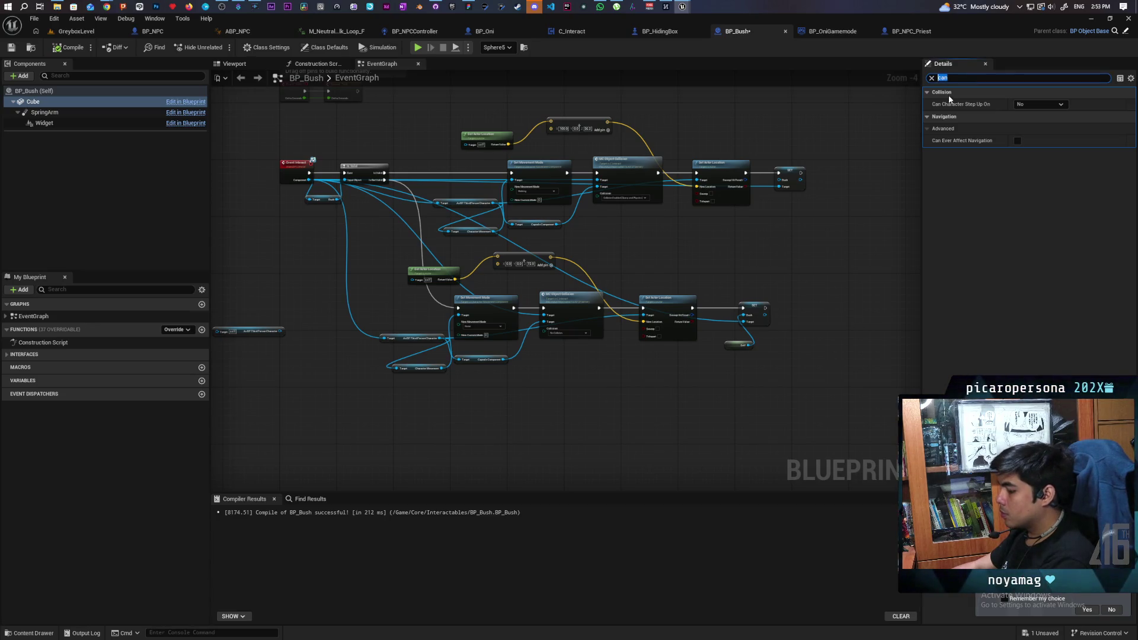
pyautogui.write('v')
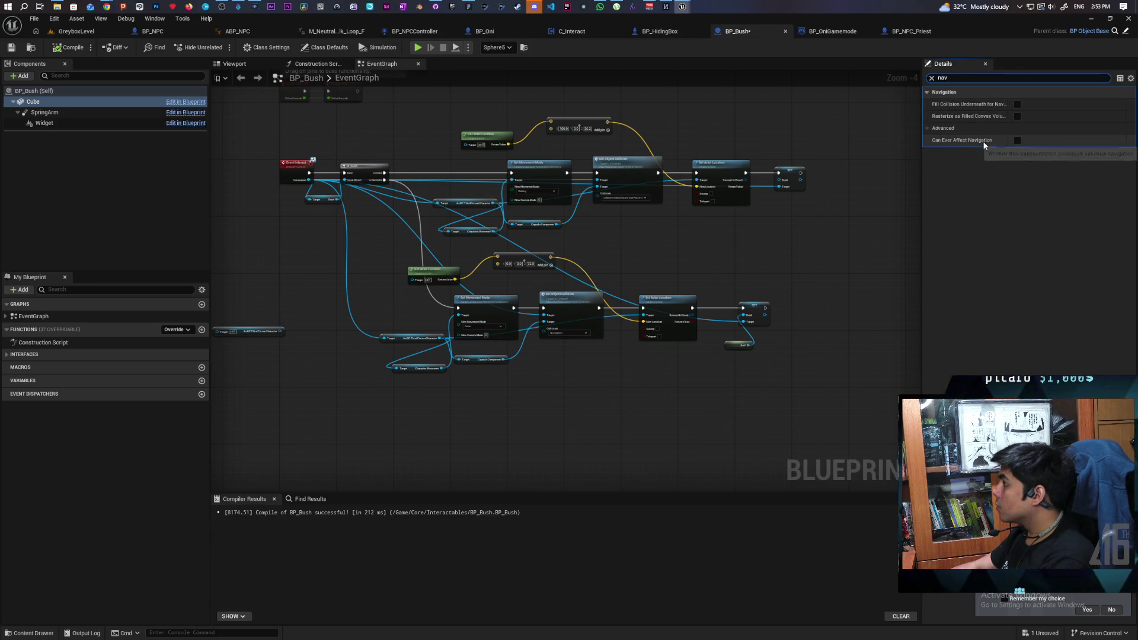
pyautogui.click(1017, 141)
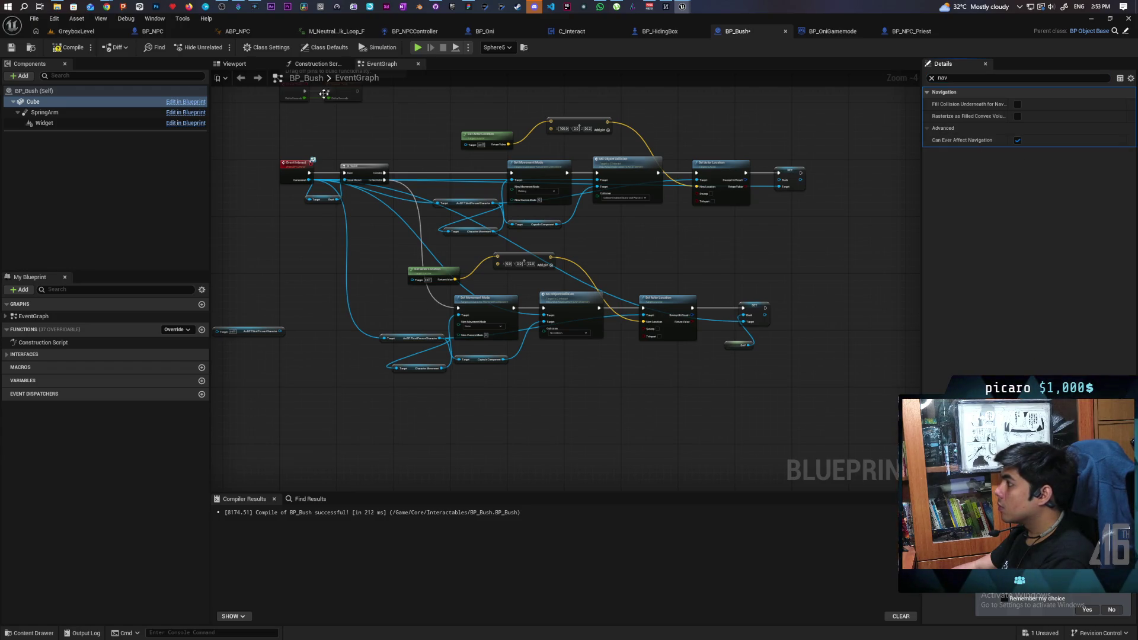
pyautogui.click(72, 48)
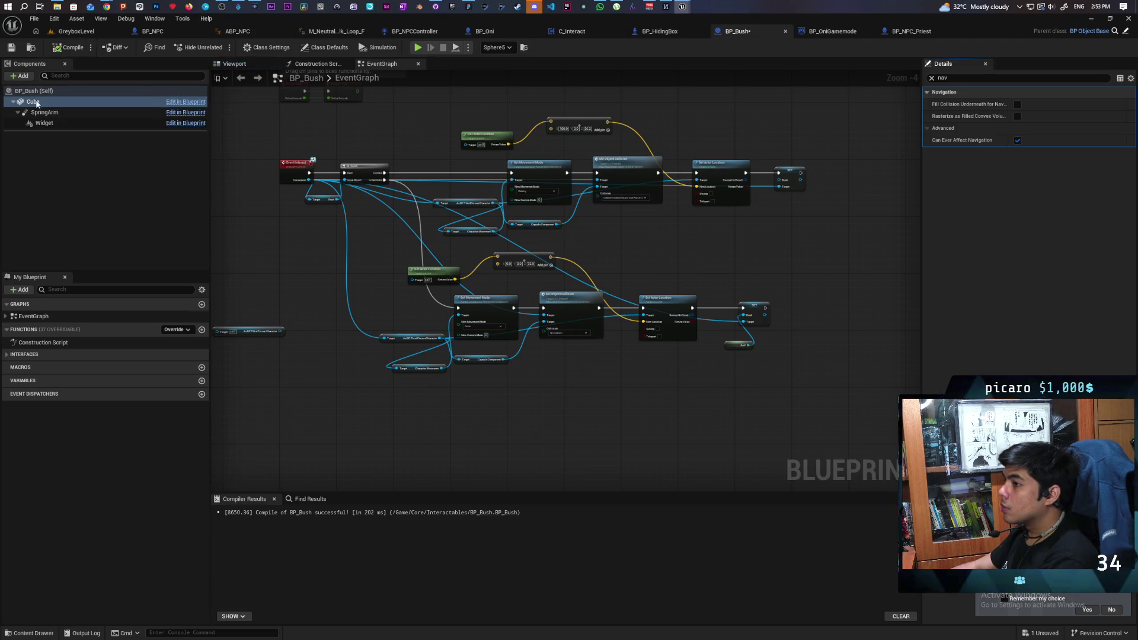
pyautogui.click(932, 78)
pyautogui.doubleClick(1019, 232)
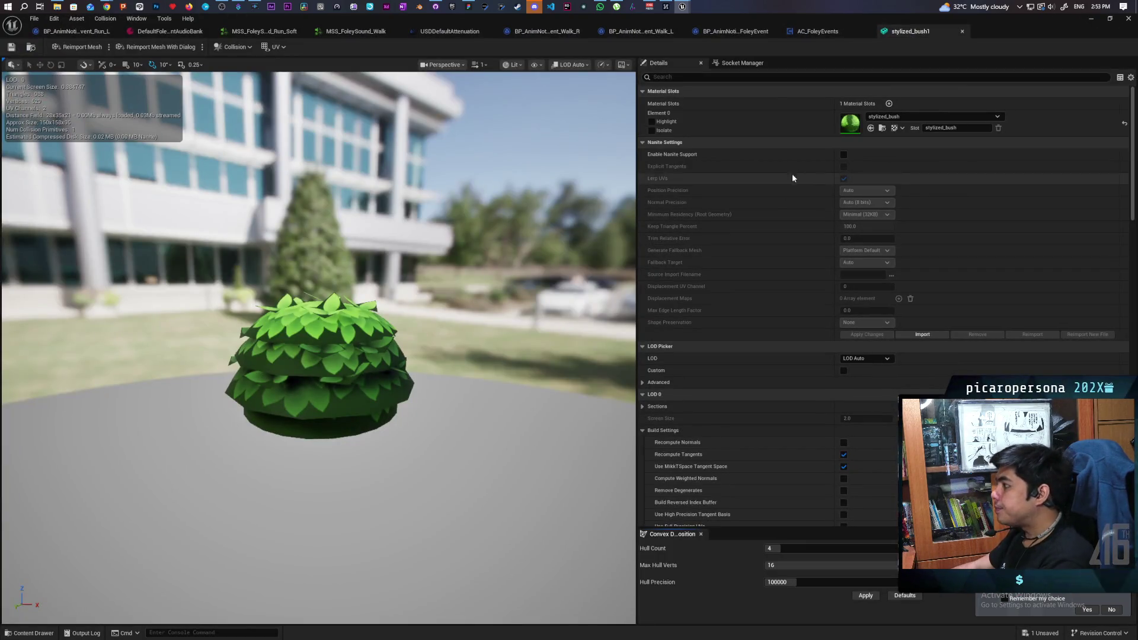
# - Make the bush mesh a dynamic navigation obstacle with area class NavArea_Obstacle
pyautogui.click(689, 77)
pyautogui.write('nav')
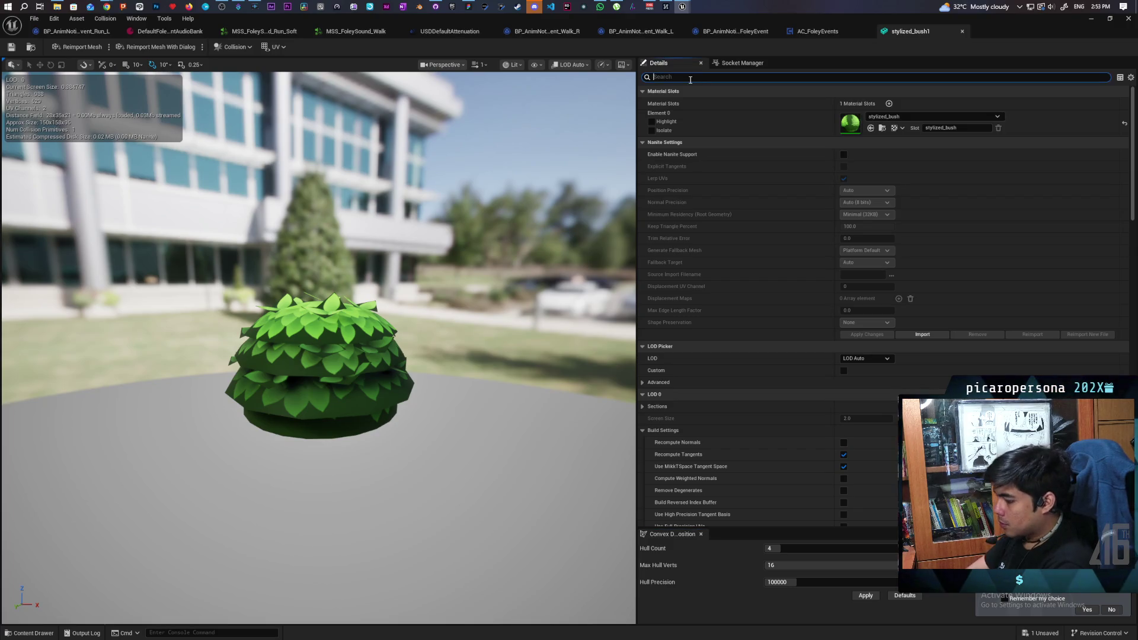
pyautogui.write('igat')
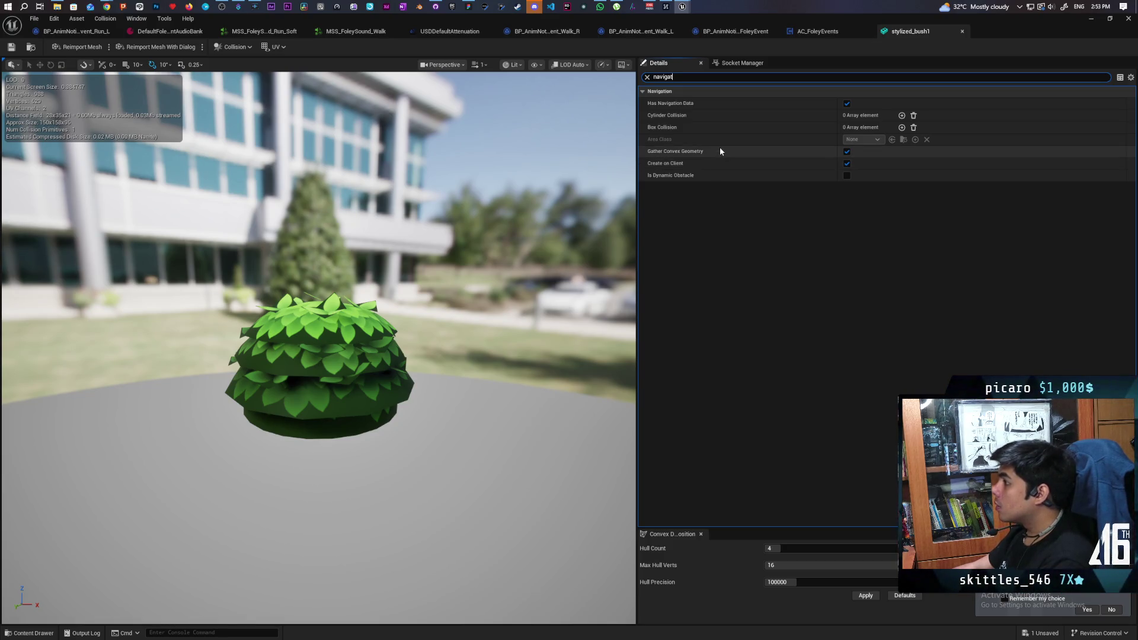
pyautogui.click(847, 175)
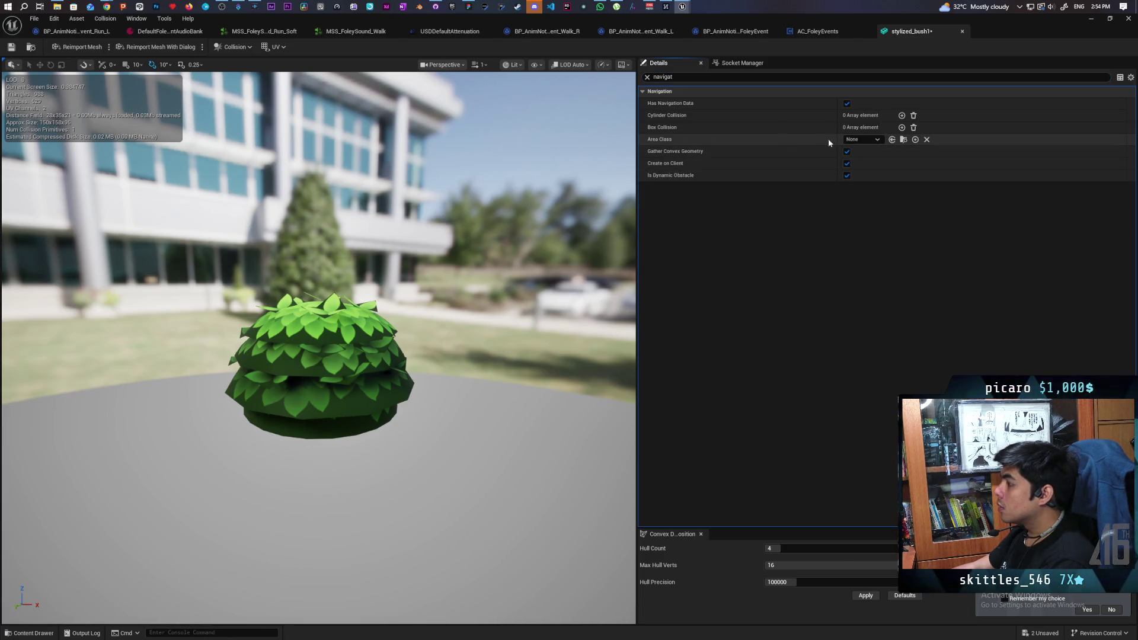
pyautogui.click(853, 141)
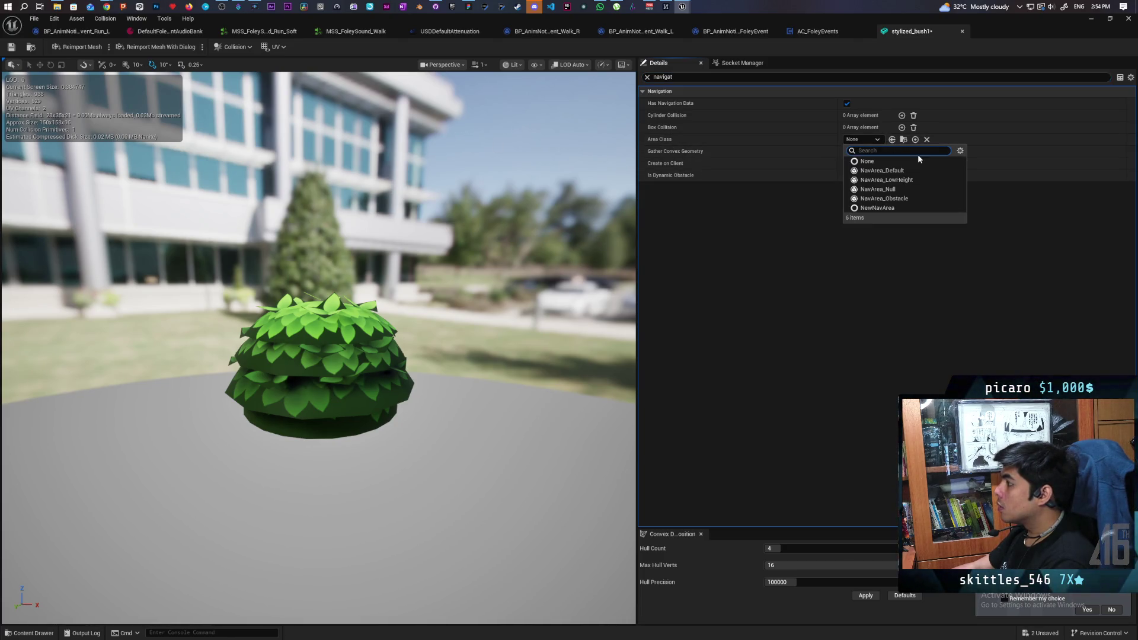
pyautogui.click(929, 199)
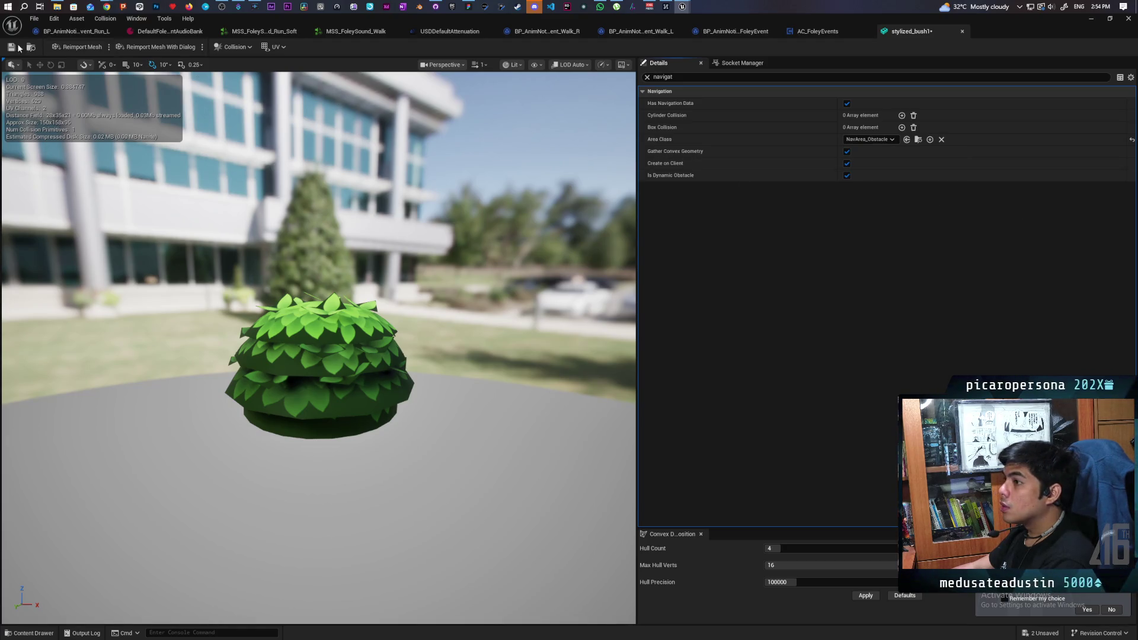
# - Float the mesh editor window and frame the bush beside the blue pillar in the level
pyautogui.doubleClick(948, 40)
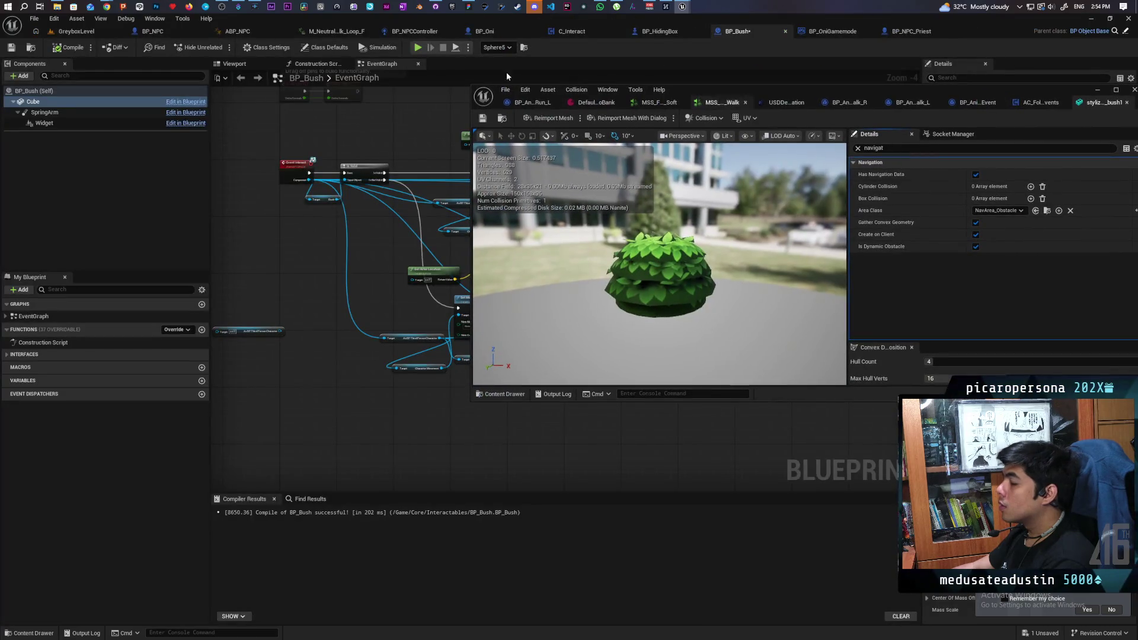
pyautogui.click(76, 31)
pyautogui.moveTo(307, 260); pyautogui.dragTo(275, 368)
pyautogui.press('f')
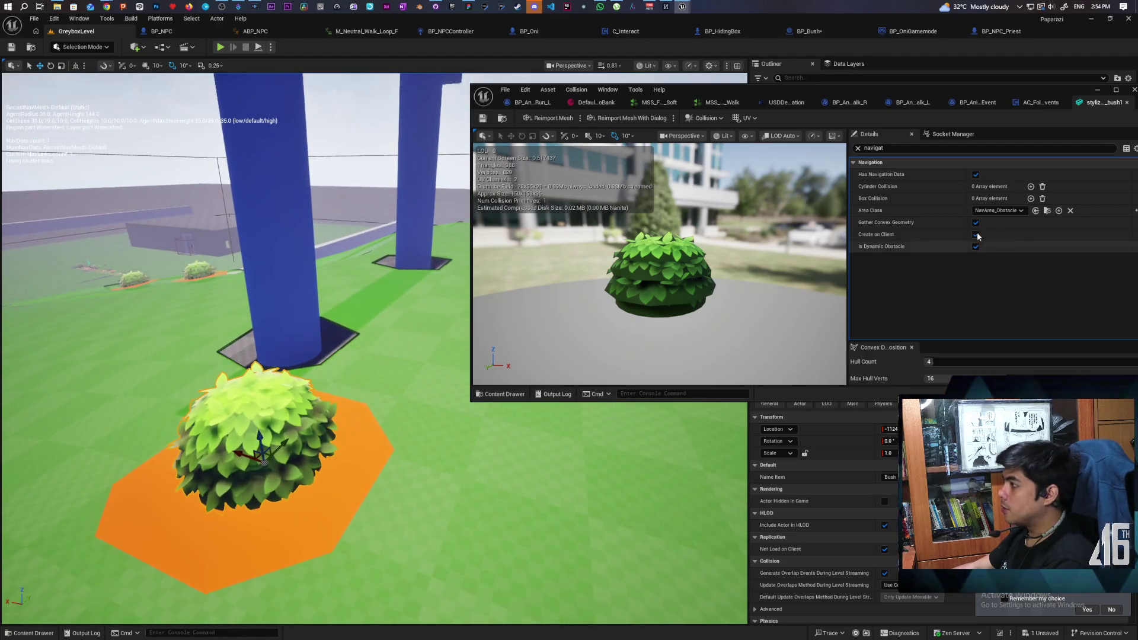
# - Play the level, walk the Oni into a bush near the priest, then stop the session
pyautogui.click(1097, 90)
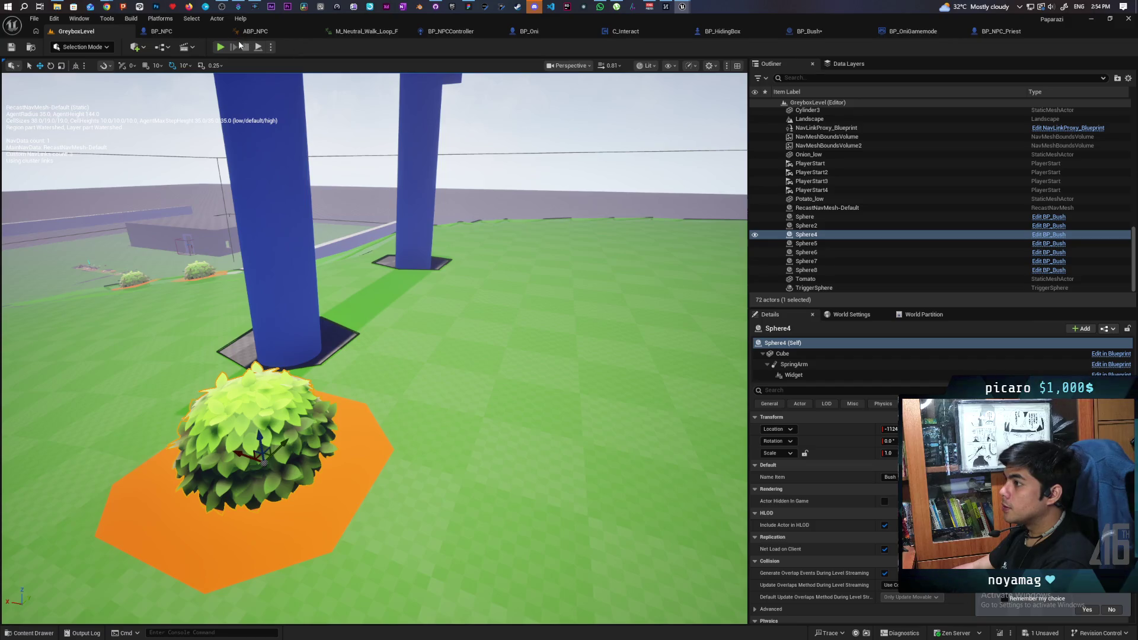
pyautogui.hotkey('alt', 'p')
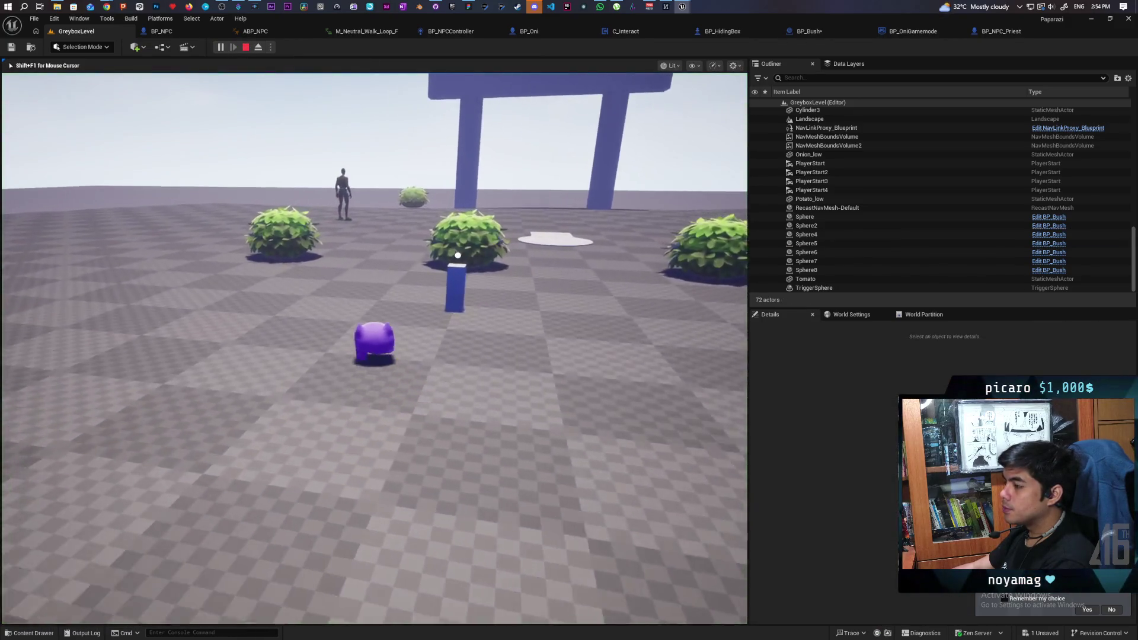
pyautogui.press('w')
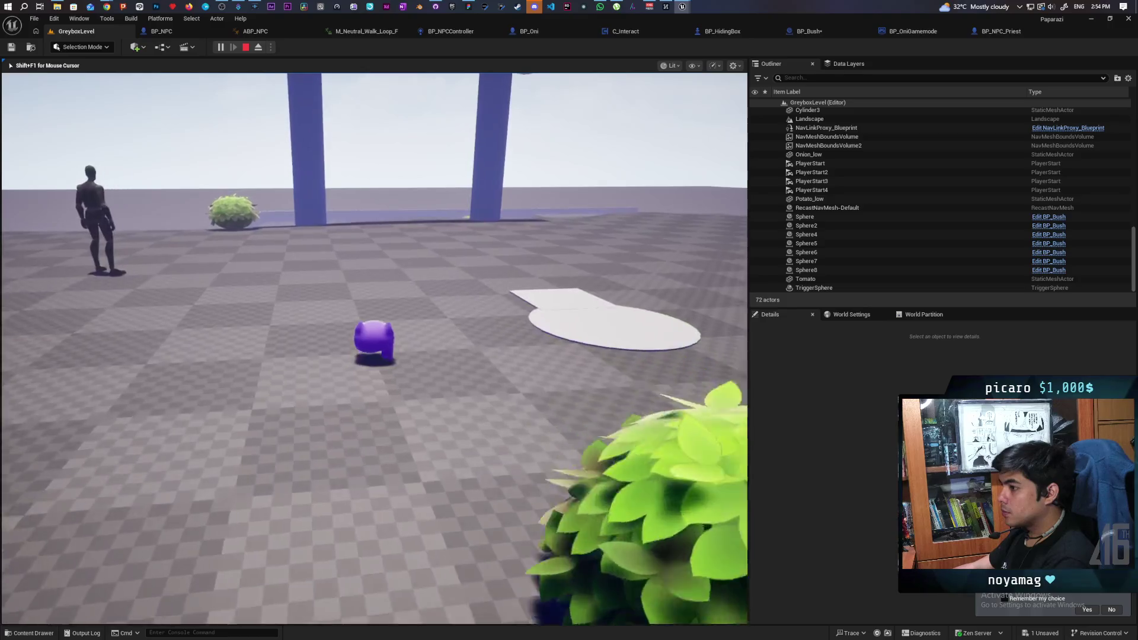
pyautogui.press('w')
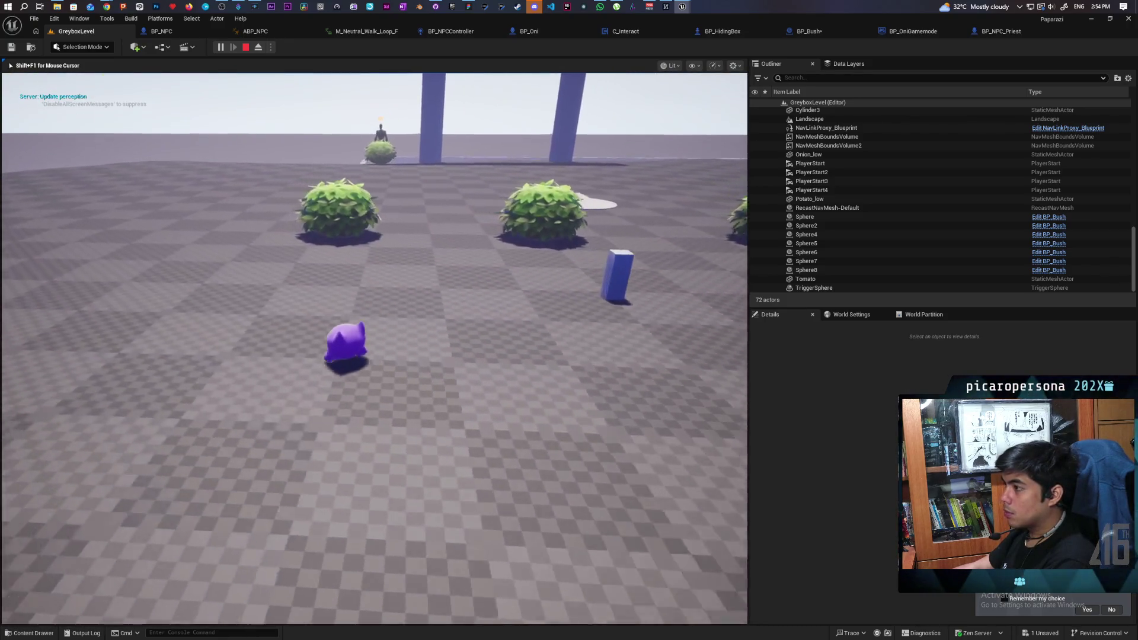
pyautogui.press('w')
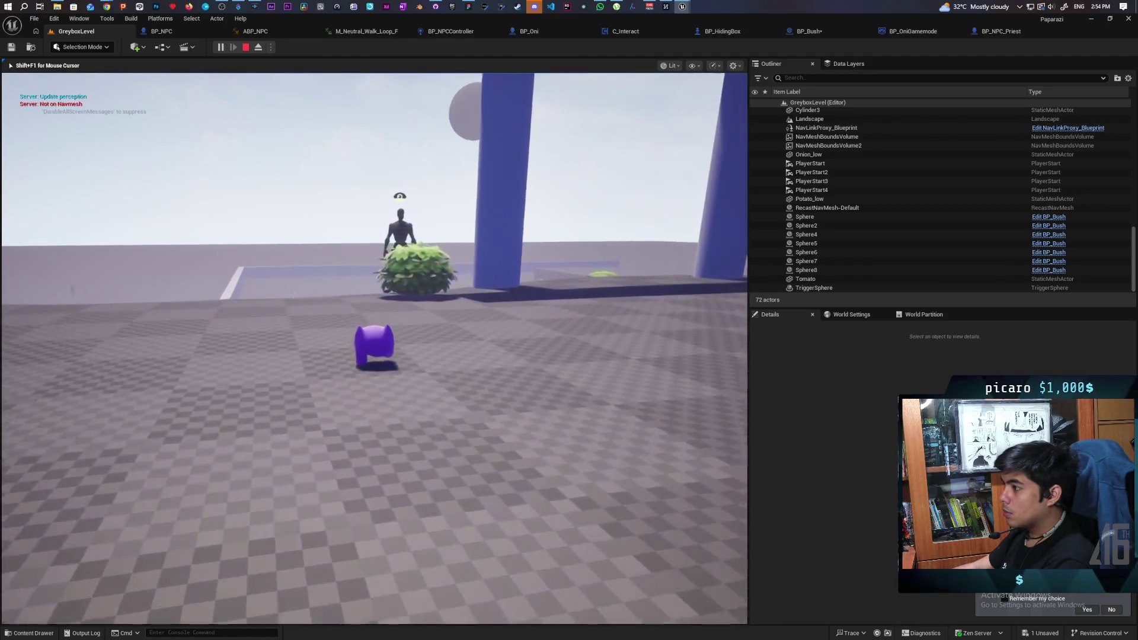
pyautogui.press('s')
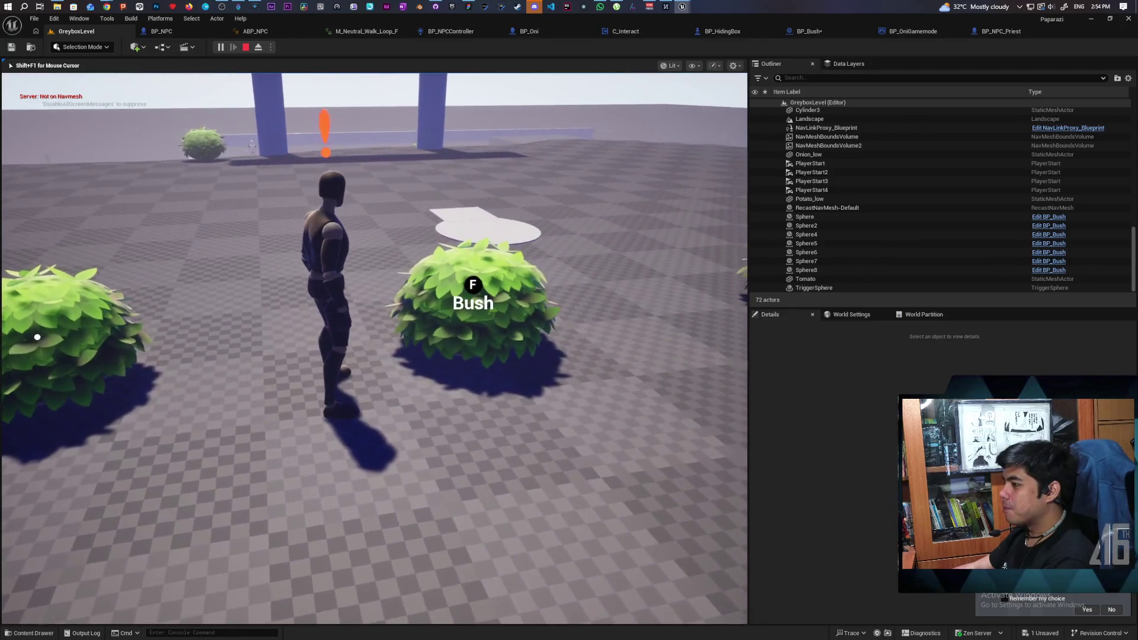
pyautogui.press('f')
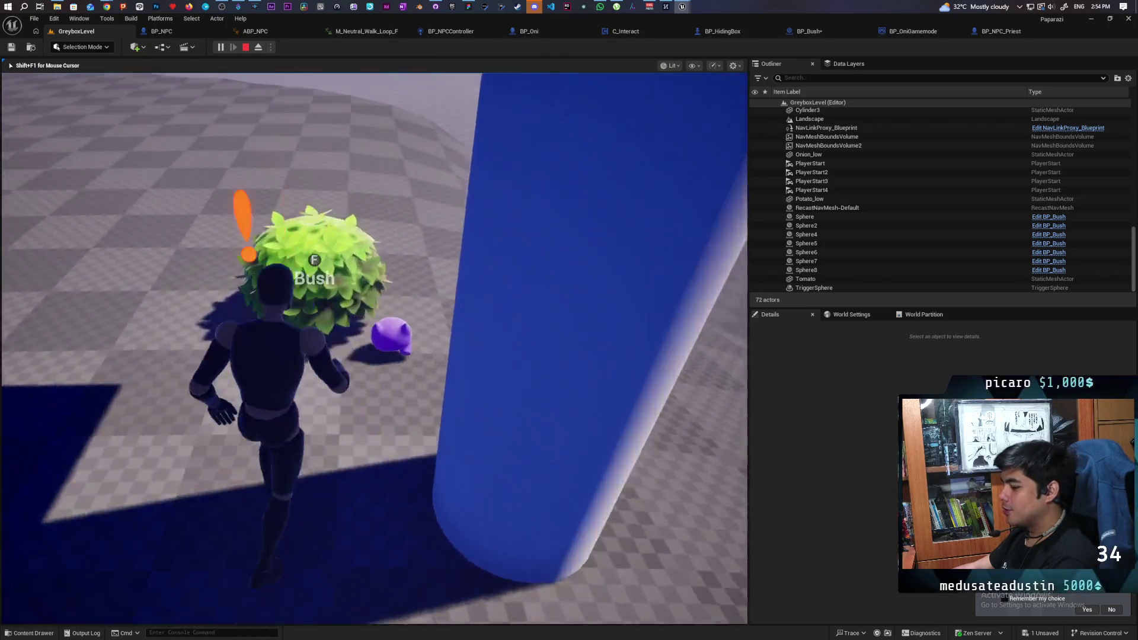
pyautogui.press('f')
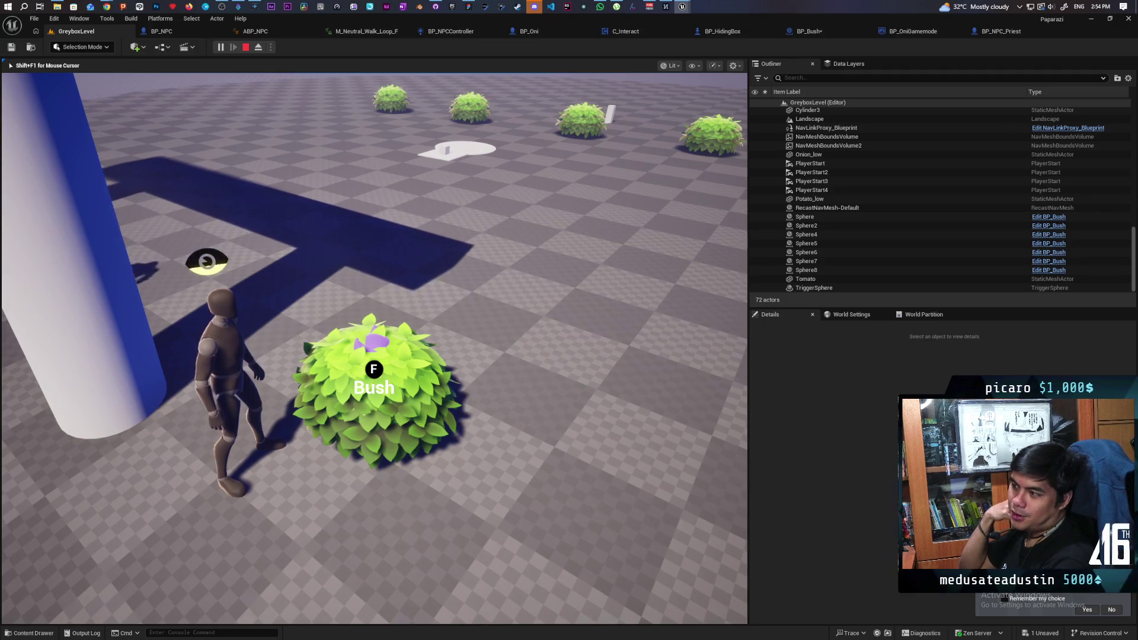
pyautogui.press('Escape')
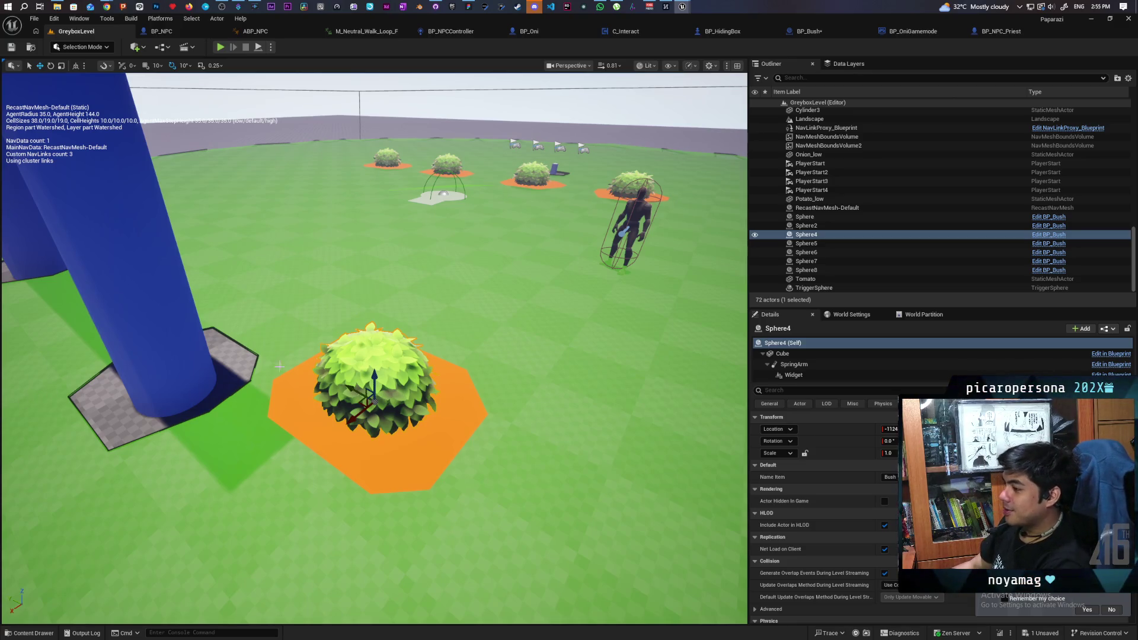
# - Select the Landscape, hide the navigation overlay with P, and go to BP_NPC_Priest
pyautogui.click(509, 341)
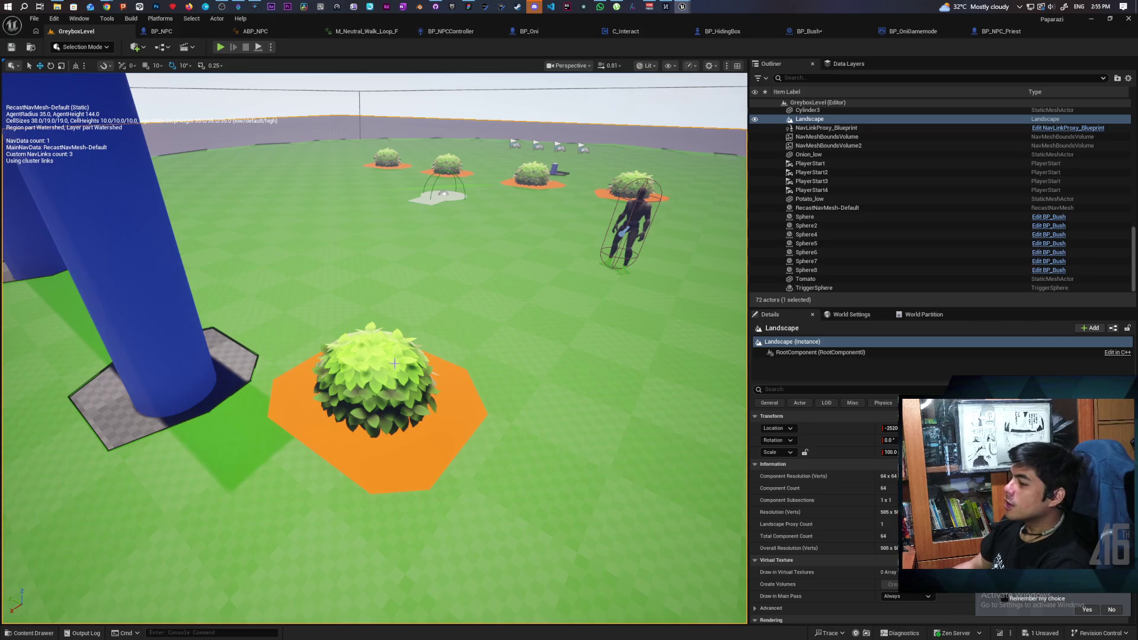
pyautogui.press('p')
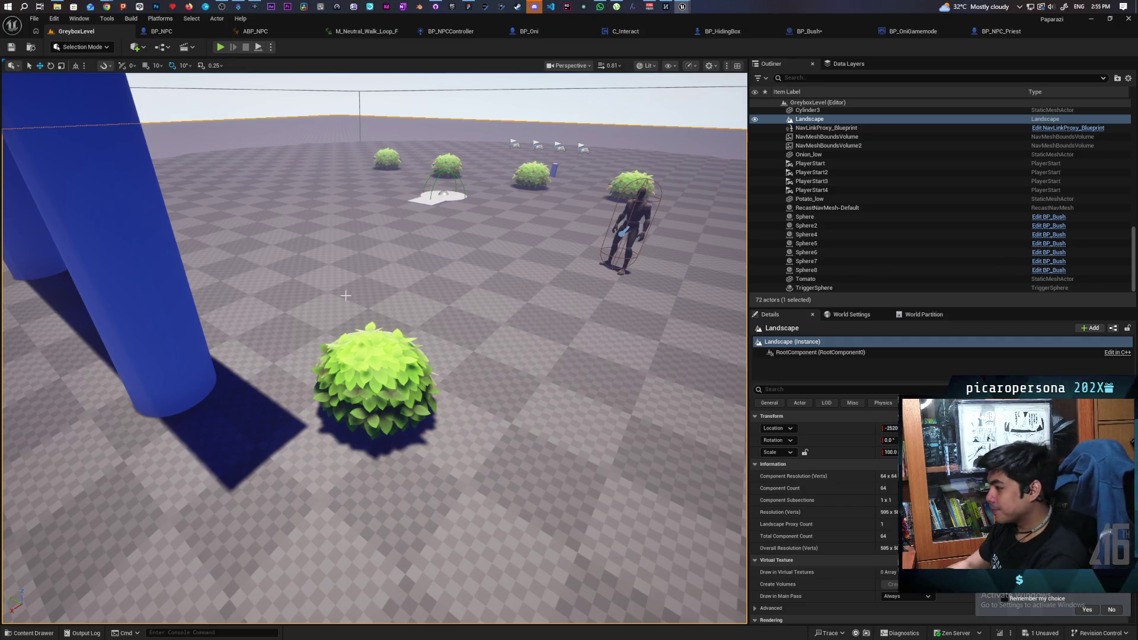
pyautogui.click(1000, 34)
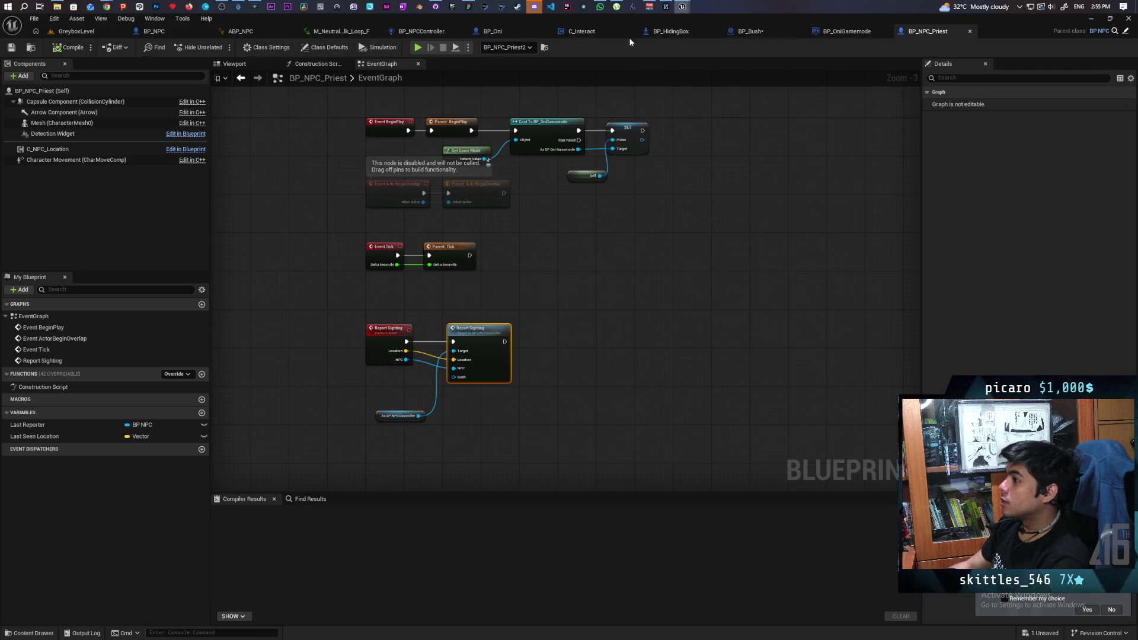
# - Dock the priest controller, wire Is Valid into AI MoveTo, and delete the Print String and Enum to String nodes
pyautogui.moveTo(681, 6)
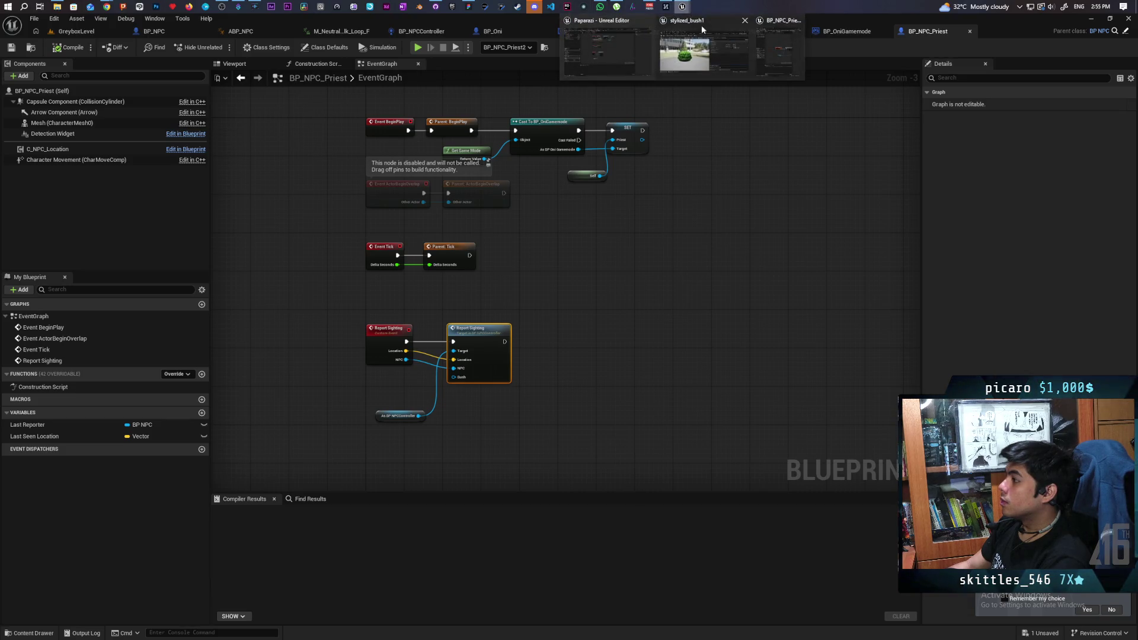
pyautogui.moveTo(704, 54)
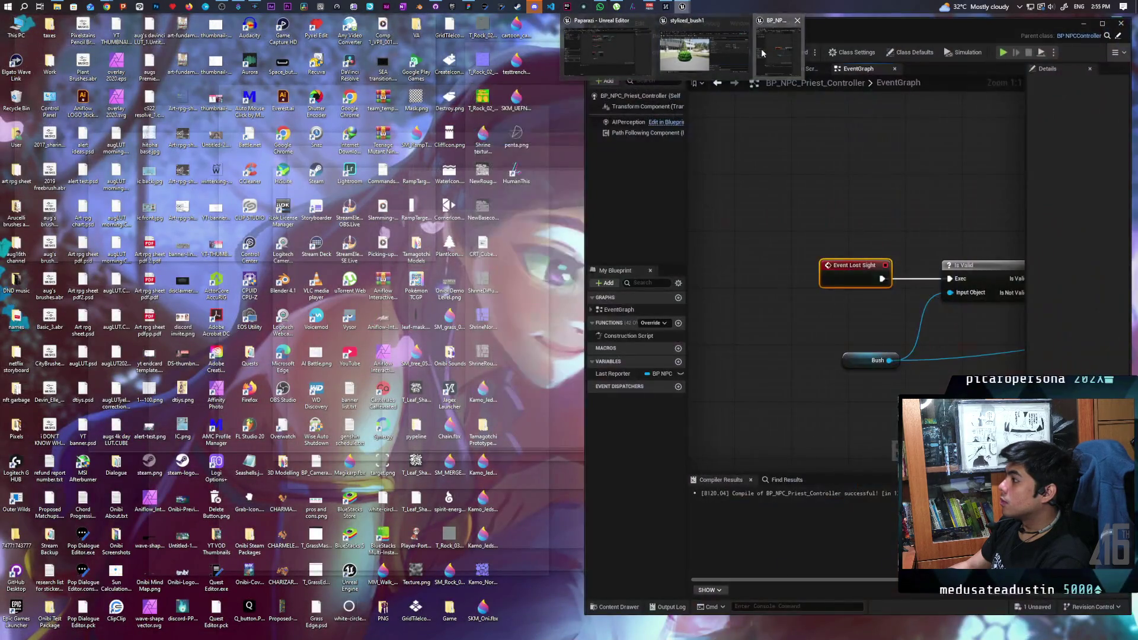
pyautogui.click(771, 53)
pyautogui.moveTo(651, 100)
pyautogui.mouseDown()
pyautogui.moveTo(455, 101)
pyautogui.moveTo(980, 29)
pyautogui.mouseUp()
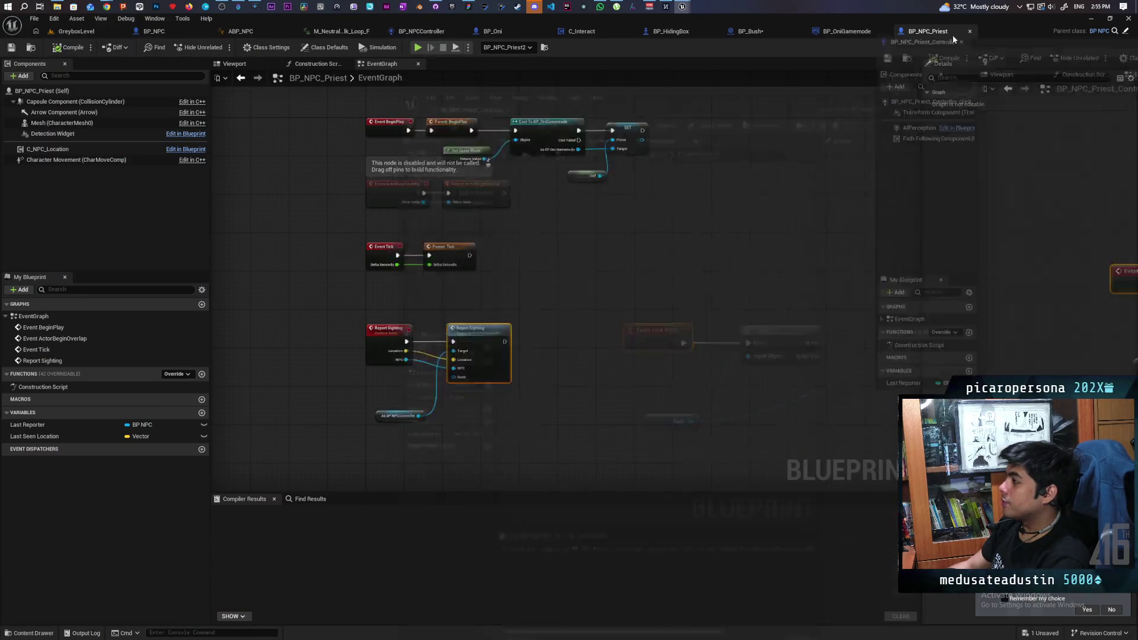
pyautogui.moveTo(617, 169)
pyautogui.mouseDown()
pyautogui.moveTo(529, 160)
pyautogui.moveTo(499, 178)
pyautogui.mouseUp()
pyautogui.moveTo(358, 280); pyautogui.dragTo(547, 279)
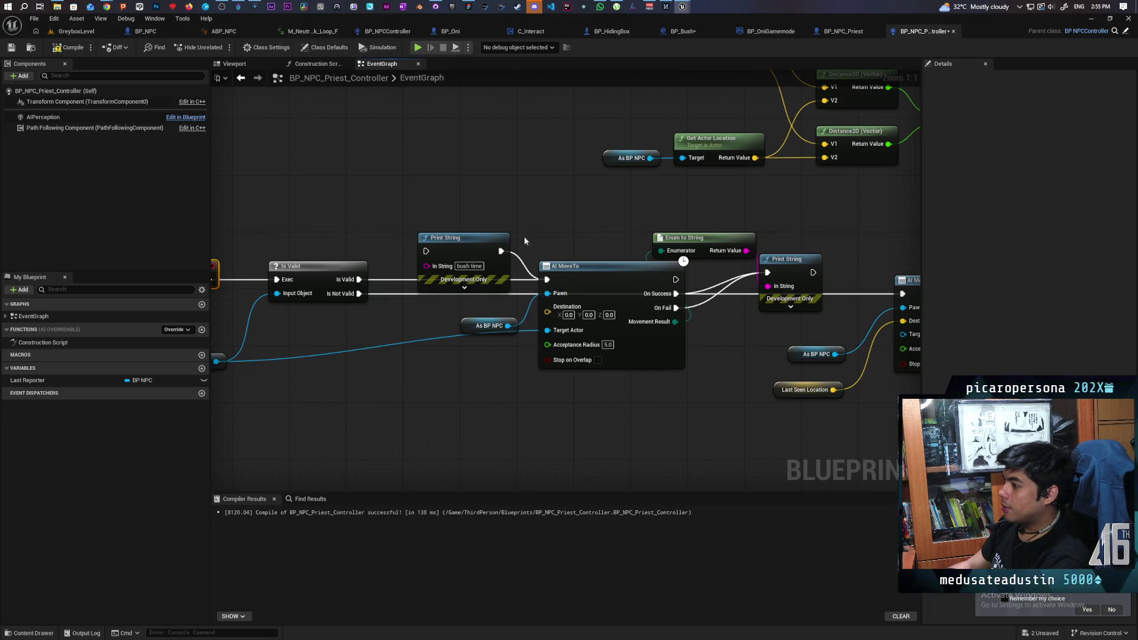
pyautogui.press('Delete')
pyautogui.moveTo(490, 236)
pyautogui.mouseDown()
pyautogui.moveTo(332, 191)
pyautogui.moveTo(283, 216)
pyautogui.mouseUp()
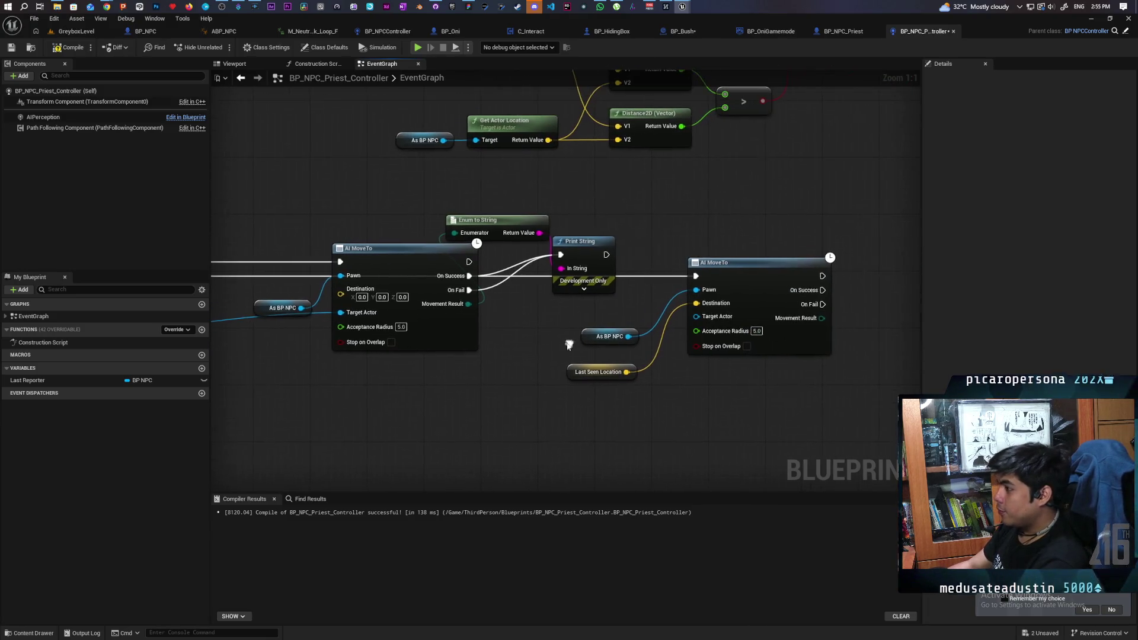
pyautogui.press('Delete')
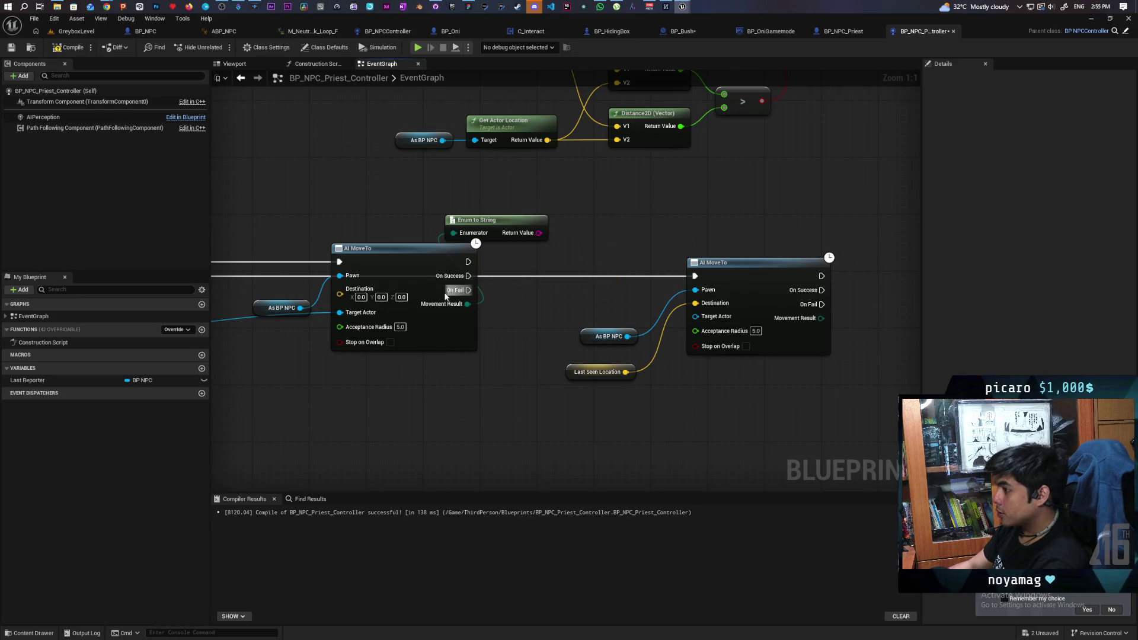
pyautogui.moveTo(534, 323); pyautogui.dragTo(525, 318)
pyautogui.press('Delete')
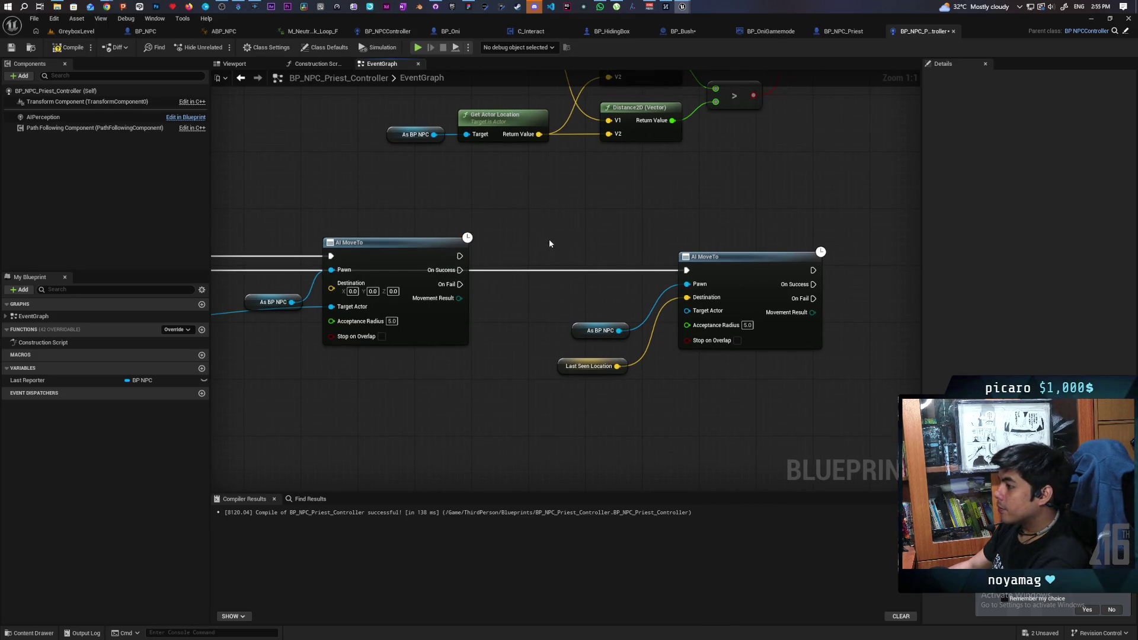
# - Move the second AI MoveTo under Is Valid and compile the priest controller
pyautogui.scroll(-3, 624, 308)
pyautogui.moveTo(719, 229); pyautogui.dragTo(815, 356)
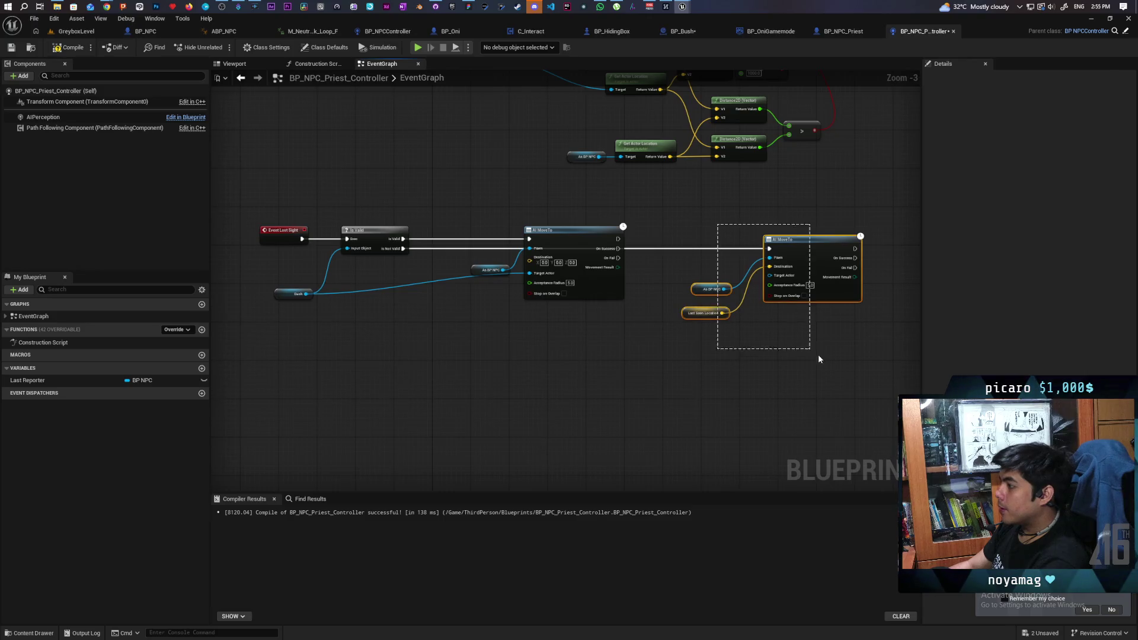
pyautogui.moveTo(818, 250)
pyautogui.mouseDown()
pyautogui.moveTo(487, 364)
pyautogui.moveTo(466, 350)
pyautogui.moveTo(606, 387)
pyautogui.moveTo(593, 407)
pyautogui.mouseUp()
pyautogui.scroll(2, 592, 407)
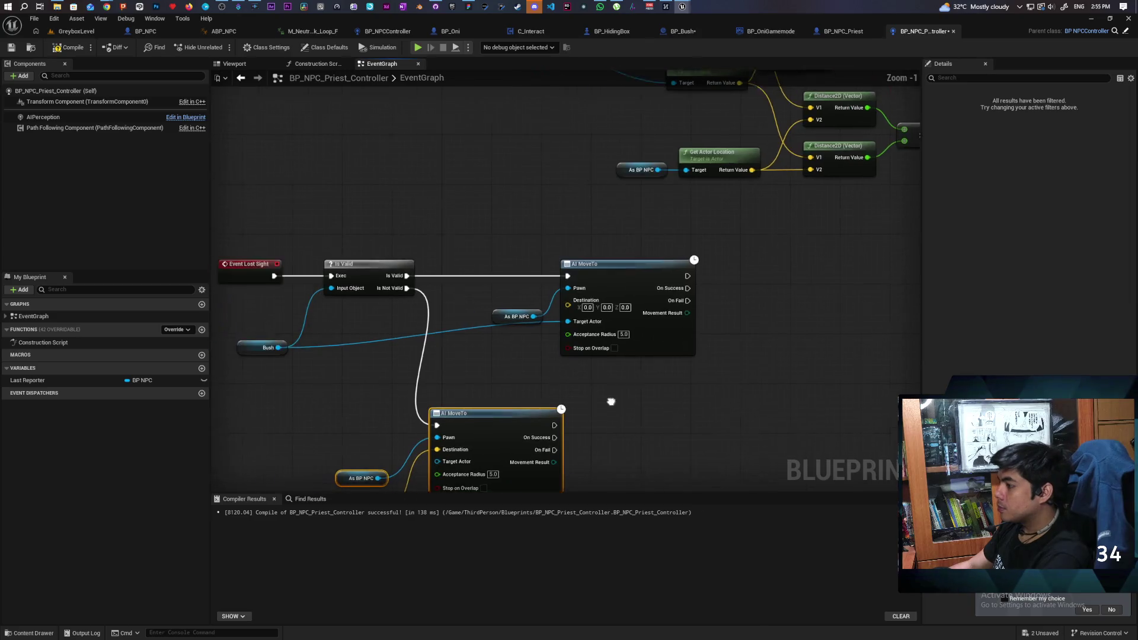
pyautogui.press('F7')
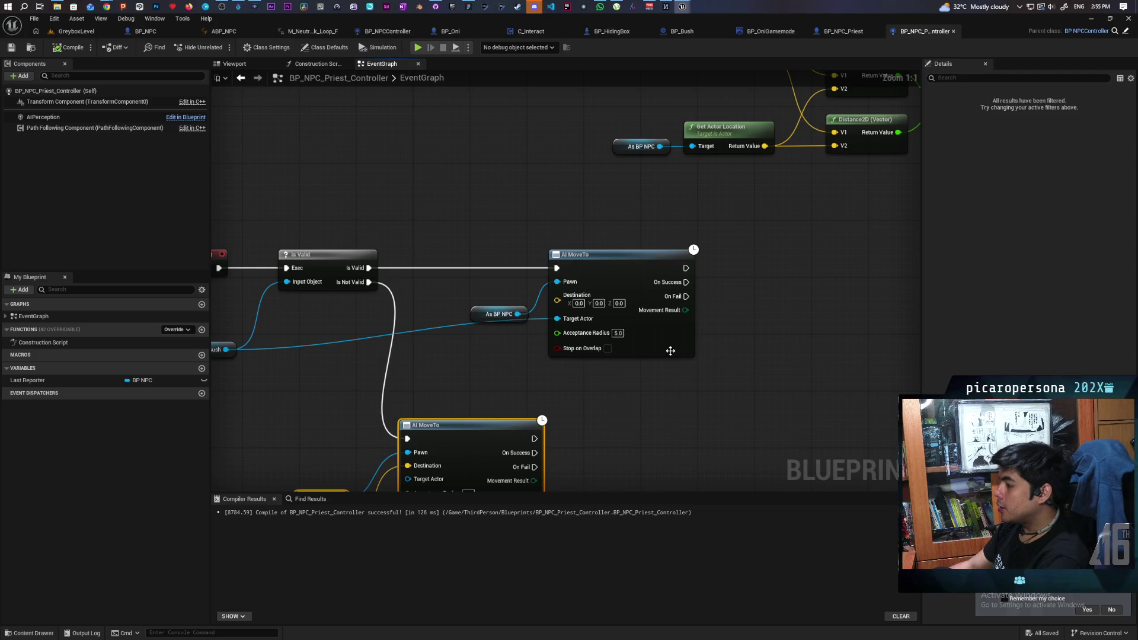
pyautogui.scroll(1, 699, 332)
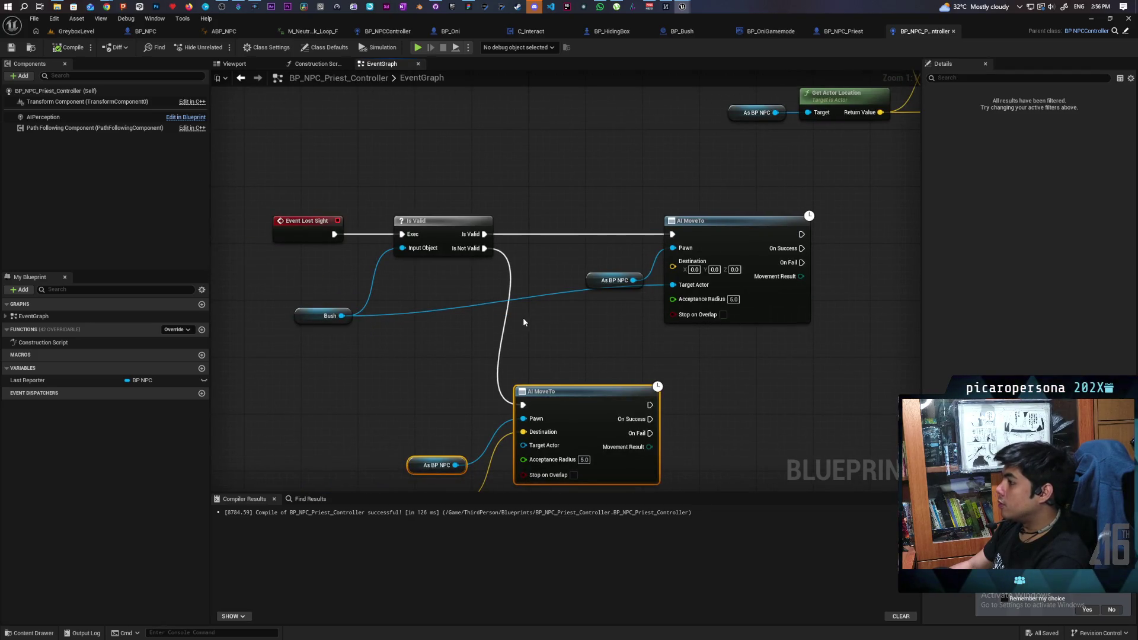
pyautogui.click(682, 30)
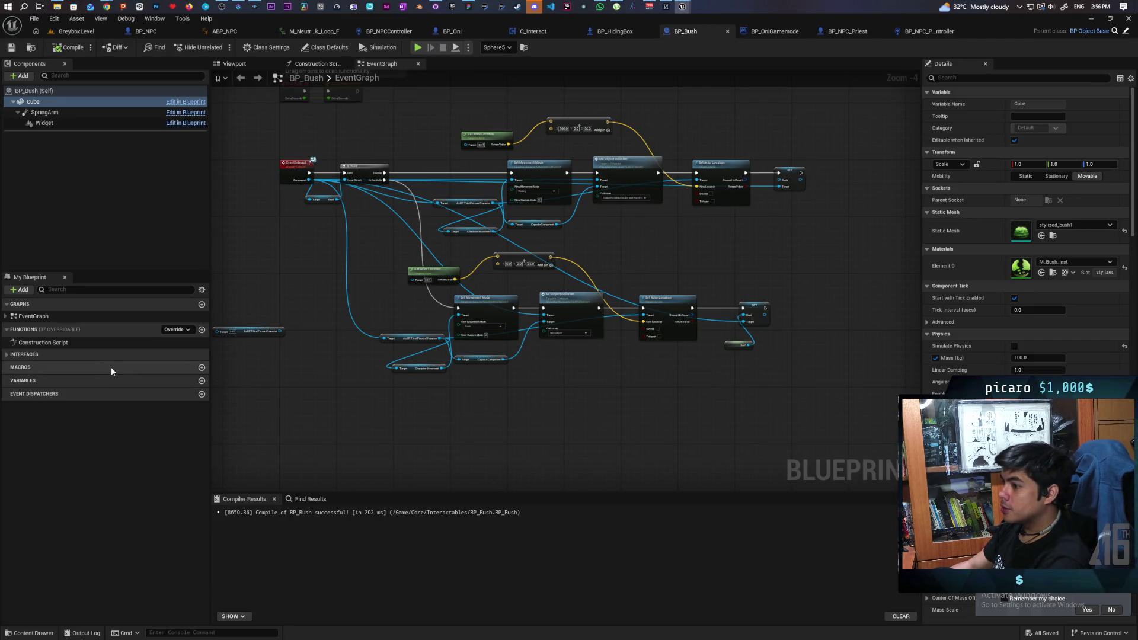
# - Add a custom event named Search Bush to BP_Bush and save the blueprint
pyautogui.scroll(-1, 348, 381)
pyautogui.scroll(2, 437, 373)
pyautogui.scroll(-5, 418, 425)
pyautogui.scroll(5, 419, 424)
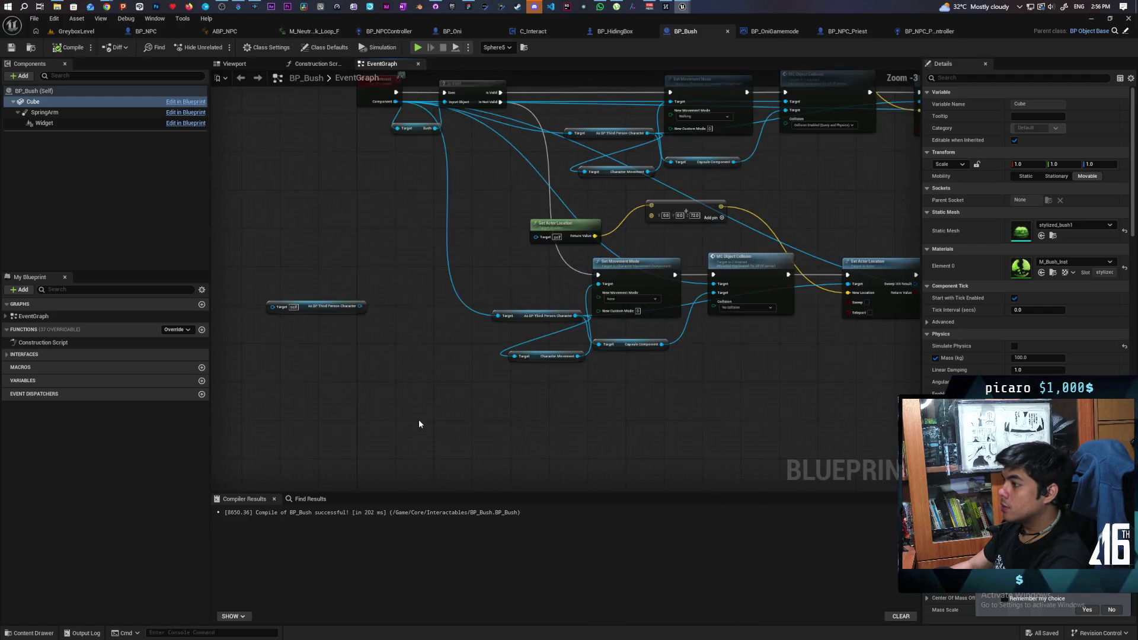
pyautogui.click(365, 408)
pyautogui.write('Search Bush')
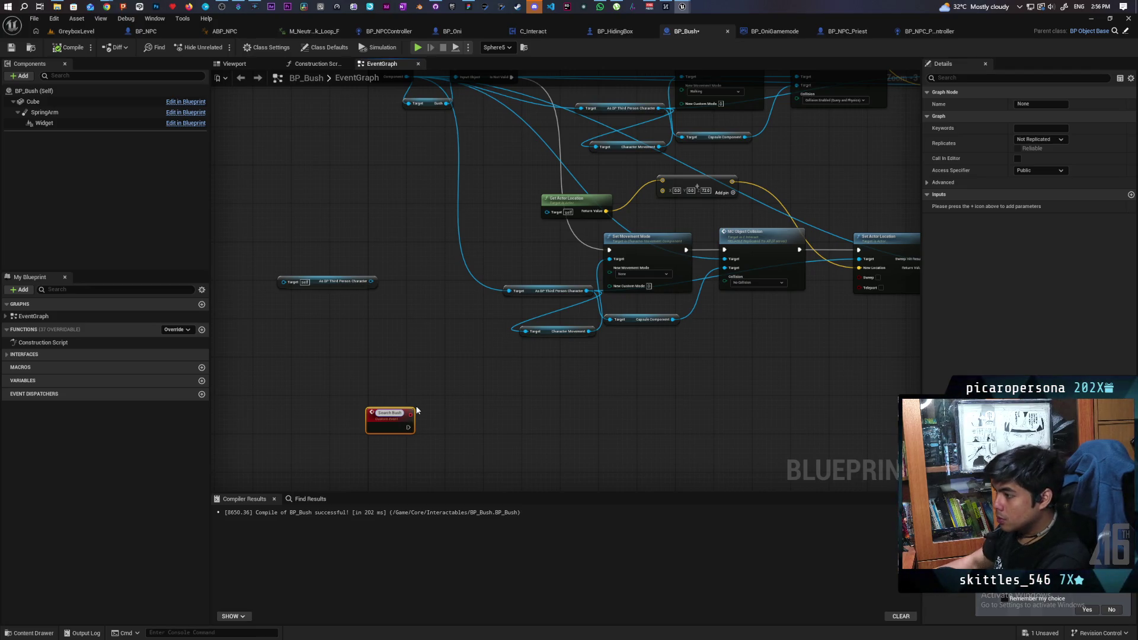
pyautogui.click(371, 297)
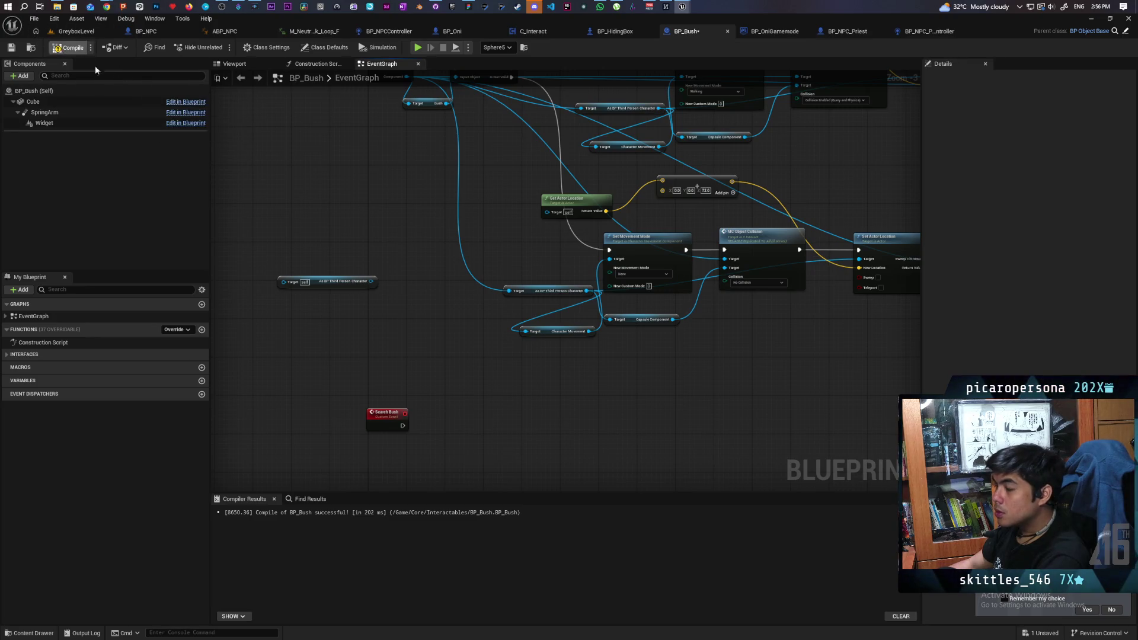
pyautogui.hotkey('ctrl', 's')
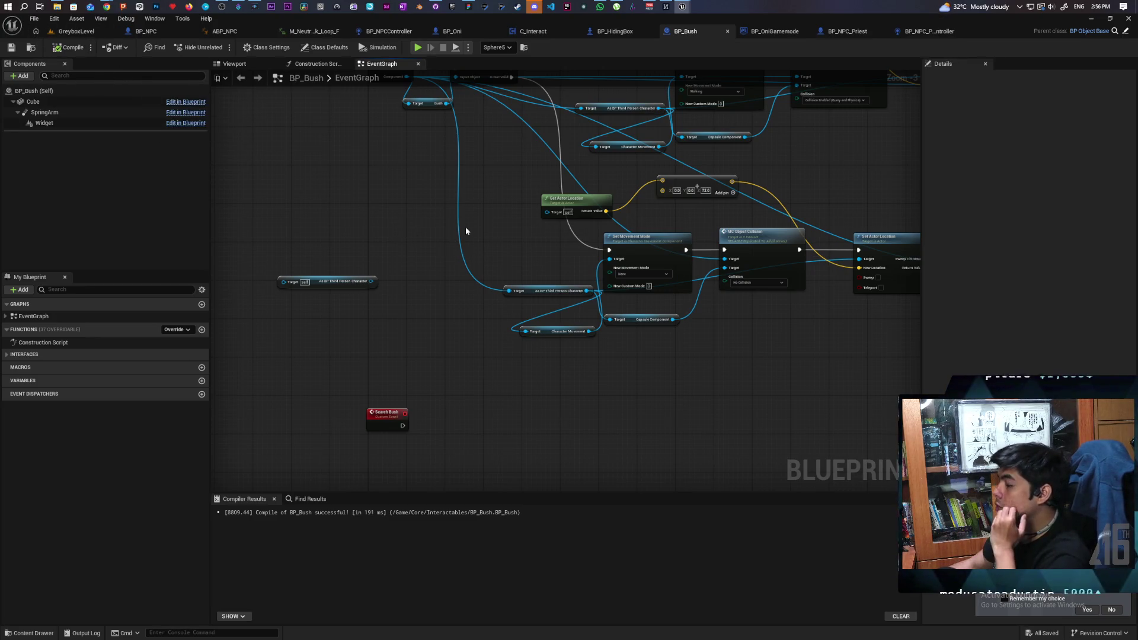
pyautogui.click(910, 33)
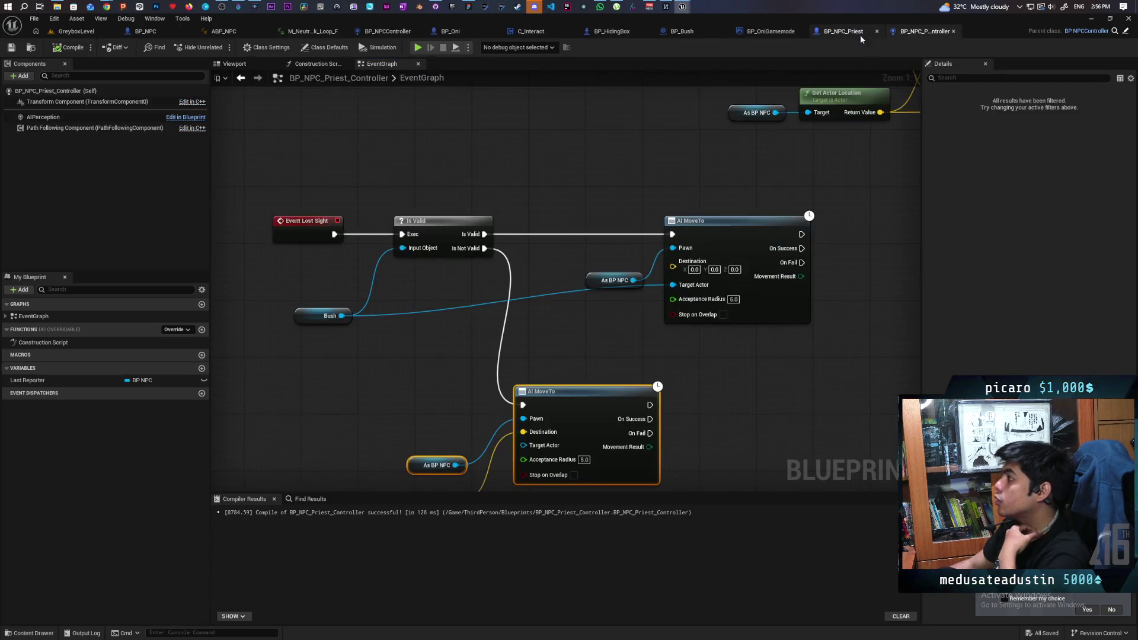
# - Call Search Bush on the Bush reference when AI MoveTo succeeds, then open that event
pyautogui.moveTo(367, 324)
pyautogui.mouseDown()
pyautogui.moveTo(297, 297)
pyautogui.moveTo(216, 303)
pyautogui.moveTo(392, 257)
pyautogui.moveTo(734, 309)
pyautogui.mouseUp()
pyautogui.write('search')
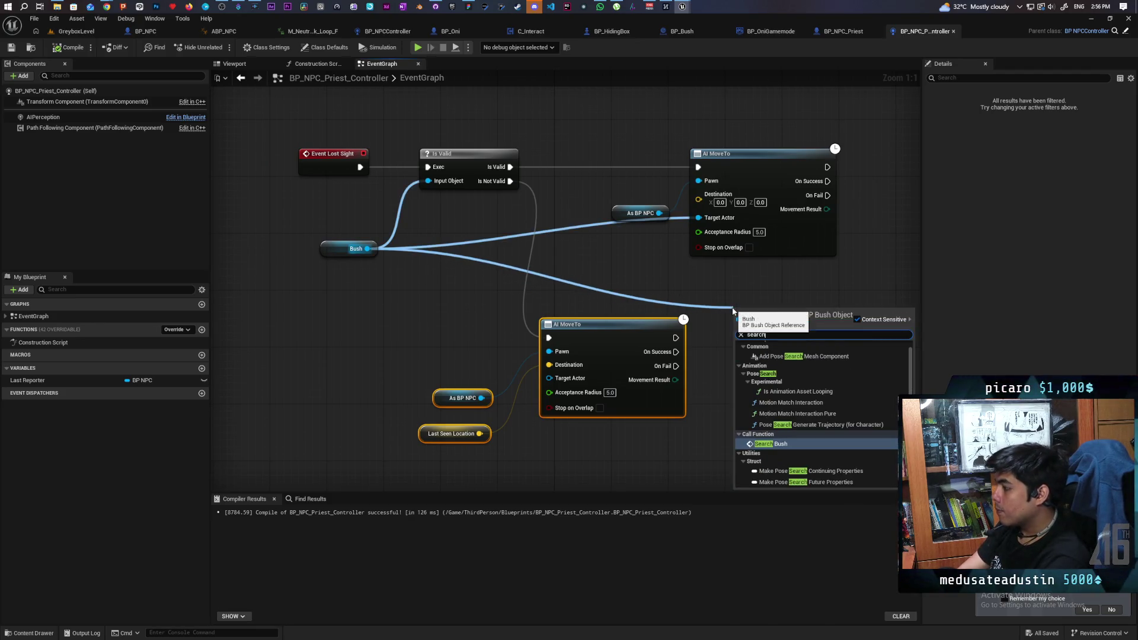
pyautogui.press('Return')
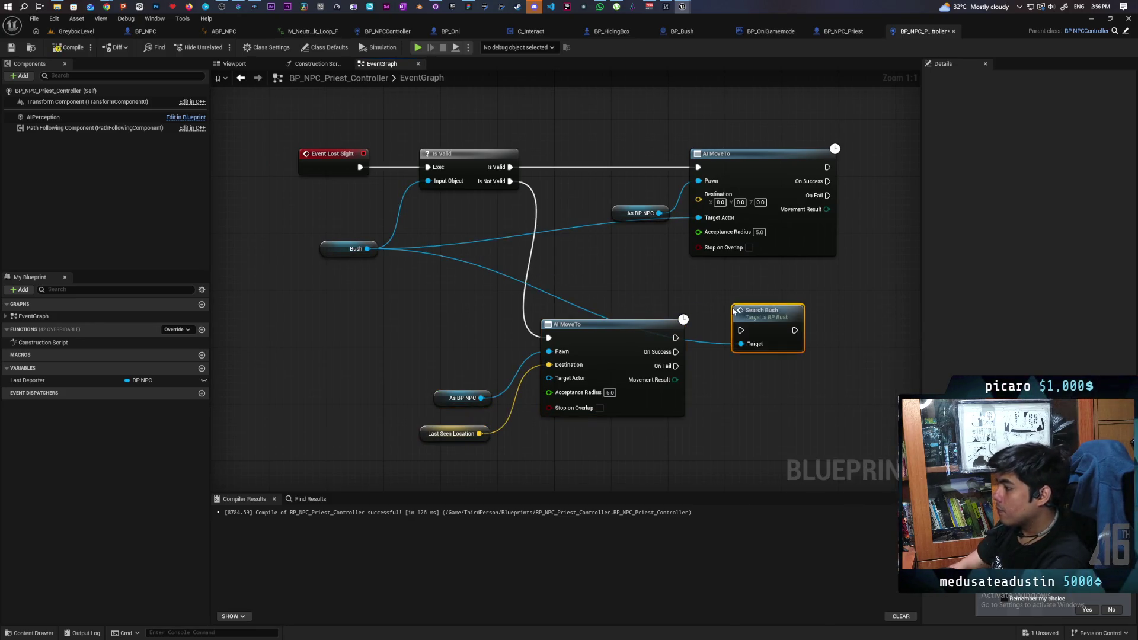
pyautogui.moveTo(770, 322)
pyautogui.mouseDown()
pyautogui.moveTo(630, 419)
pyautogui.moveTo(773, 284)
pyautogui.mouseUp()
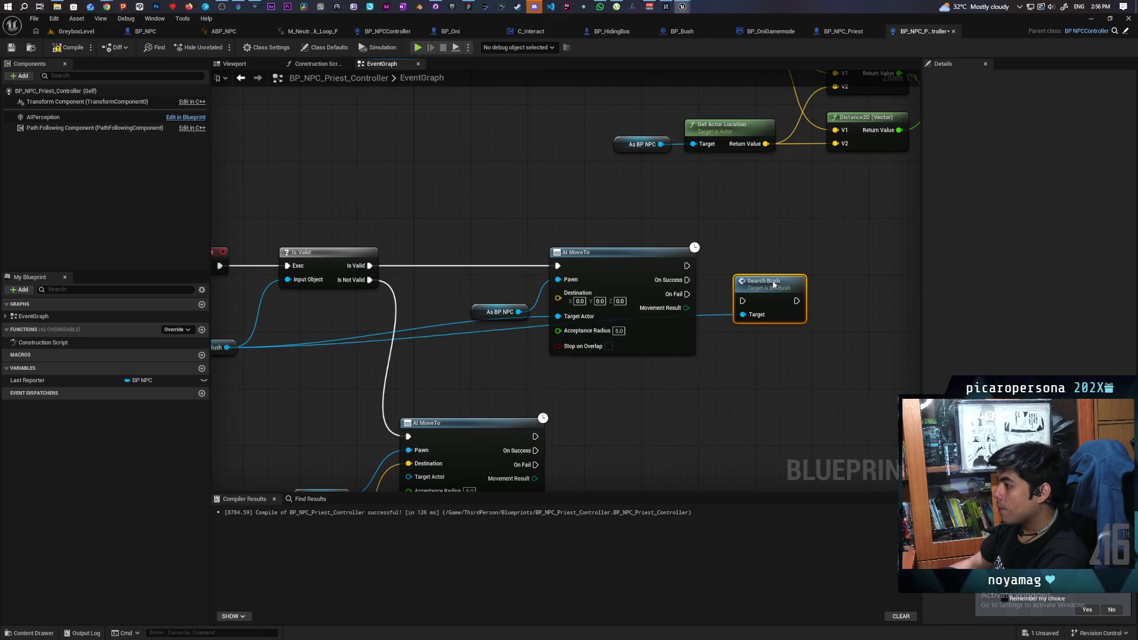
pyautogui.moveTo(687, 280)
pyautogui.mouseDown()
pyautogui.moveTo(742, 286)
pyautogui.moveTo(763, 272)
pyautogui.mouseUp()
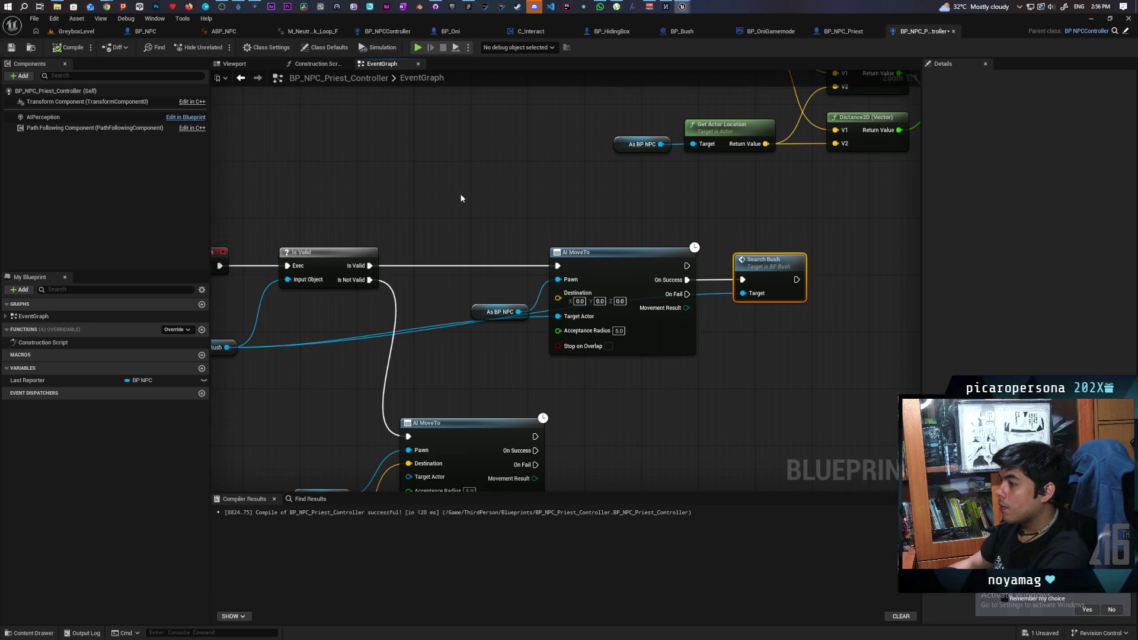
pyautogui.doubleClick(769, 270)
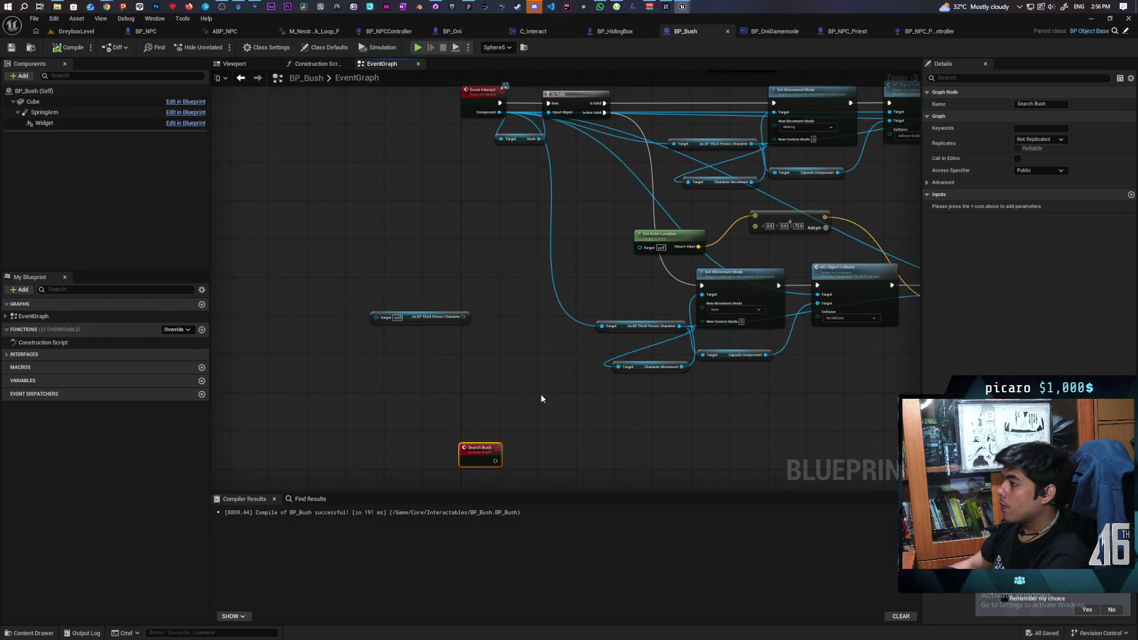
pyautogui.moveTo(571, 395)
pyautogui.mouseDown()
pyautogui.moveTo(427, 426)
pyautogui.moveTo(457, 348)
pyautogui.moveTo(522, 261)
pyautogui.moveTo(339, 334)
pyautogui.mouseUp()
pyautogui.moveTo(407, 354)
pyautogui.mouseDown()
pyautogui.moveTo(415, 450)
pyautogui.moveTo(403, 318)
pyautogui.moveTo(335, 272)
pyautogui.mouseUp()
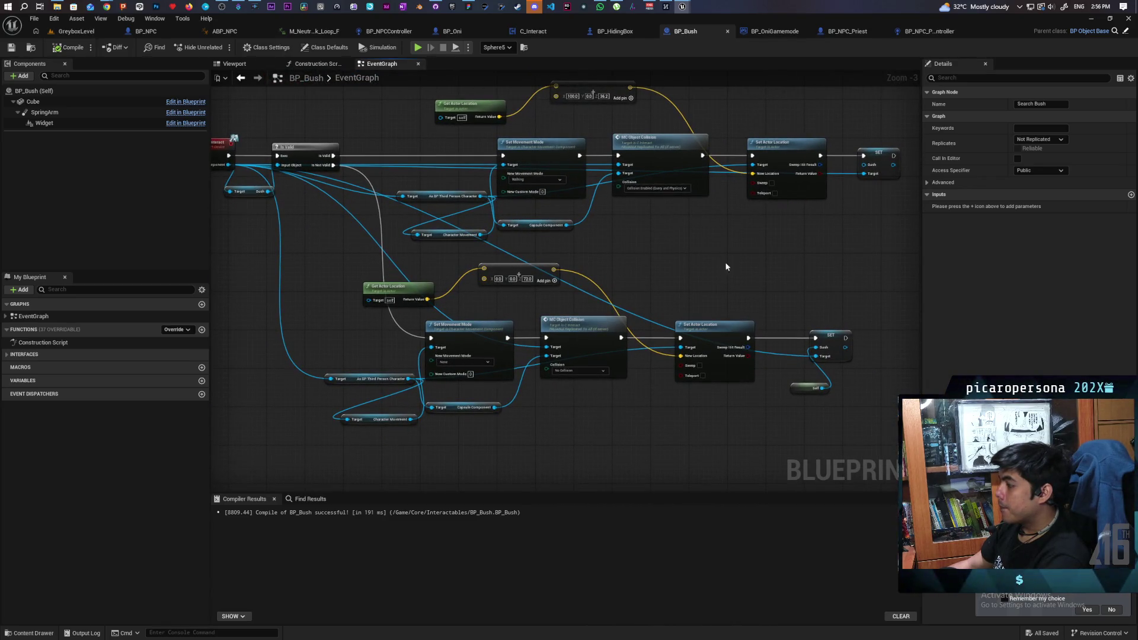
pyautogui.moveTo(830, 406); pyautogui.dragTo(830, 406)
pyautogui.moveTo(797, 262)
pyautogui.mouseDown()
pyautogui.moveTo(636, 282)
pyautogui.moveTo(694, 275)
pyautogui.moveTo(722, 289)
pyautogui.mouseUp()
pyautogui.moveTo(329, 239)
pyautogui.mouseDown()
pyautogui.moveTo(749, 322)
pyautogui.moveTo(800, 321)
pyautogui.mouseUp()
pyautogui.write('as bp')
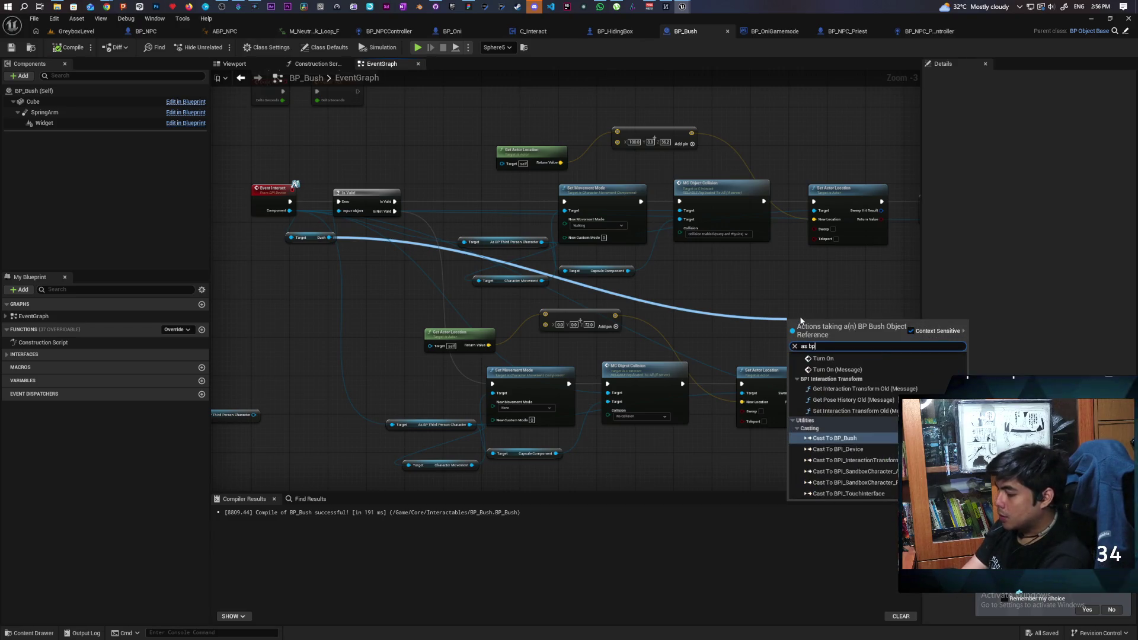
pyautogui.write(' oni')
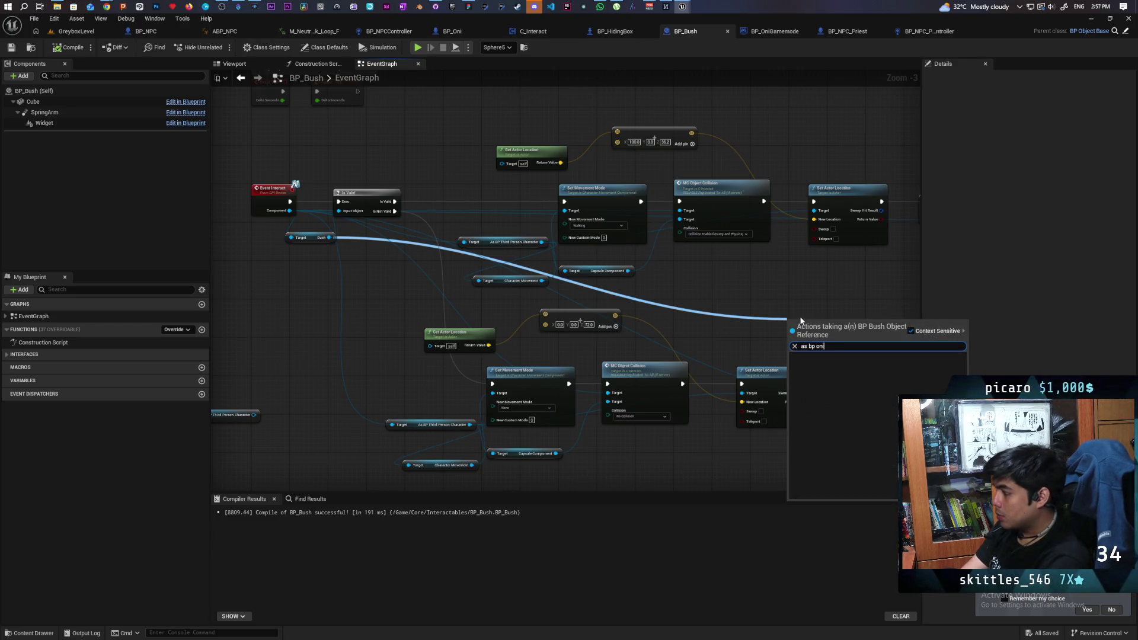
pyautogui.press('BackSpace')
pyautogui.press('BackSpace')
pyautogui.press('BackSpace')
pyautogui.write('thr')
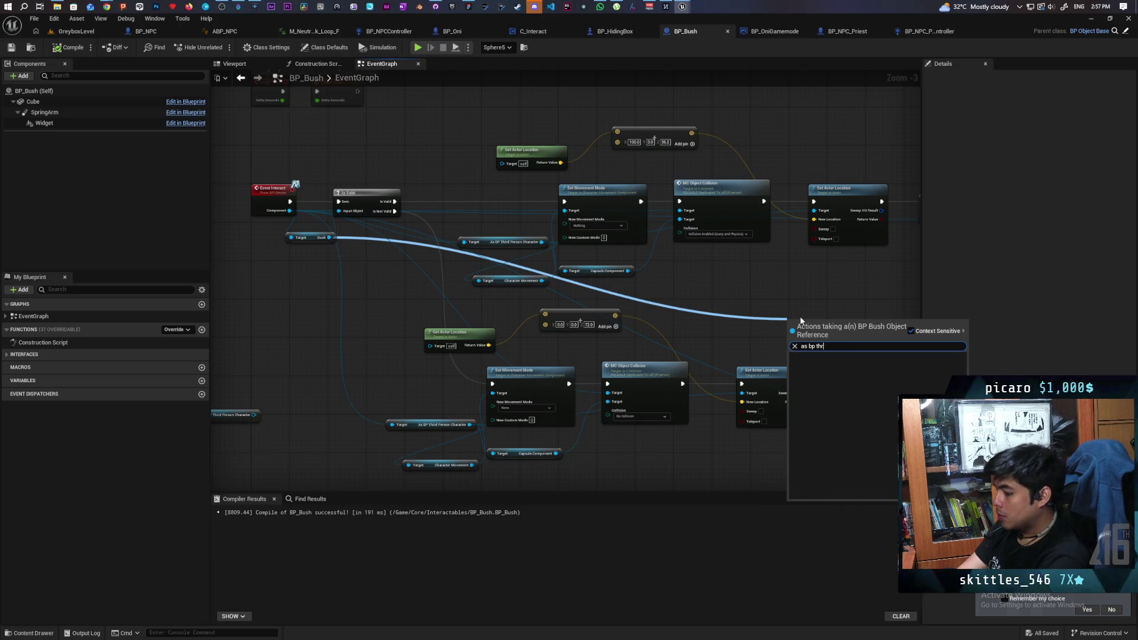
pyautogui.press('BackSpace')
pyautogui.press('BackSpace')
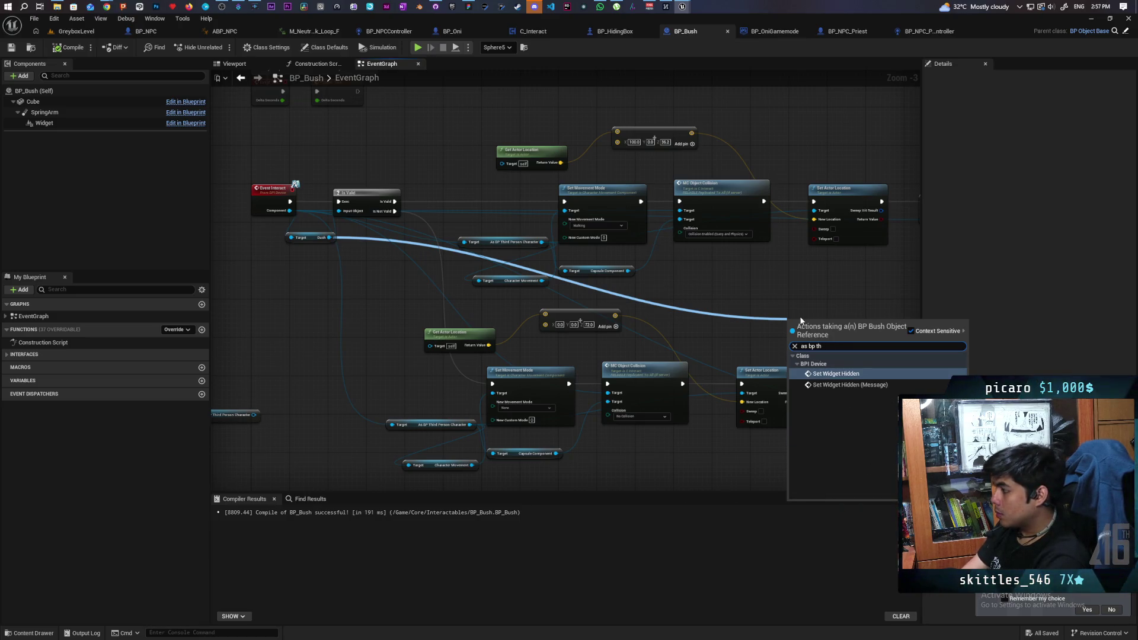
pyautogui.press('BackSpace')
pyautogui.press('BackSpace')
pyautogui.press('BackSpace')
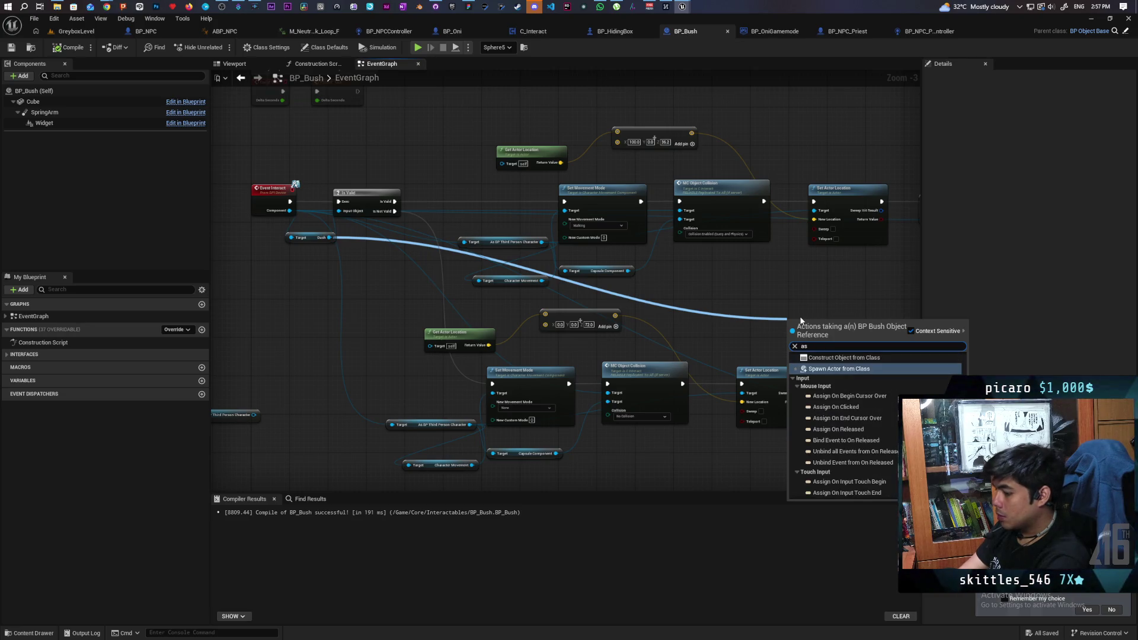
pyautogui.write(' third')
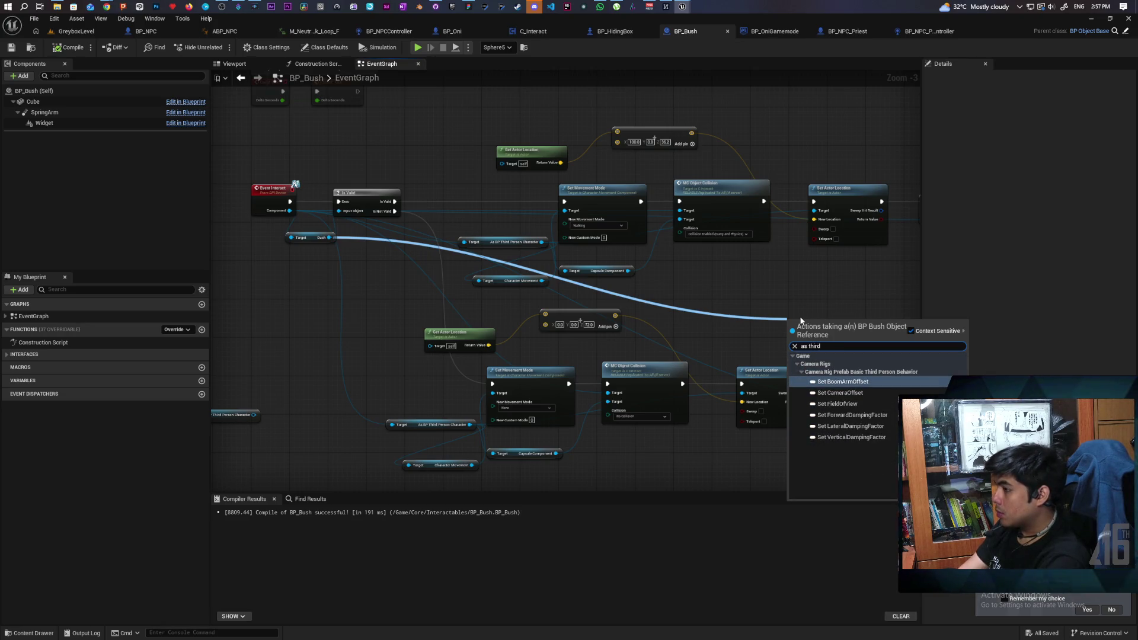
pyautogui.click(735, 304)
pyautogui.moveTo(290, 211)
pyautogui.mouseDown()
pyautogui.moveTo(817, 293)
pyautogui.moveTo(799, 311)
pyautogui.mouseUp()
pyautogui.press('Escape')
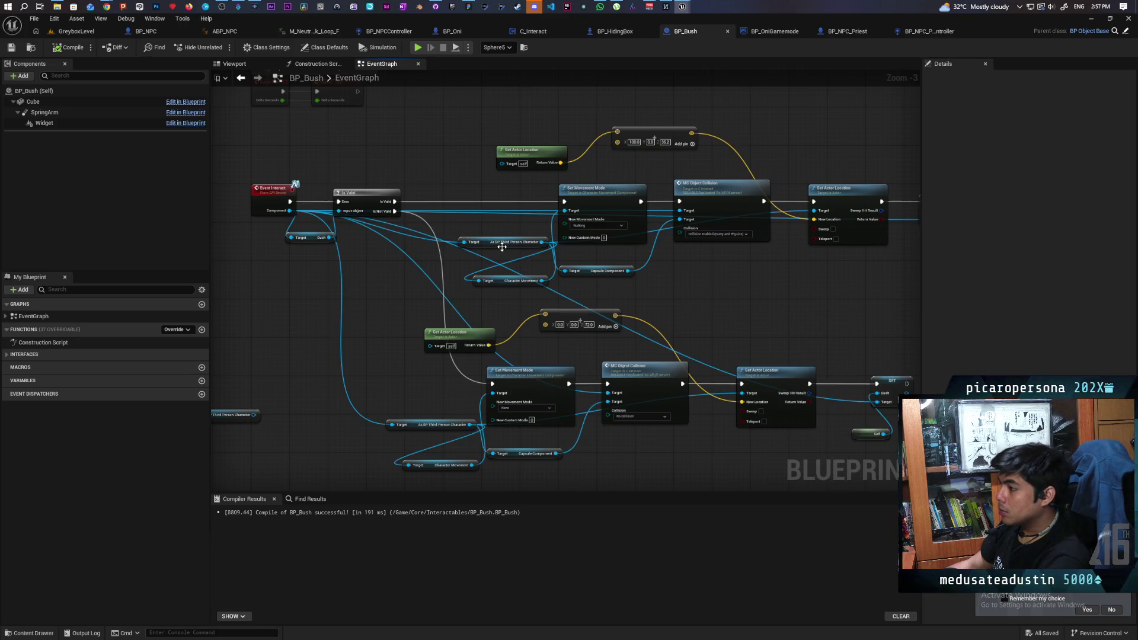
pyautogui.moveTo(543, 246)
pyautogui.mouseDown()
pyautogui.moveTo(844, 289)
pyautogui.moveTo(745, 289)
pyautogui.mouseUp()
pyautogui.click(888, 347)
# - Store the cast character in As BP Third Person Character on the second SET node too
pyautogui.scroll(2, 683, 288)
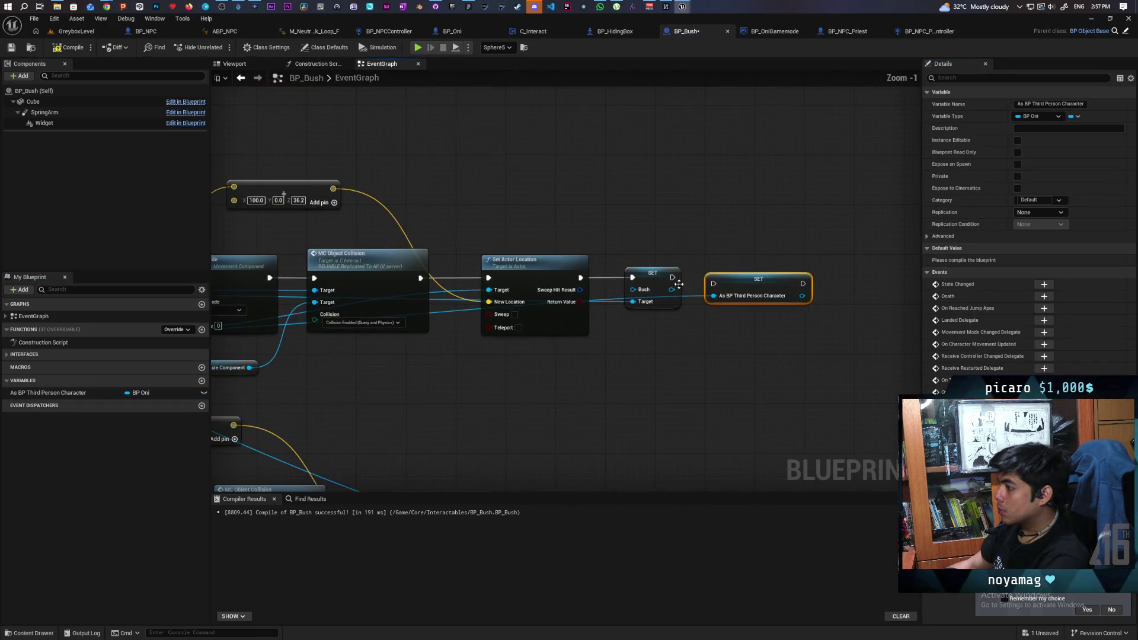
pyautogui.scroll(-2, 707, 320)
pyautogui.scroll(-2, 719, 282)
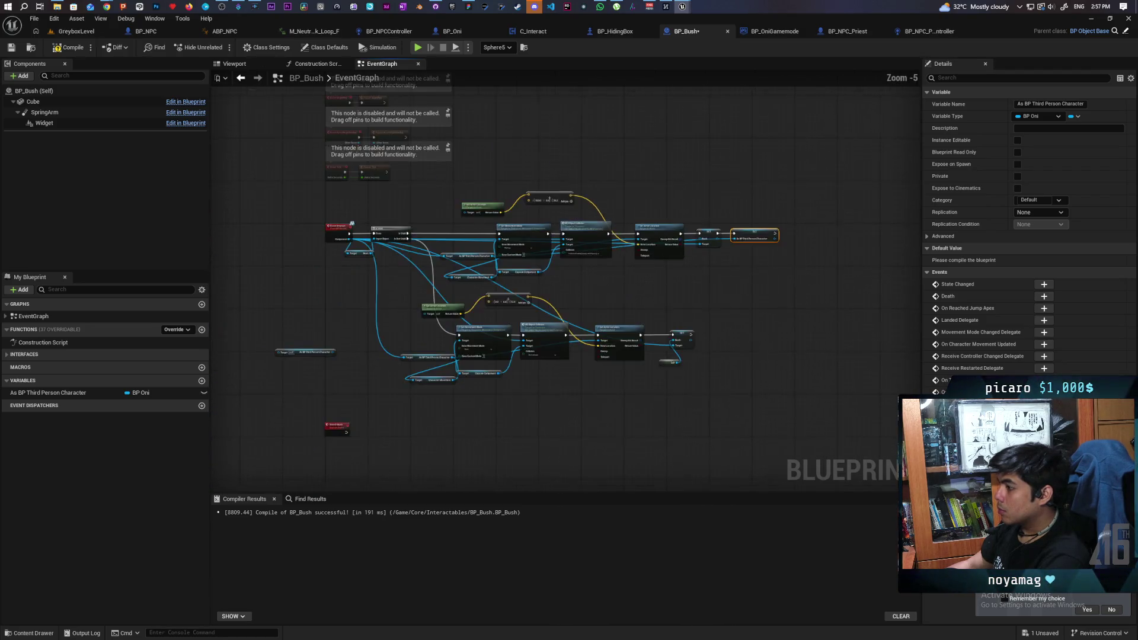
pyautogui.scroll(2, 725, 289)
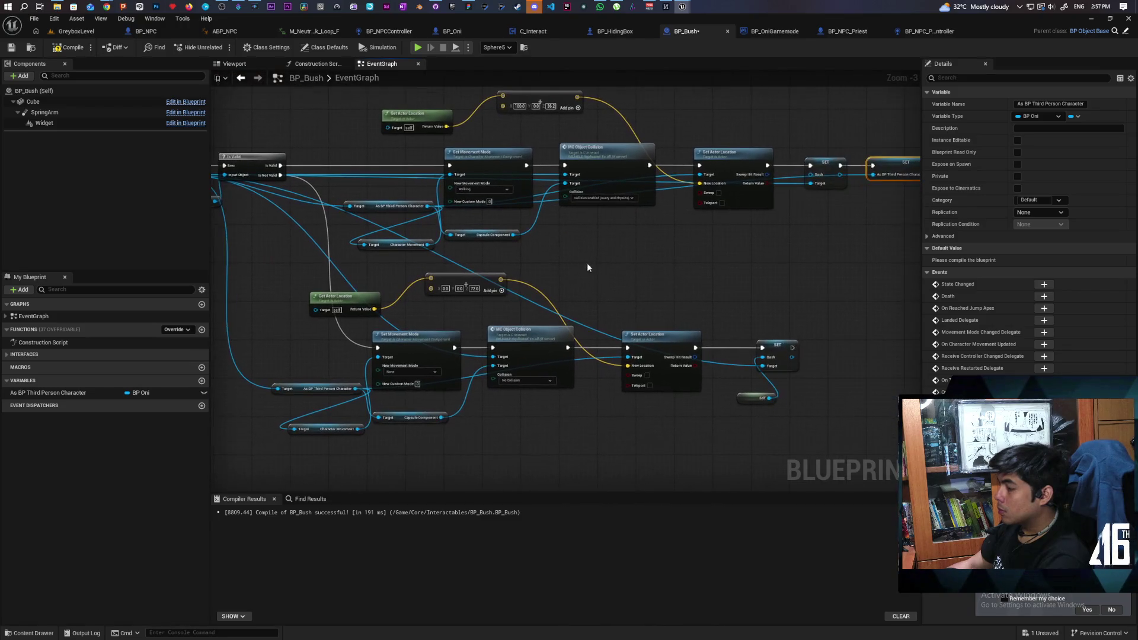
pyautogui.moveTo(355, 364)
pyautogui.mouseDown()
pyautogui.moveTo(506, 397)
pyautogui.moveTo(732, 423)
pyautogui.moveTo(609, 394)
pyautogui.moveTo(356, 363)
pyautogui.mouseUp()
pyautogui.moveTo(48, 392)
pyautogui.mouseDown()
pyautogui.moveTo(737, 407)
pyautogui.moveTo(784, 324)
pyautogui.moveTo(832, 320)
pyautogui.mouseUp()
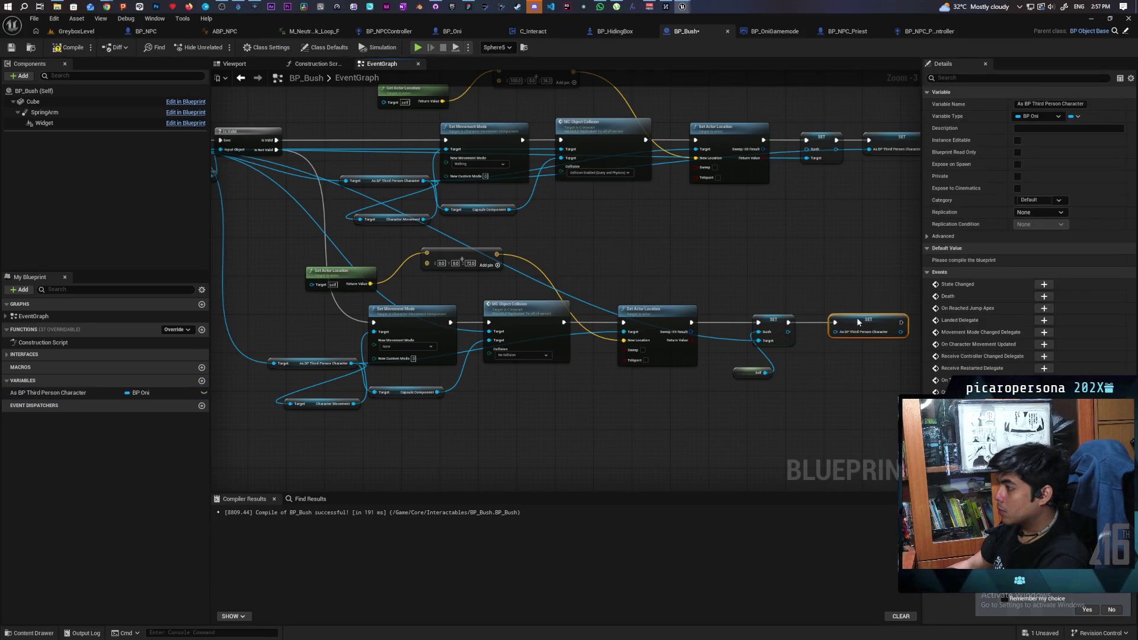
pyautogui.moveTo(357, 363)
pyautogui.mouseDown()
pyautogui.moveTo(706, 386)
pyautogui.moveTo(813, 325)
pyautogui.moveTo(861, 318)
pyautogui.moveTo(708, 331)
pyautogui.mouseUp()
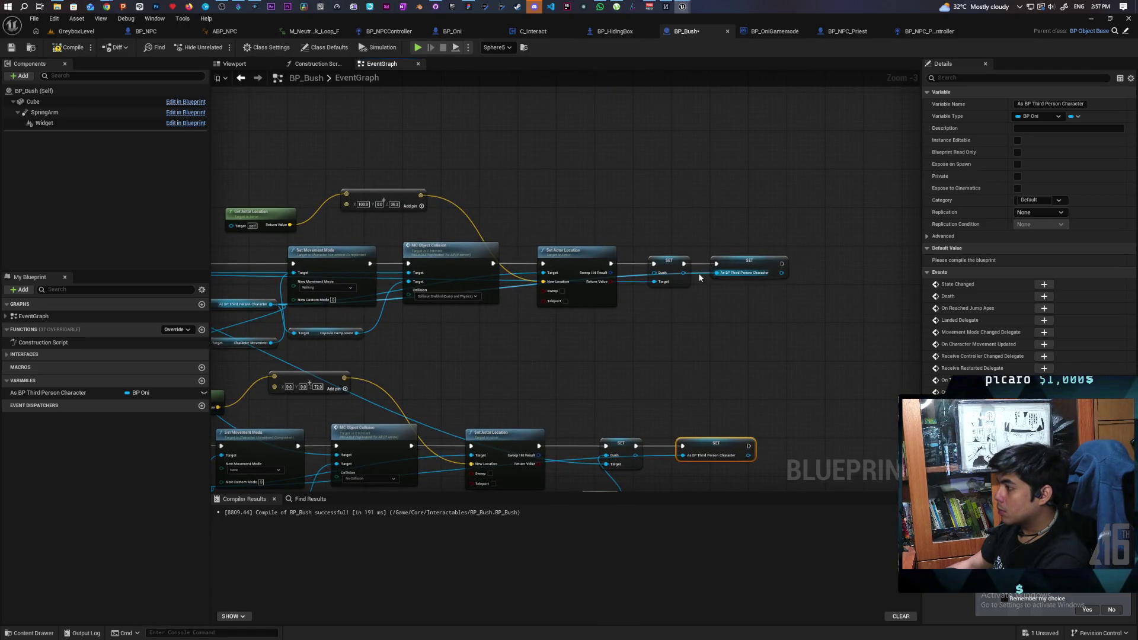
pyautogui.scroll(-2, 706, 283)
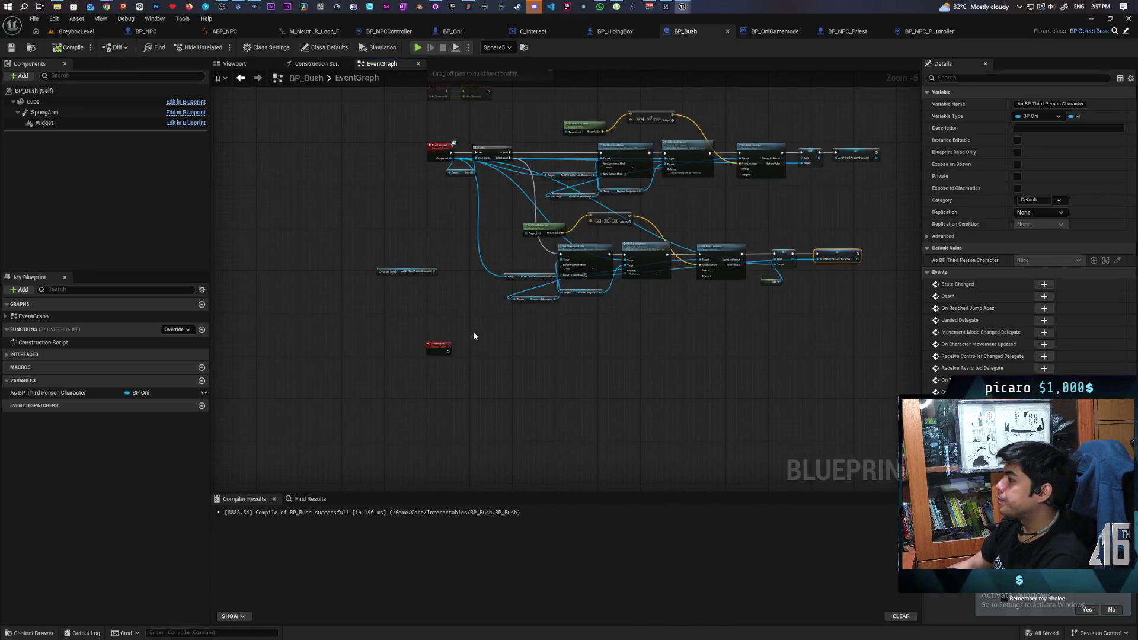
pyautogui.scroll(2, 474, 336)
pyautogui.scroll(-2, 457, 364)
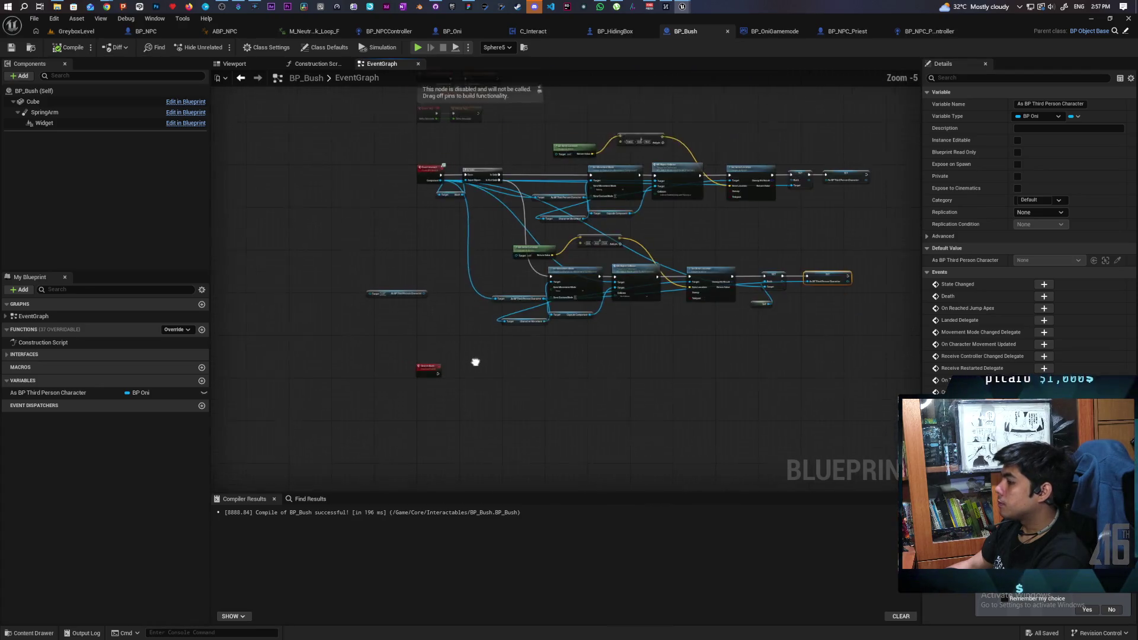
pyautogui.scroll(1, 457, 363)
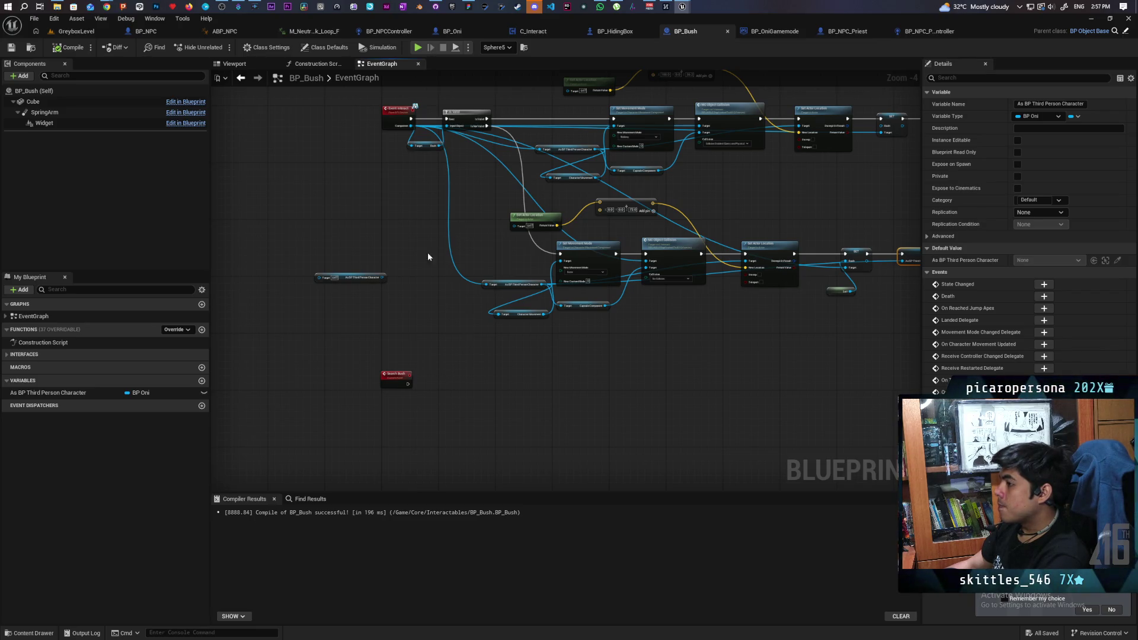
pyautogui.moveTo(37, 394); pyautogui.dragTo(390, 418)
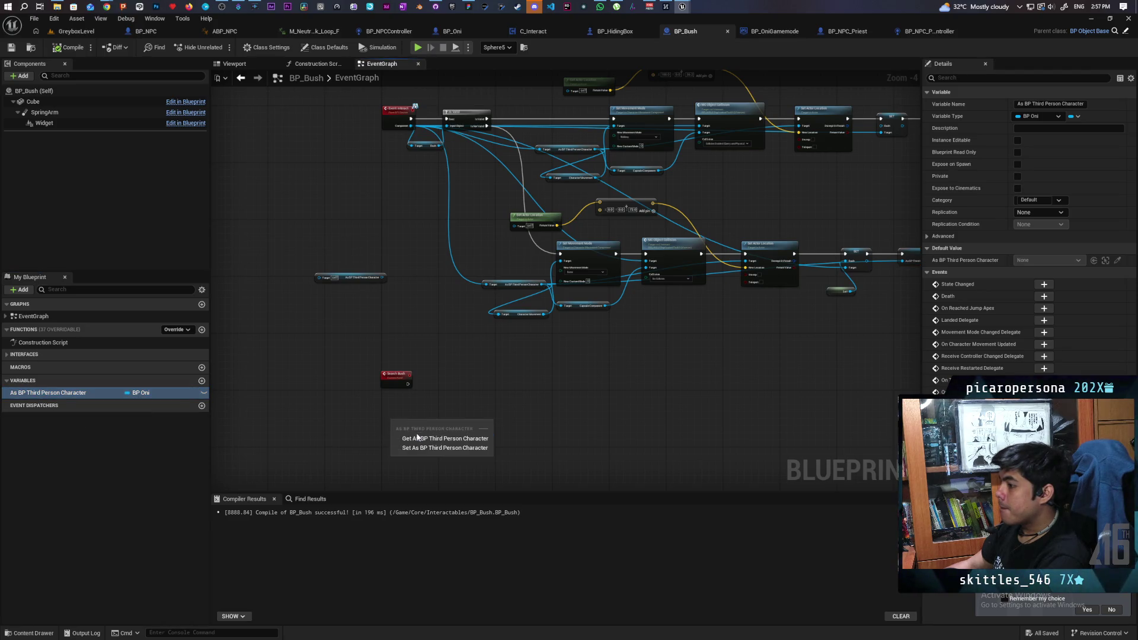
pyautogui.click(415, 434)
pyautogui.scroll(5, 433, 408)
pyautogui.click(440, 410)
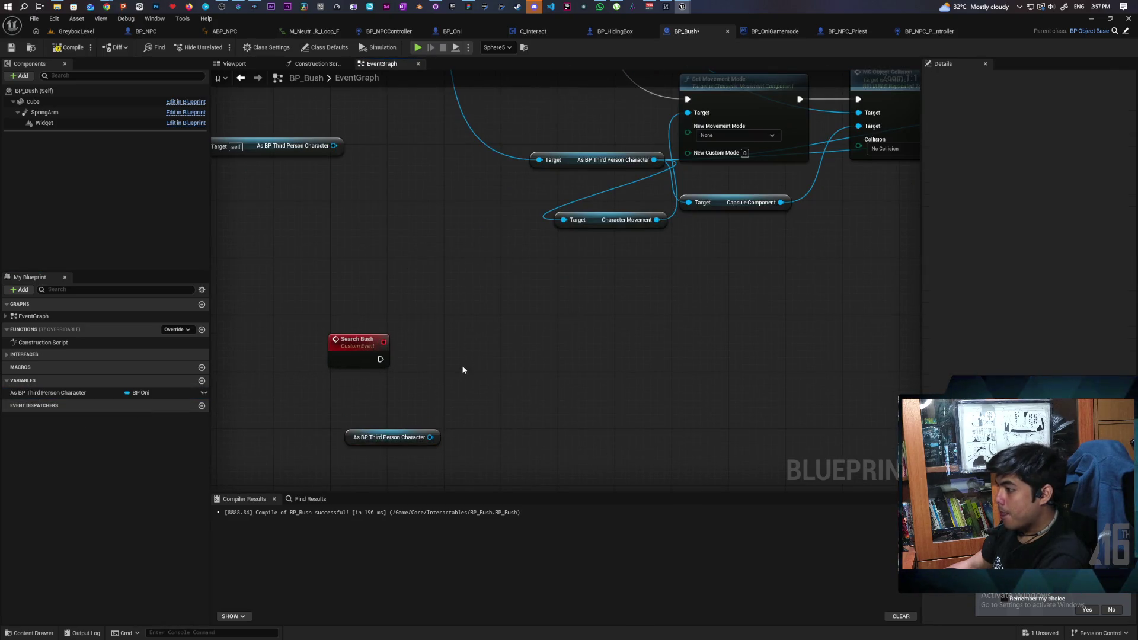
pyautogui.hotkey('ctrl', 'v')
pyautogui.moveTo(430, 437); pyautogui.dragTo(470, 407)
pyautogui.moveTo(498, 372); pyautogui.dragTo(486, 342)
pyautogui.moveTo(380, 358); pyautogui.dragTo(501, 356)
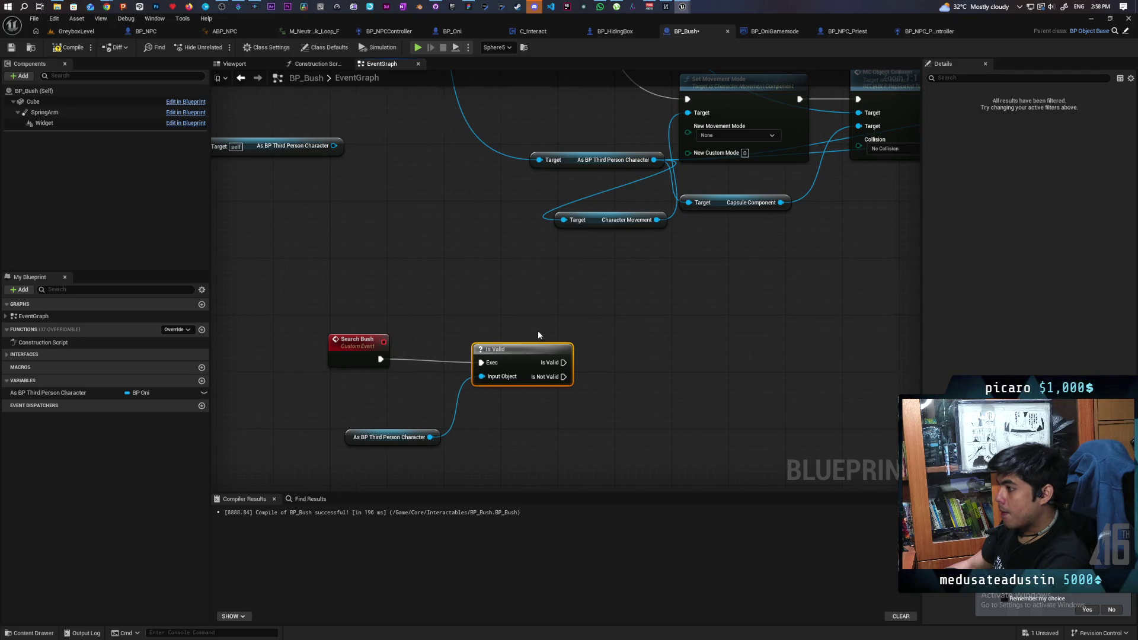
pyautogui.scroll(-2, 538, 330)
pyautogui.moveTo(373, 363); pyautogui.dragTo(510, 415)
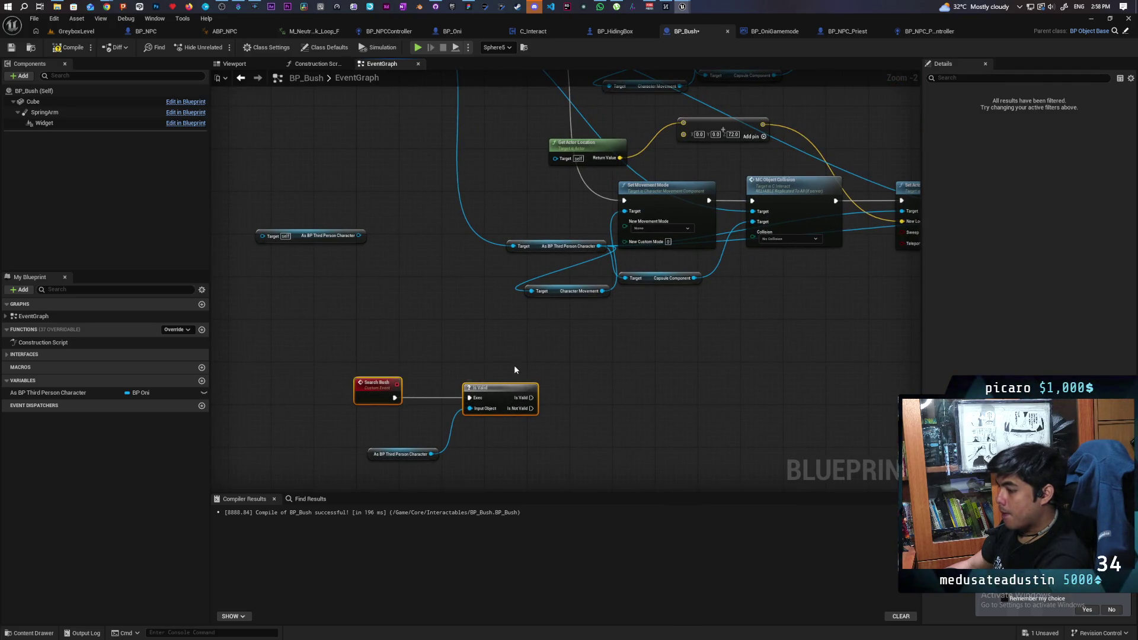
pyautogui.scroll(-1, 445, 400)
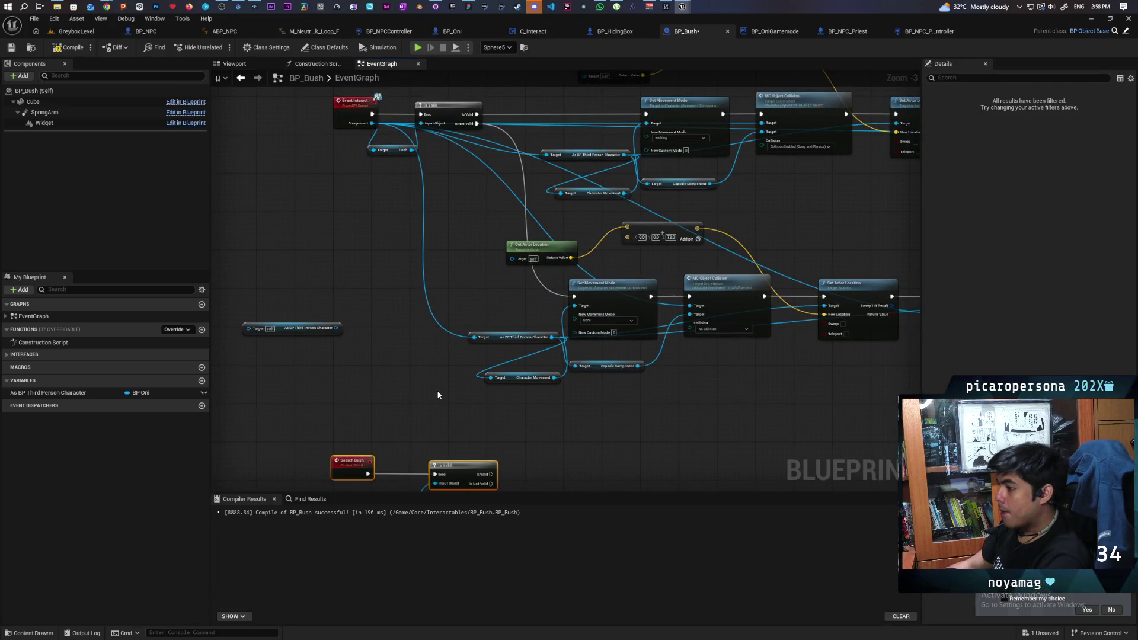
pyautogui.moveTo(438, 391); pyautogui.dragTo(444, 400)
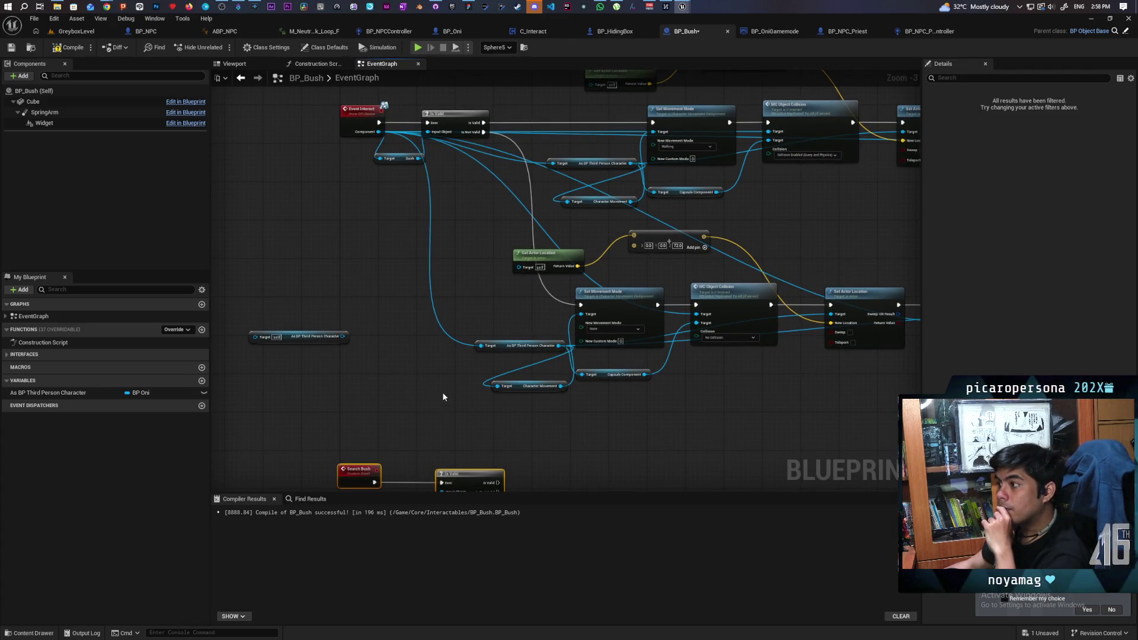
pyautogui.moveTo(442, 393)
pyautogui.mouseDown()
pyautogui.moveTo(403, 410)
pyautogui.moveTo(391, 231)
pyautogui.mouseUp()
pyautogui.scroll(-1, 408, 338)
pyautogui.moveTo(408, 338); pyautogui.dragTo(402, 439)
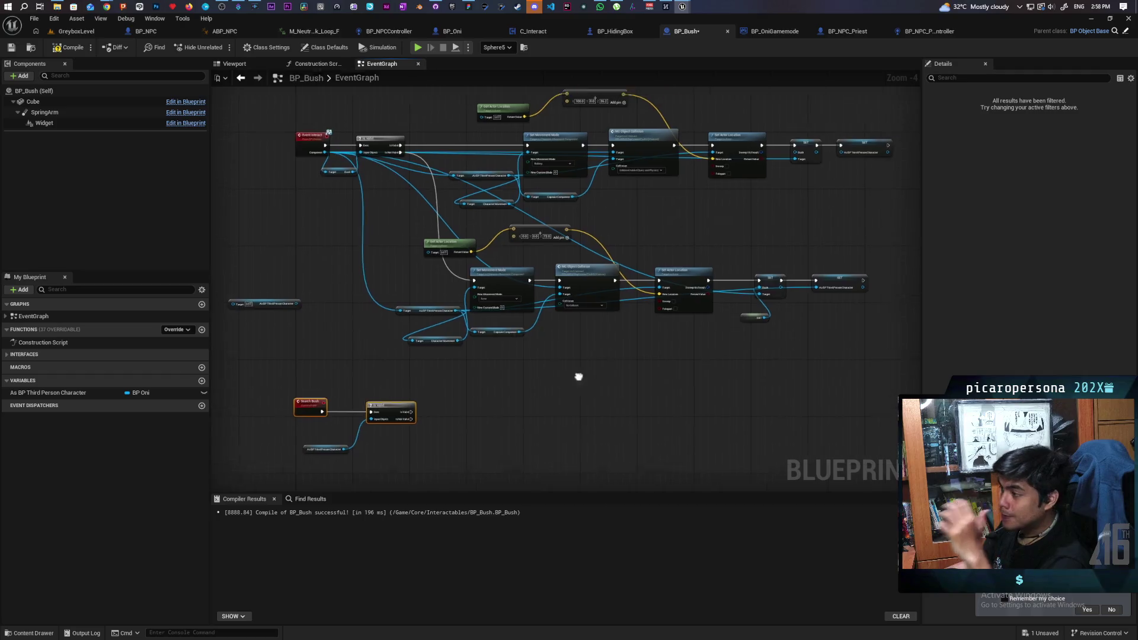
pyautogui.moveTo(817, 142); pyautogui.dragTo(755, 235)
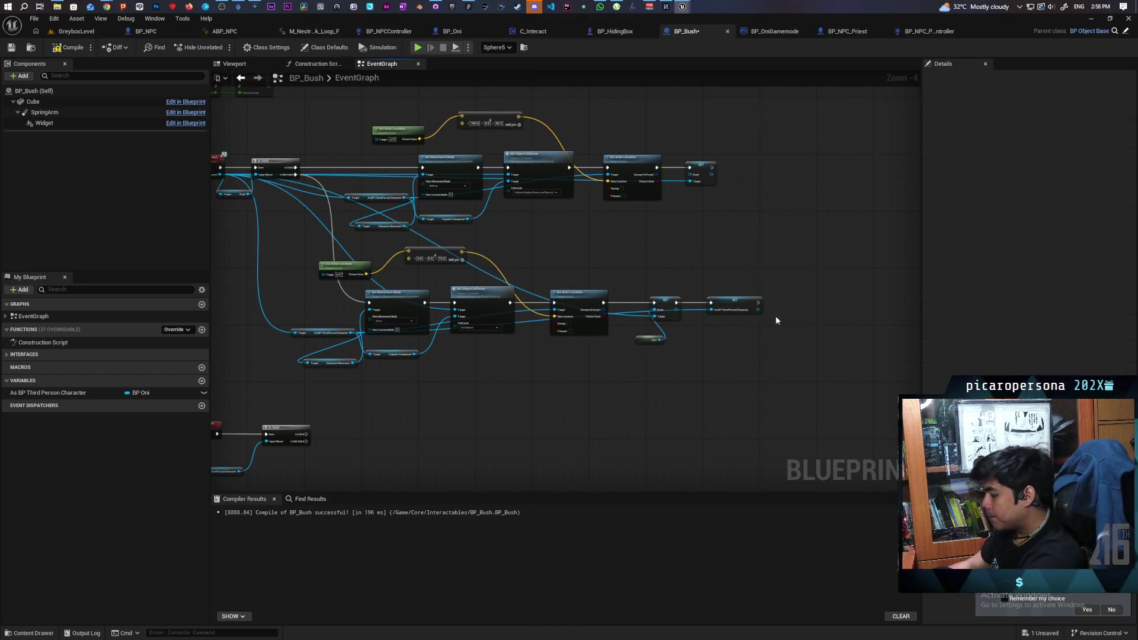
# - Delete As BP Third Person Character and promote Event Interact's Component output to a variable
pyautogui.rightClick(734, 334)
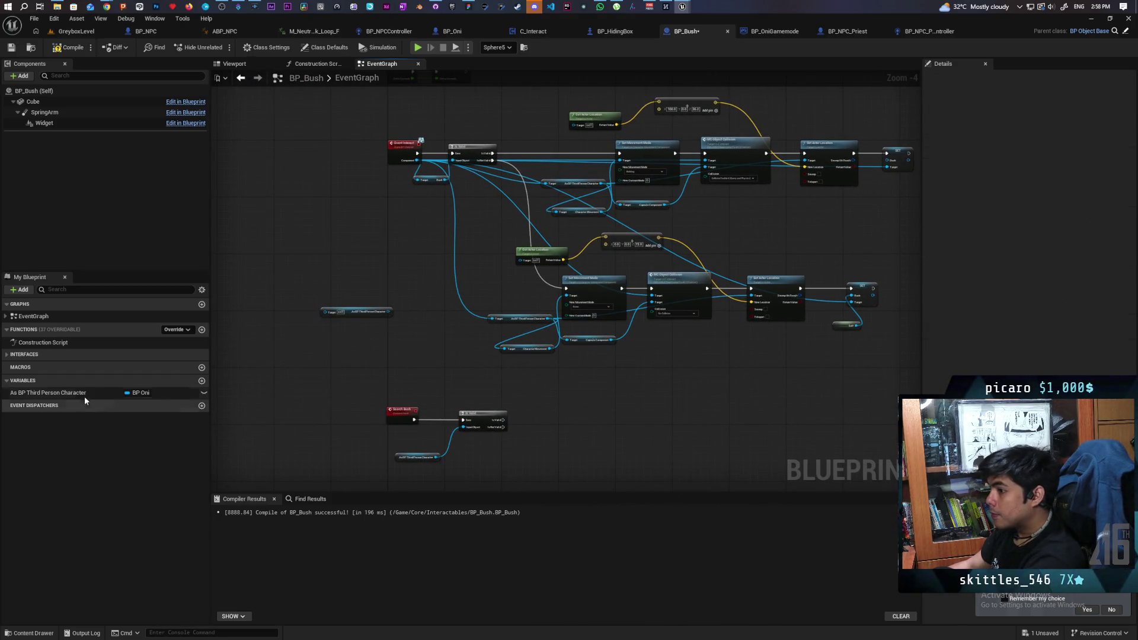
pyautogui.click(59, 392)
pyautogui.press('Delete')
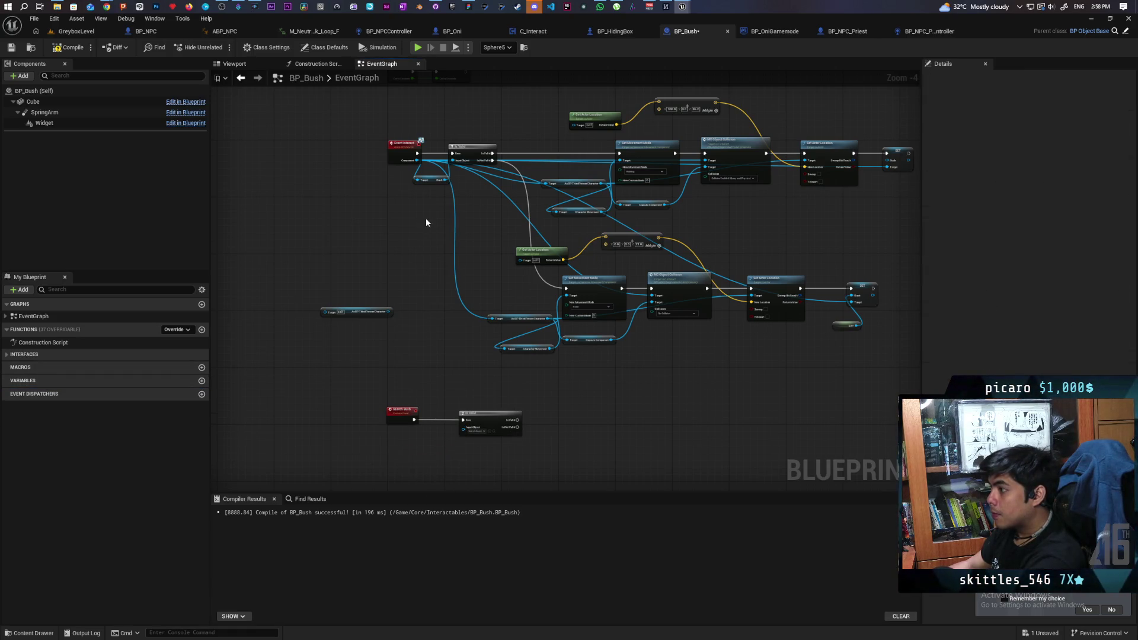
pyautogui.rightClick(426, 222)
pyautogui.moveTo(338, 227)
pyautogui.mouseDown()
pyautogui.moveTo(808, 330)
pyautogui.moveTo(797, 323)
pyautogui.mouseUp()
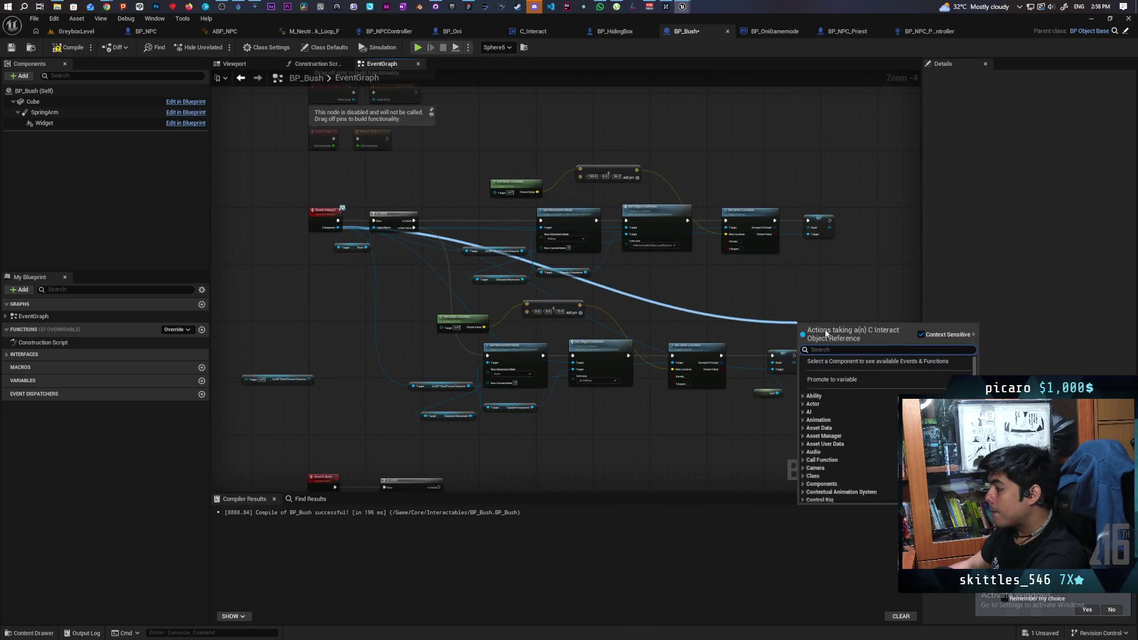
pyautogui.click(837, 379)
# - Set Component after both SET Bush nodes and feed it into Search Bush's Is Valid check
pyautogui.scroll(4, 831, 352)
pyautogui.moveTo(789, 294)
pyautogui.mouseDown()
pyautogui.moveTo(802, 366)
pyautogui.moveTo(768, 363)
pyautogui.moveTo(780, 369)
pyautogui.mouseUp()
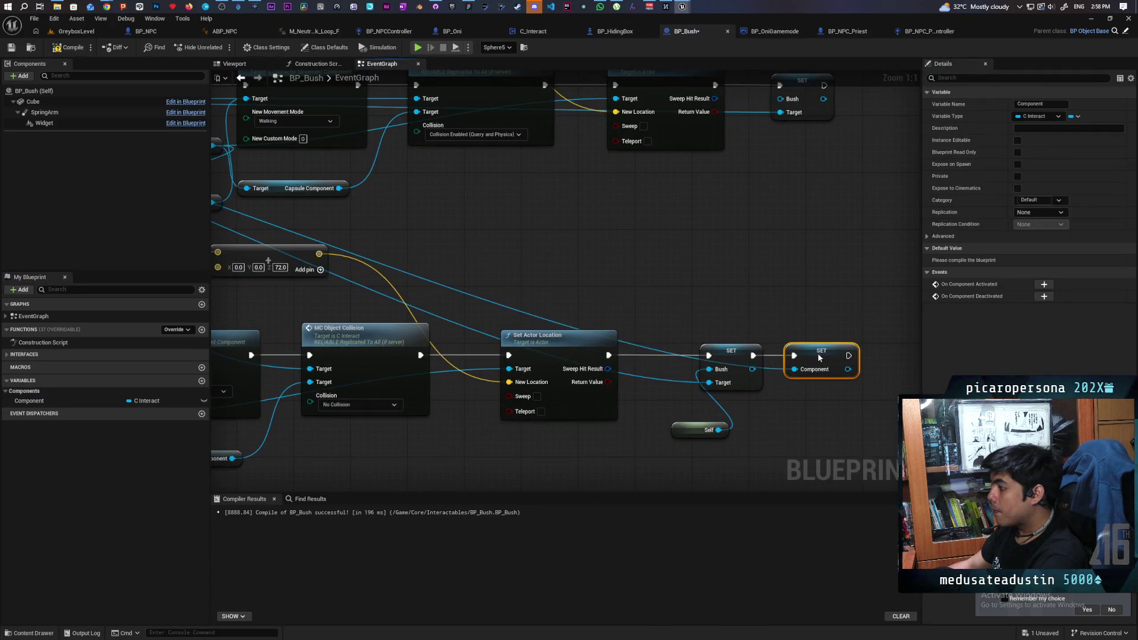
pyautogui.scroll(-2, 817, 353)
pyautogui.moveTo(21, 399); pyautogui.dragTo(703, 313)
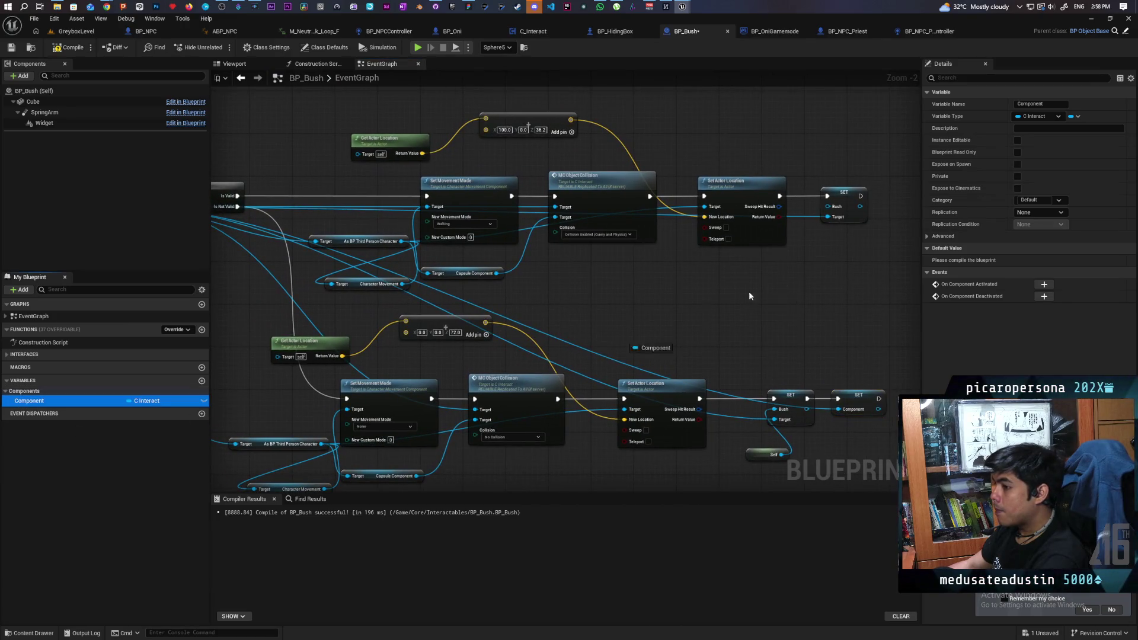
pyautogui.moveTo(872, 203); pyautogui.dragTo(815, 241)
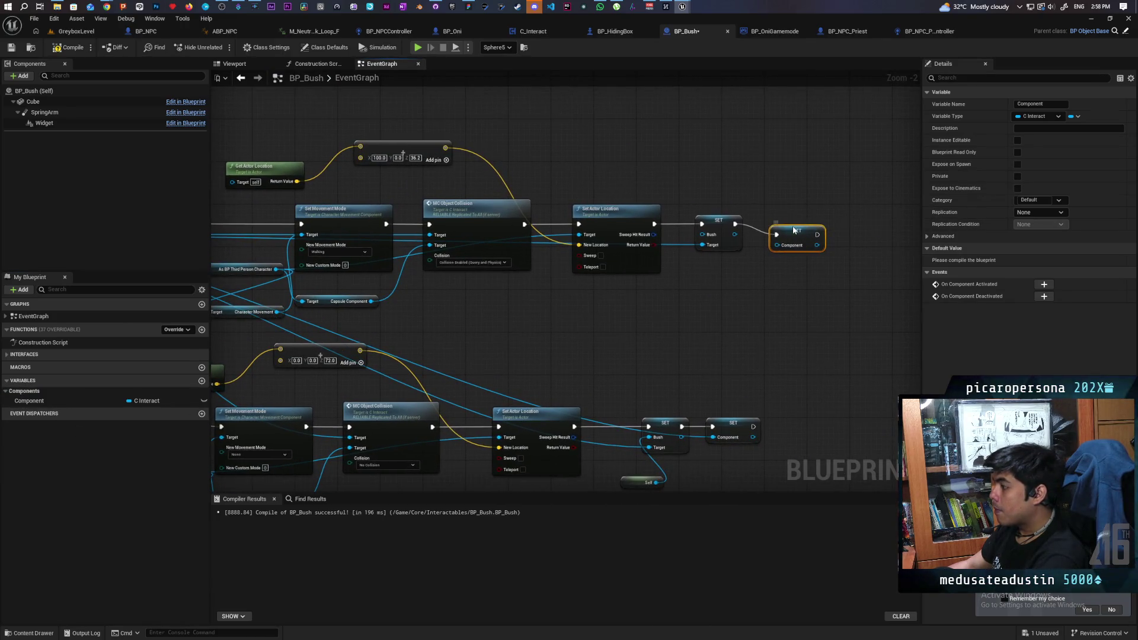
pyautogui.scroll(-3, 623, 330)
pyautogui.scroll(1, 516, 391)
pyautogui.moveTo(22, 404); pyautogui.dragTo(535, 372)
pyautogui.scroll(1, 552, 391)
pyautogui.scroll(-1, 527, 409)
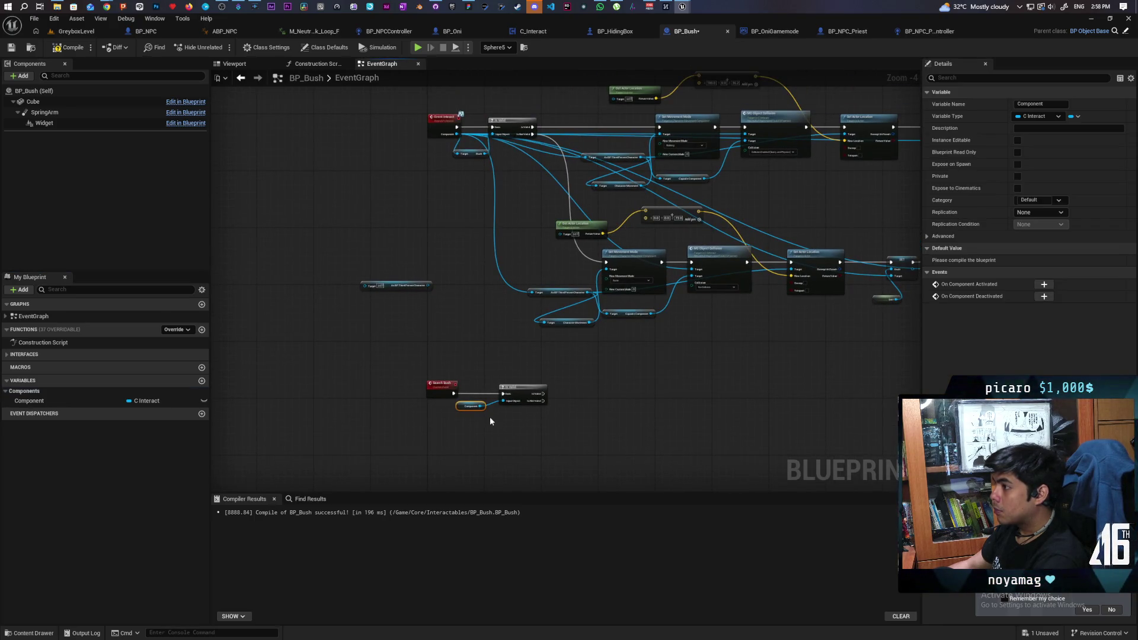
# - Add an Interact node run from Is Valid with the stored Component, then compile BP_Bush
pyautogui.rightClick(607, 388)
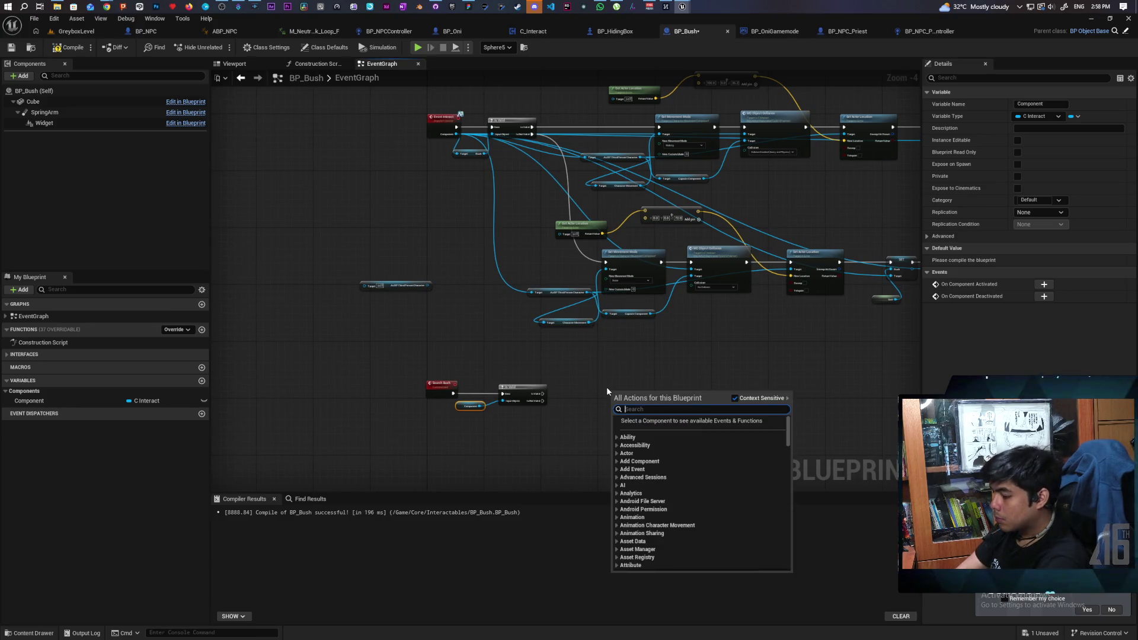
pyautogui.write('interact')
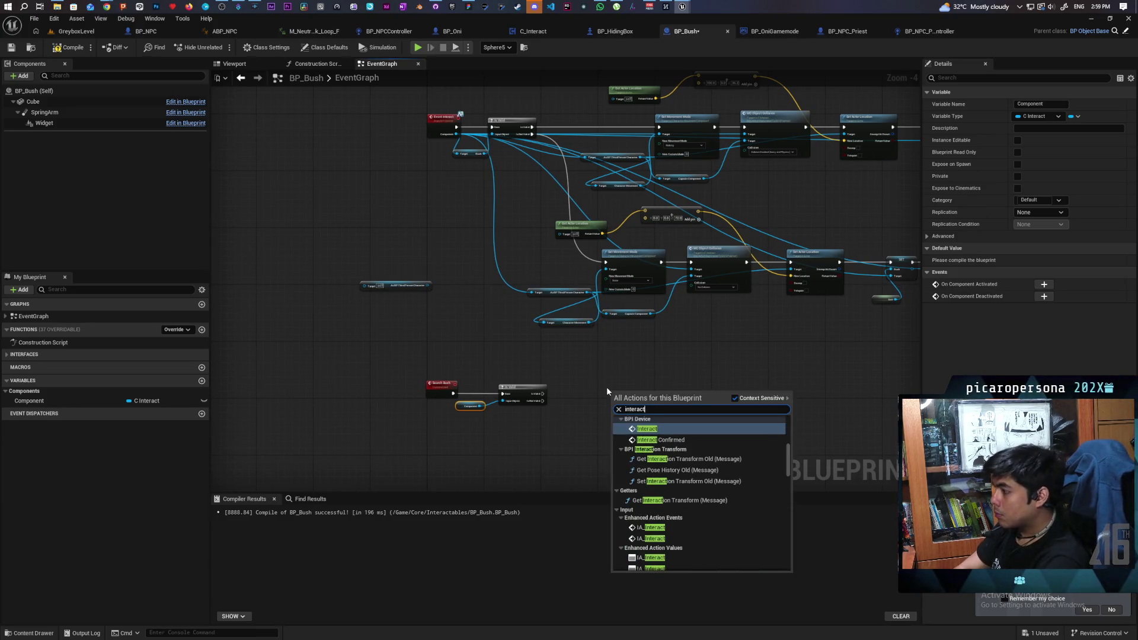
pyautogui.press('Return')
pyautogui.scroll(4, 607, 389)
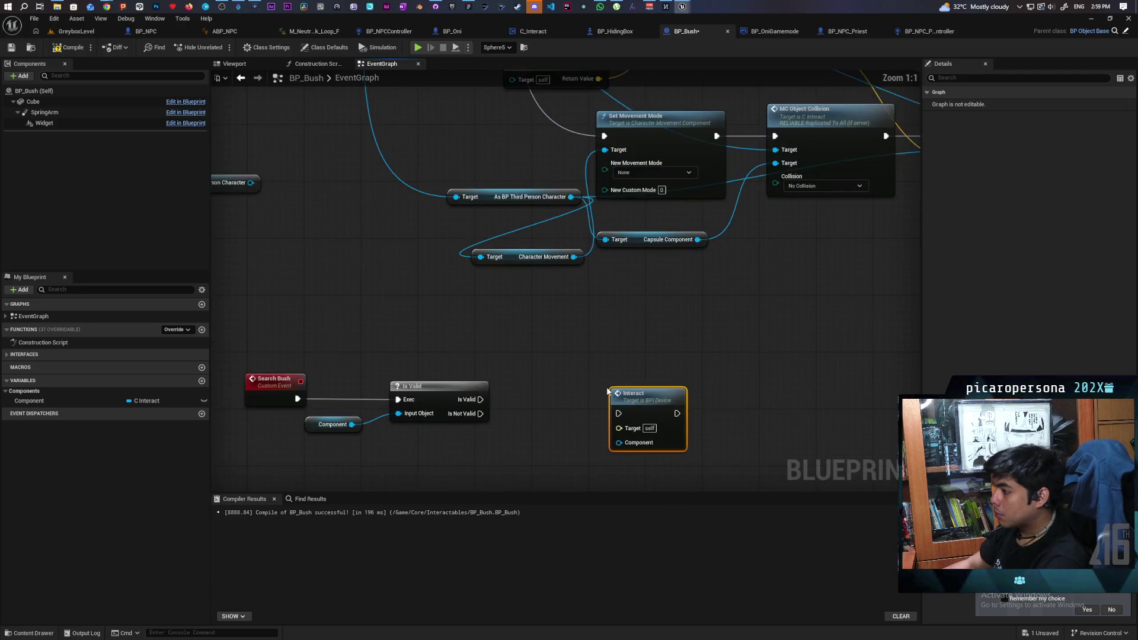
pyautogui.moveTo(631, 391); pyautogui.dragTo(603, 382)
pyautogui.moveTo(481, 399)
pyautogui.mouseDown()
pyautogui.moveTo(583, 392)
pyautogui.moveTo(575, 388)
pyautogui.mouseUp()
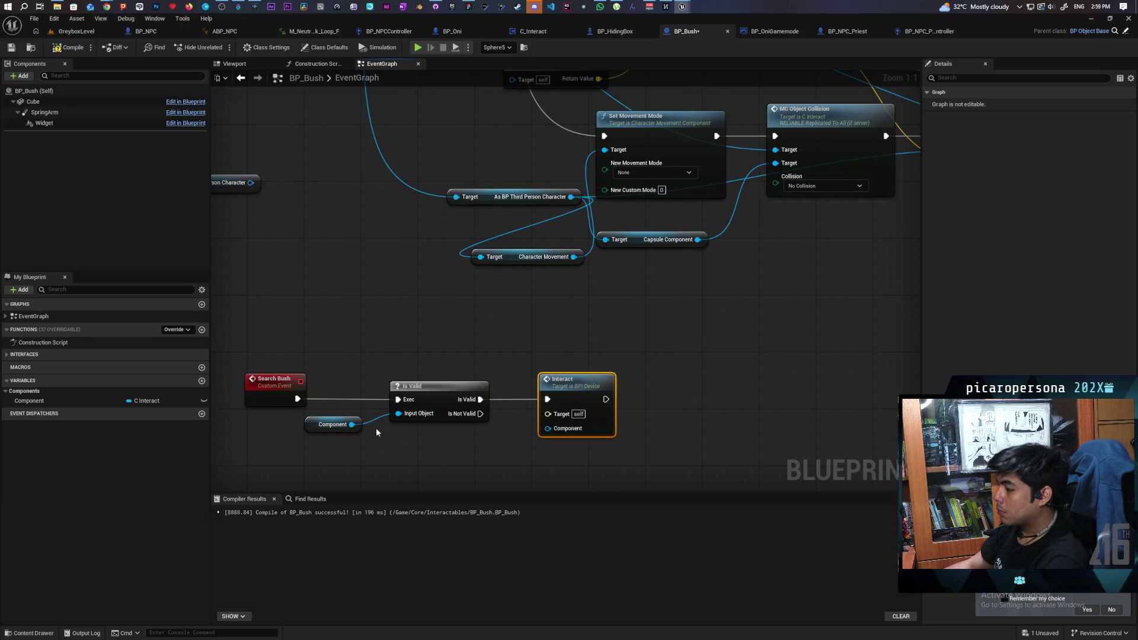
pyautogui.moveTo(352, 425); pyautogui.dragTo(548, 428)
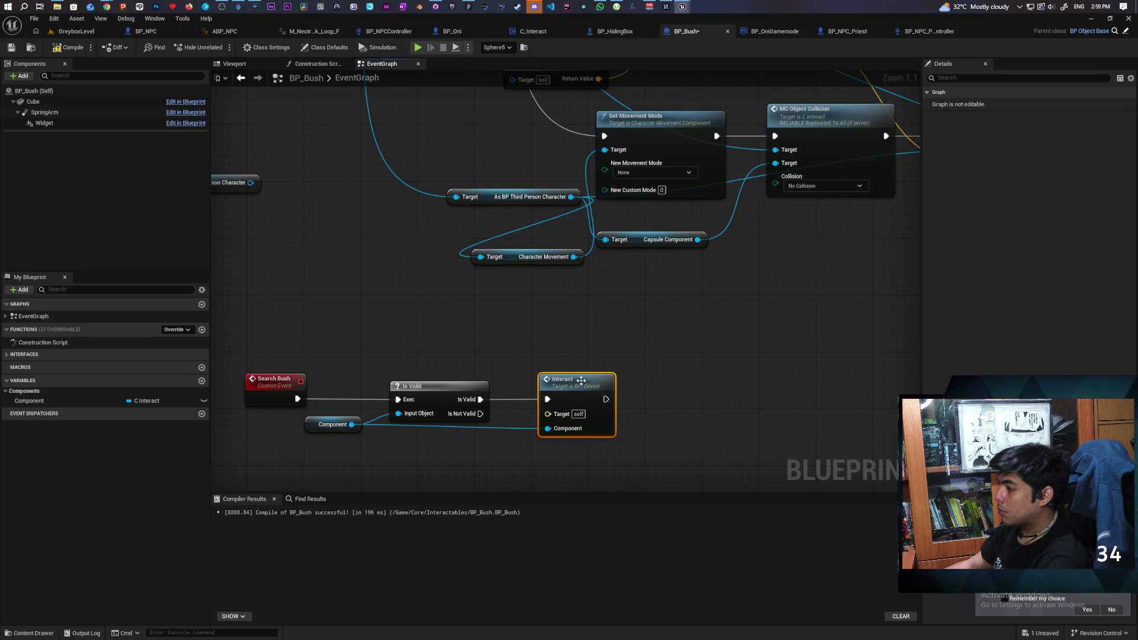
pyautogui.moveTo(573, 387); pyautogui.dragTo(559, 388)
pyautogui.press('F7')
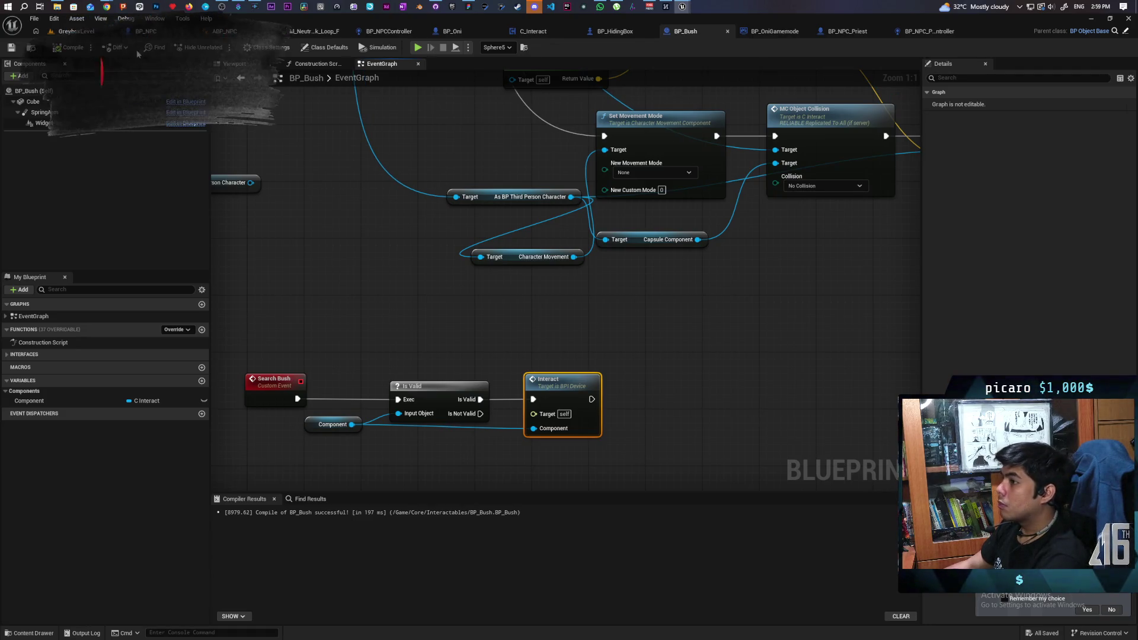
# - Play GreyboxLevel and walk the Oni past the pillars into bushes to test the priest's search
pyautogui.click(79, 31)
pyautogui.hotkey('alt', 'p')
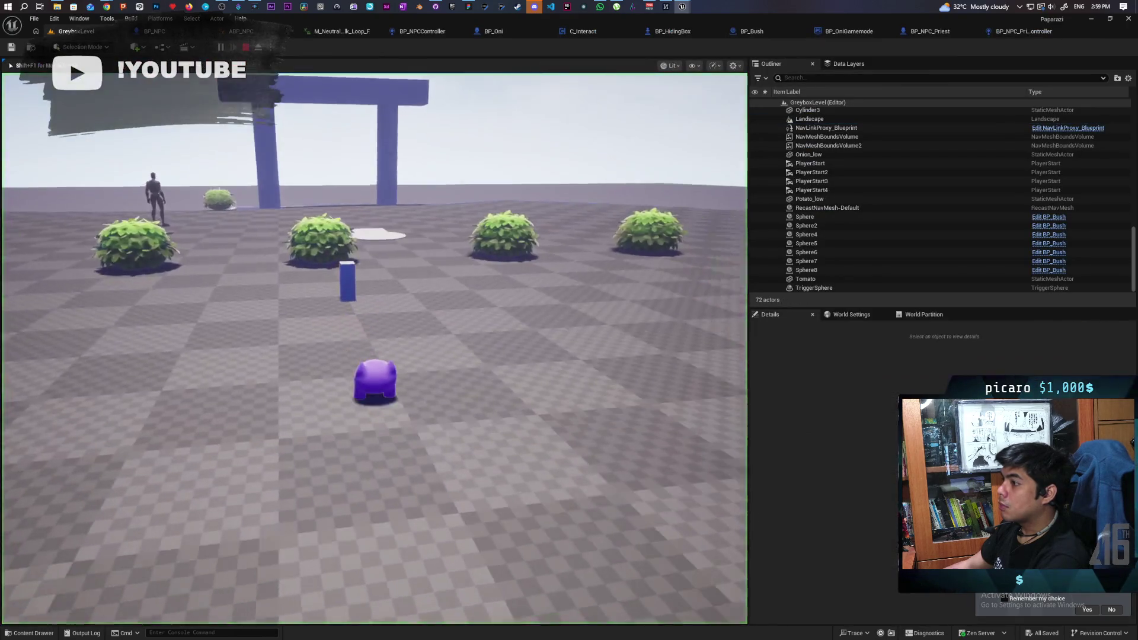
pyautogui.press('w')
pyautogui.press('w')
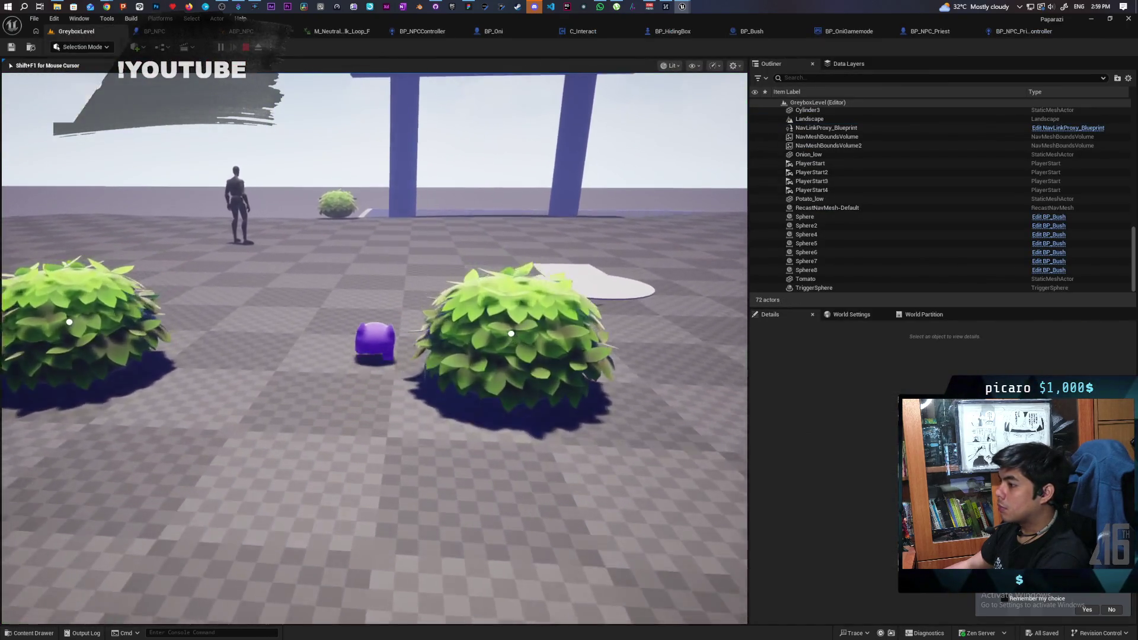
pyautogui.press('w')
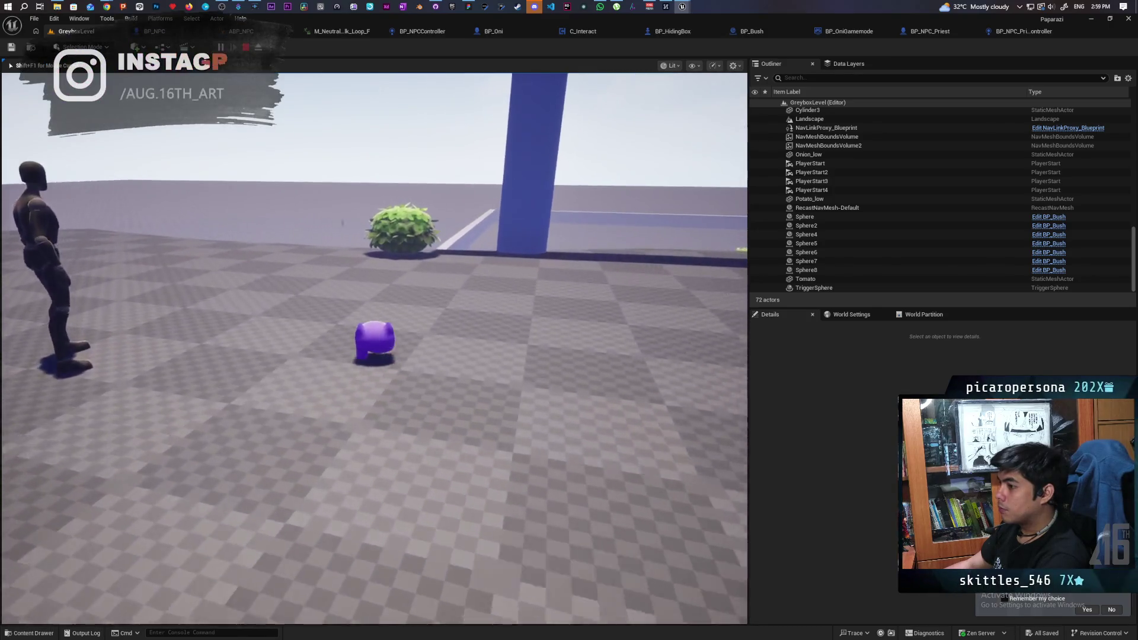
pyautogui.press('w')
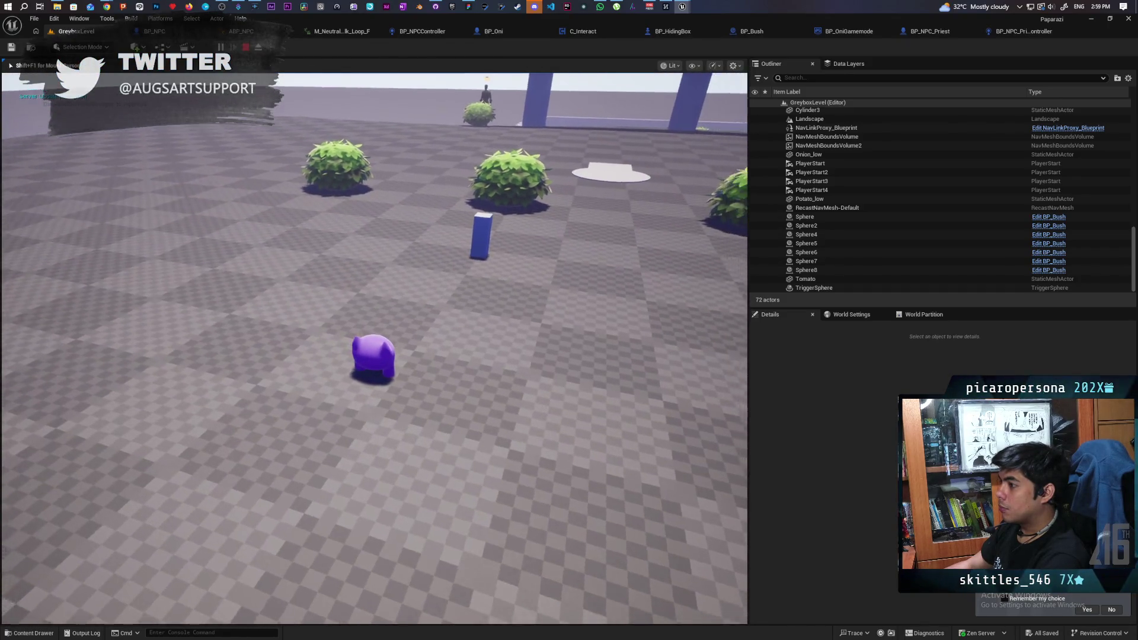
pyautogui.press('w')
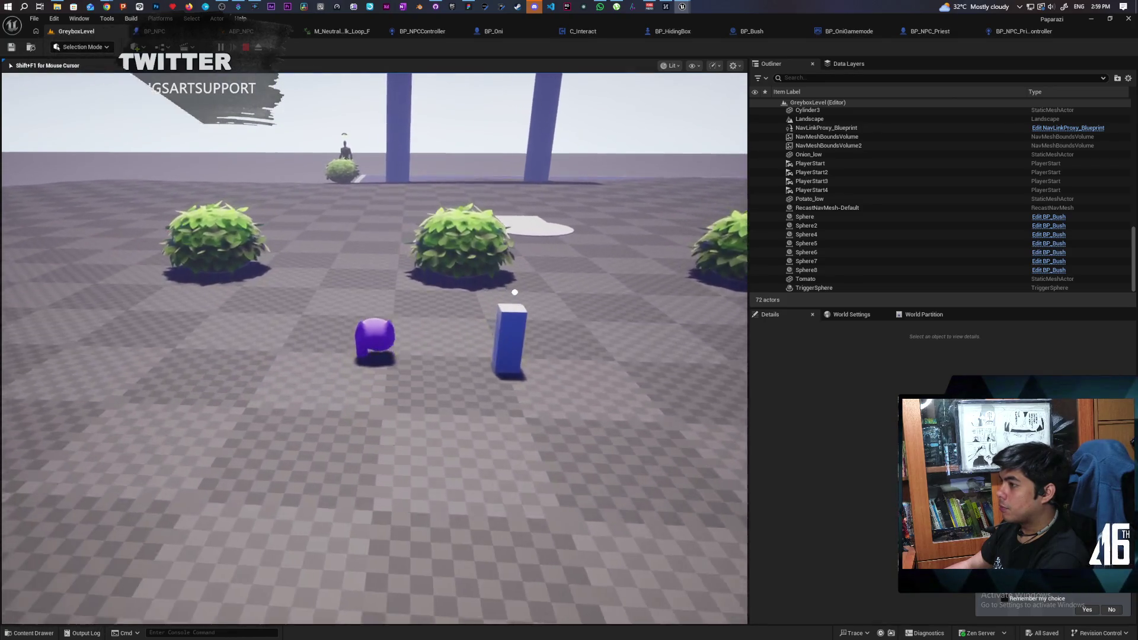
pyautogui.press('w')
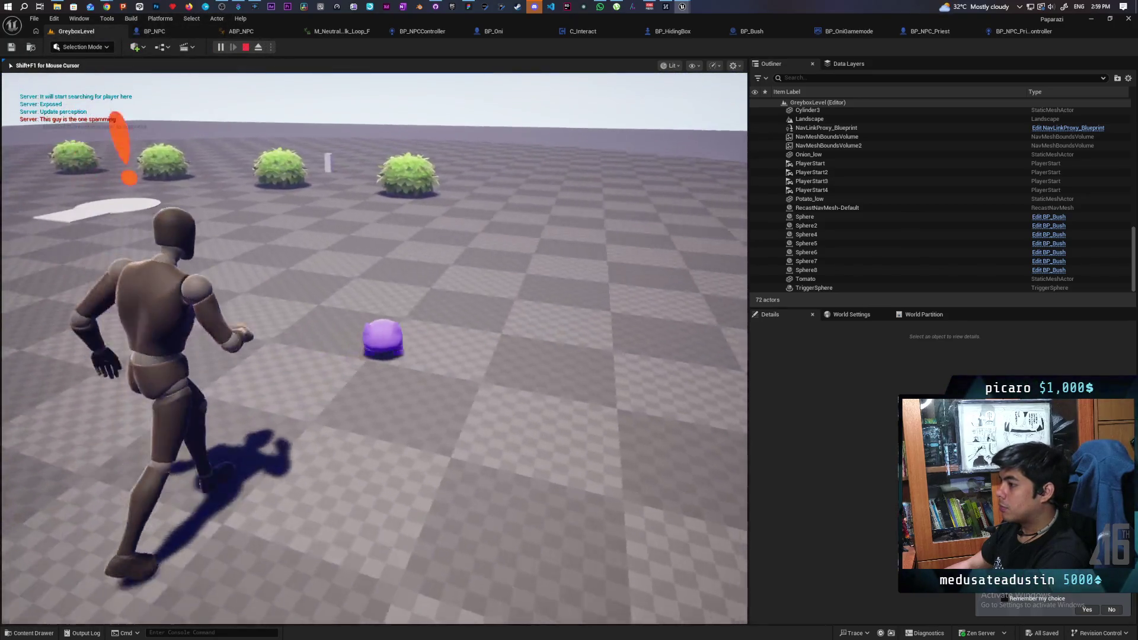
pyautogui.press('w')
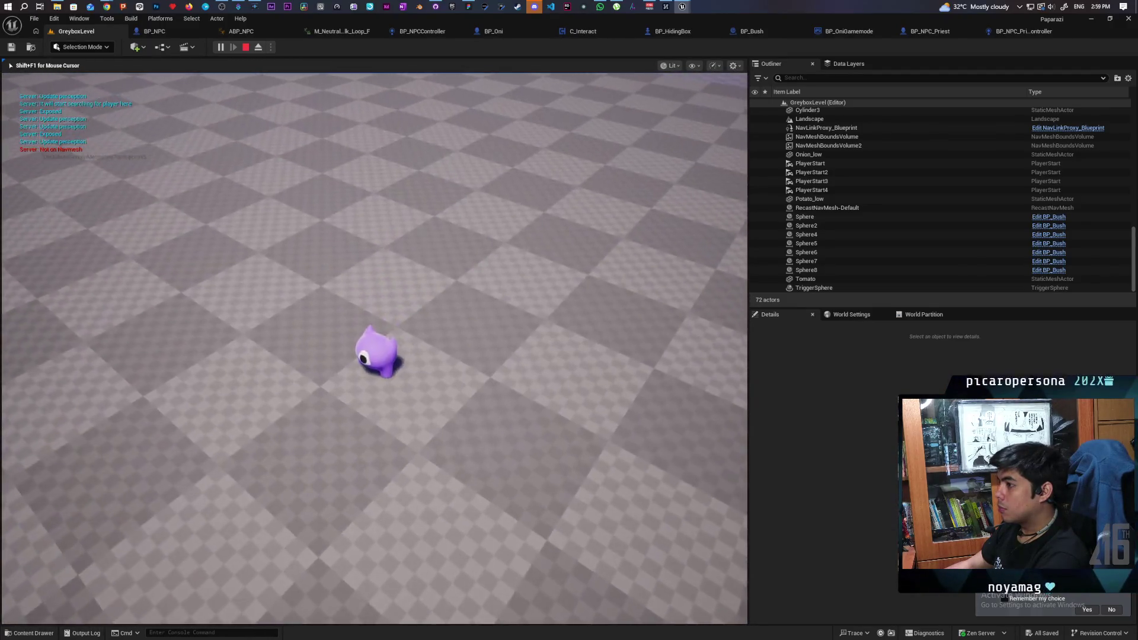
pyautogui.press('w')
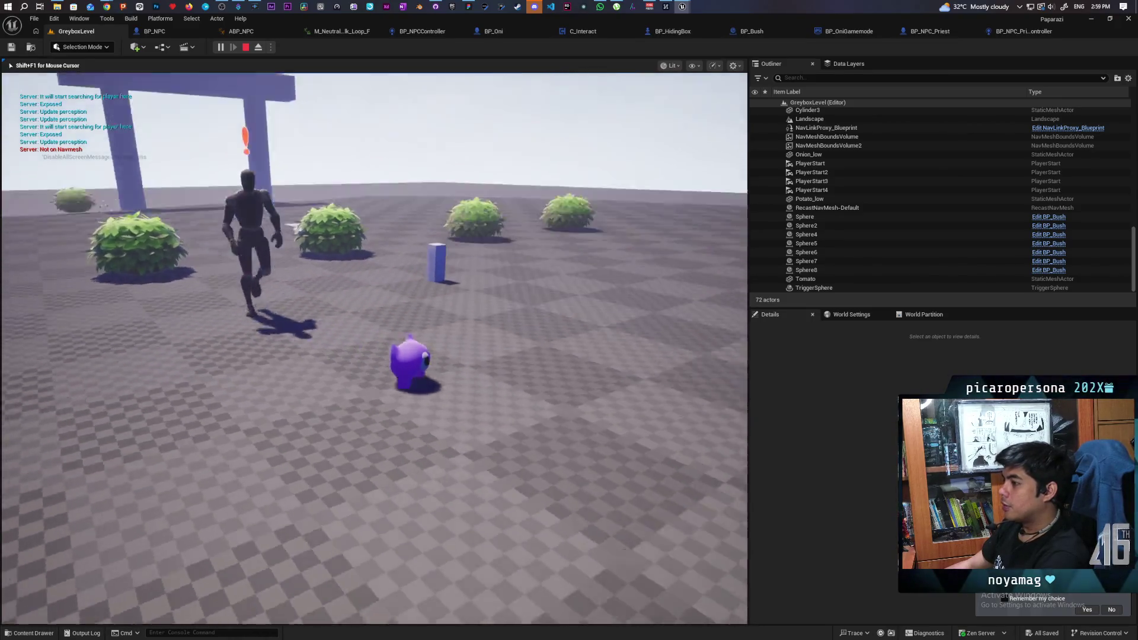
pyautogui.press('w')
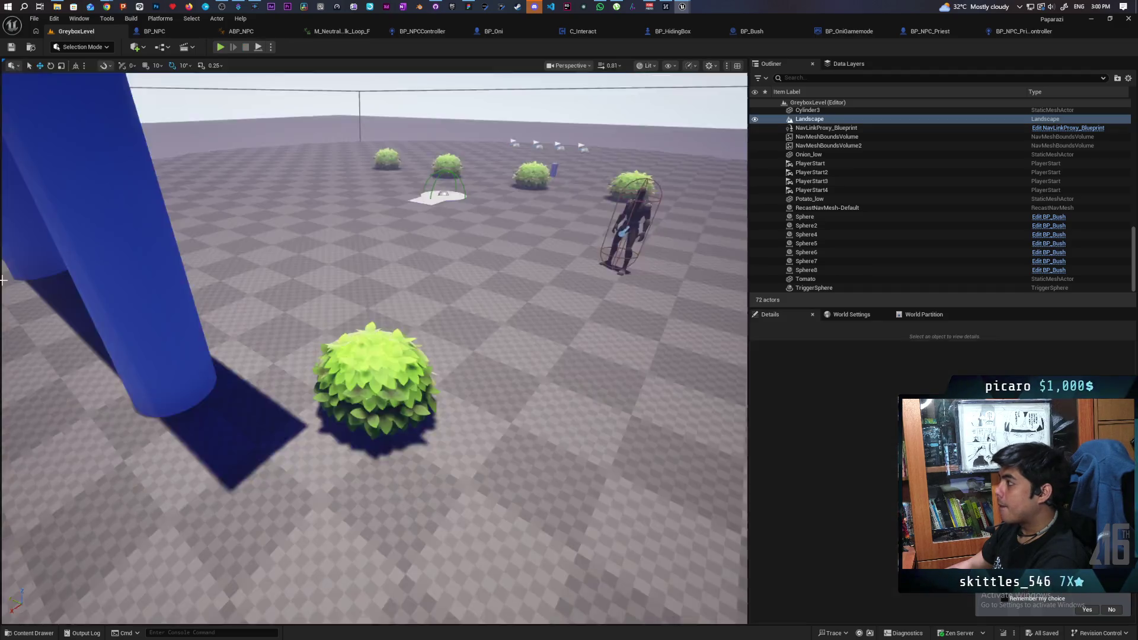
# - End the play-test, check the priest controller's AI MoveTo → Search Bush flow, then centre BP_Bush's Search Bush logic
pyautogui.hotkey('shift', 'F1')
pyautogui.click(1022, 34)
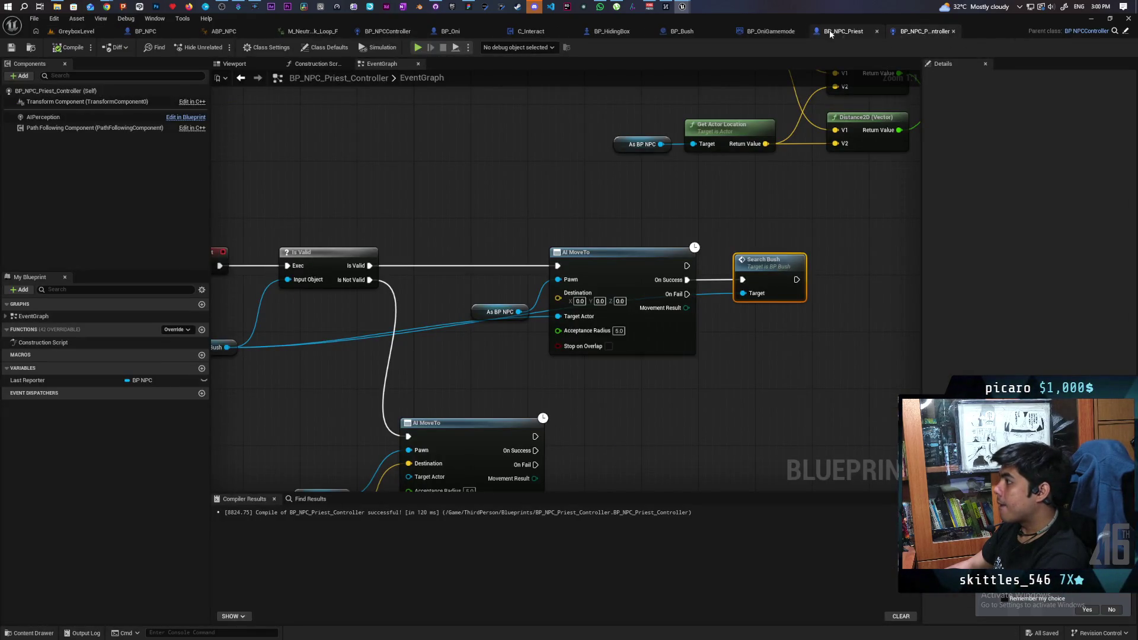
pyautogui.click(830, 29)
pyautogui.click(941, 34)
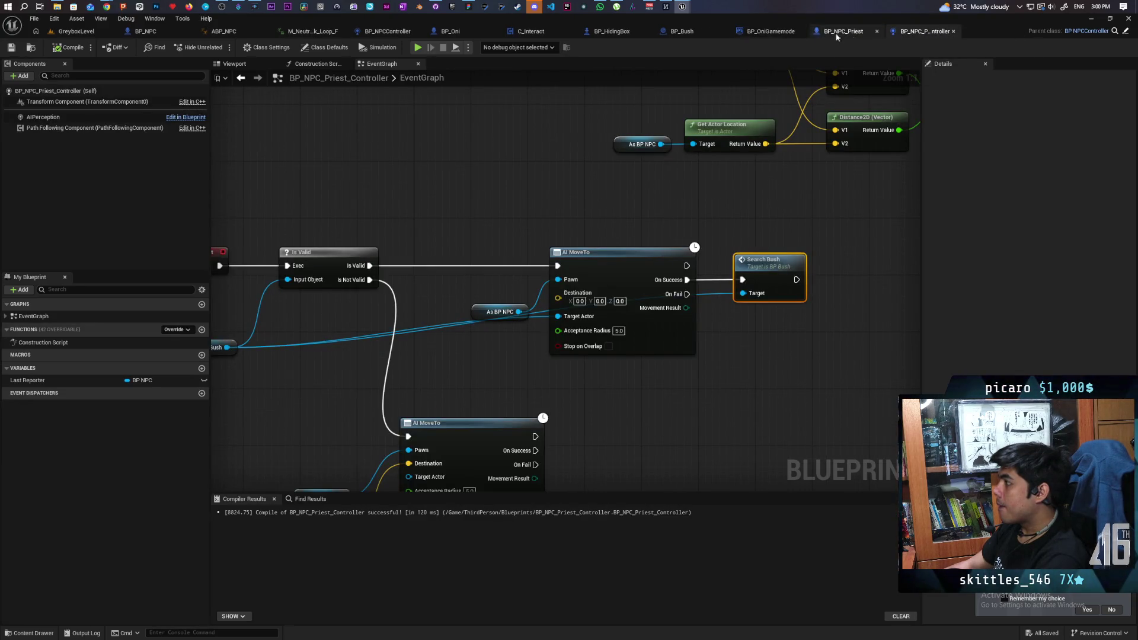
pyautogui.click(681, 30)
pyautogui.moveTo(506, 335); pyautogui.dragTo(547, 234)
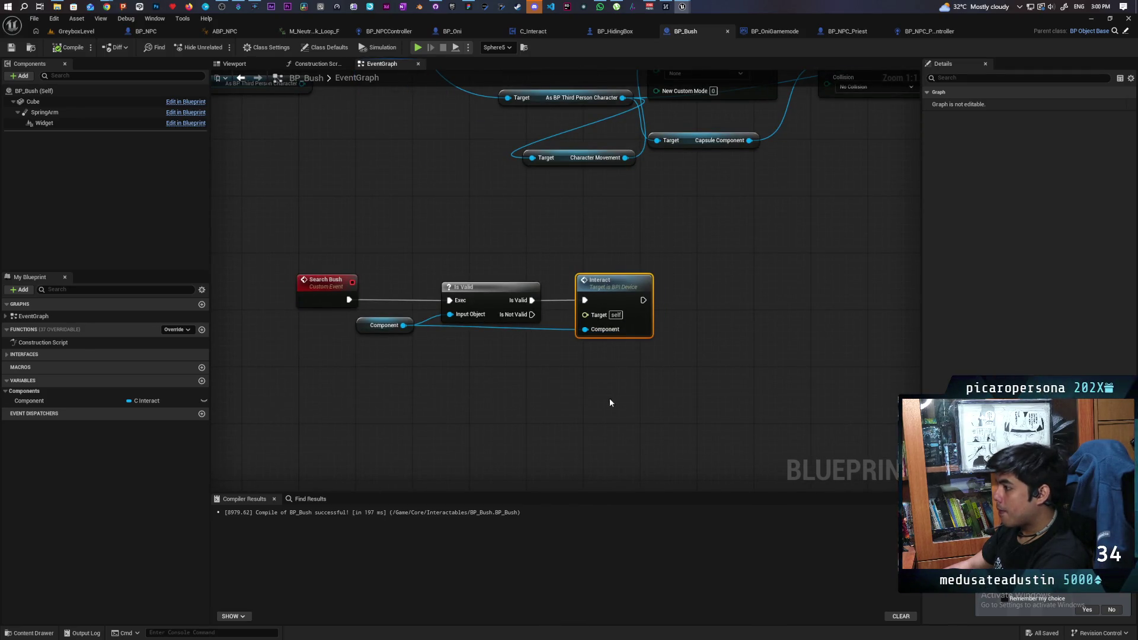
# - Replace the Interact node with an As BP Third Person Character cast from Component
pyautogui.press('Delete')
pyautogui.moveTo(402, 326); pyautogui.dragTo(446, 384)
pyautogui.write('as third')
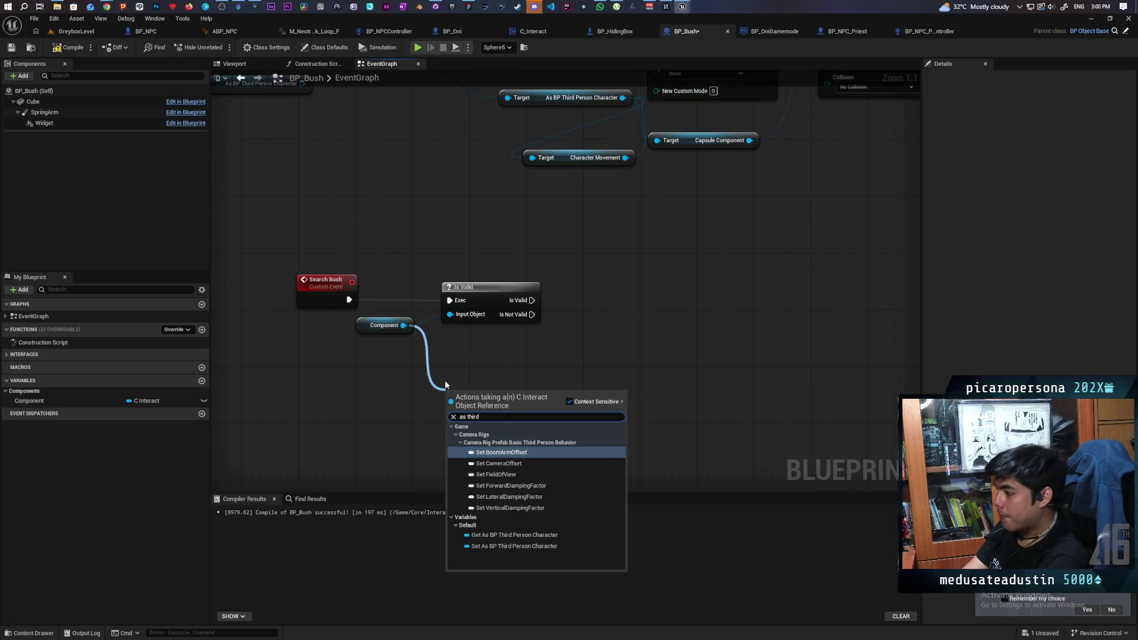
pyautogui.click(495, 534)
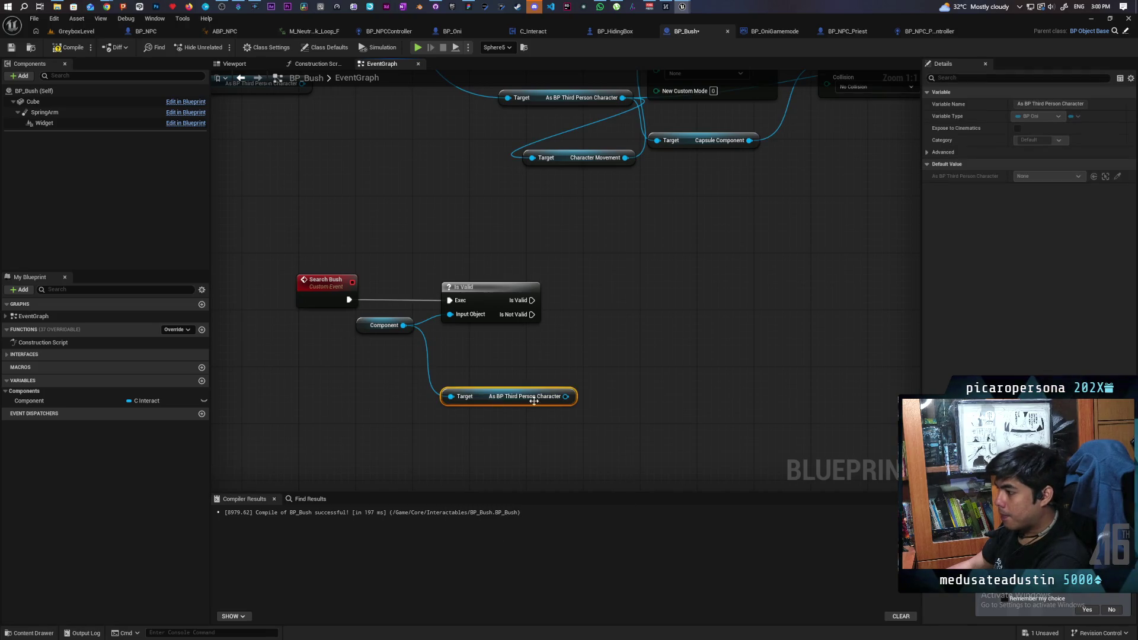
# - Call Exorcise on the Oni reference when Is Valid passes, then go back to GreyboxLevel
pyautogui.moveTo(562, 401); pyautogui.dragTo(576, 366)
pyautogui.write('Exer')
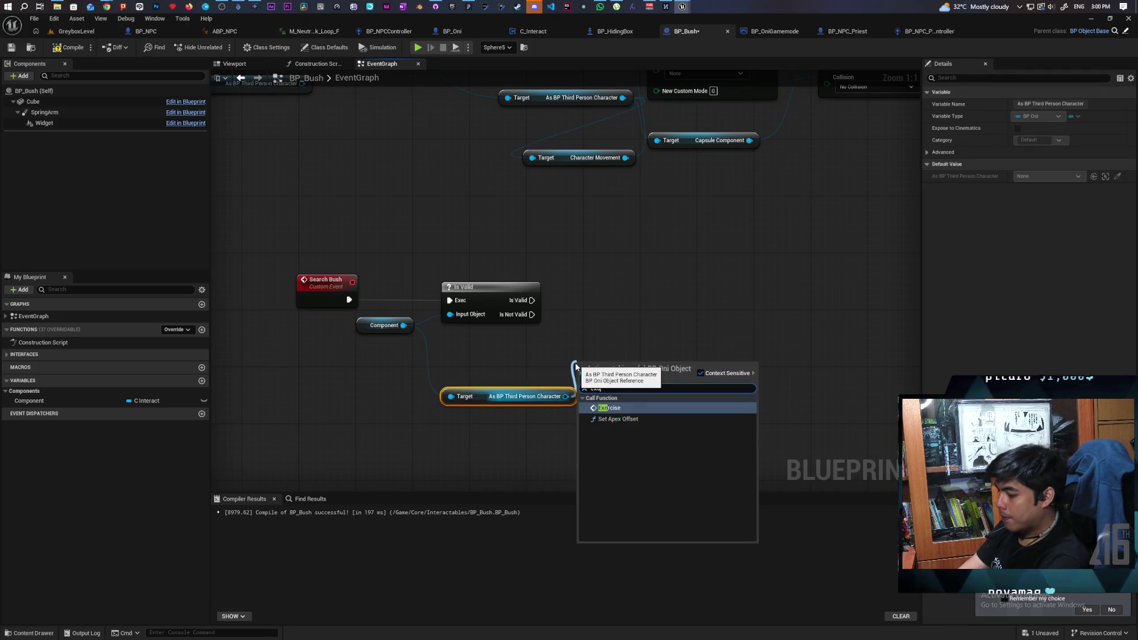
pyautogui.press('Return')
pyautogui.moveTo(576, 366); pyautogui.dragTo(611, 238)
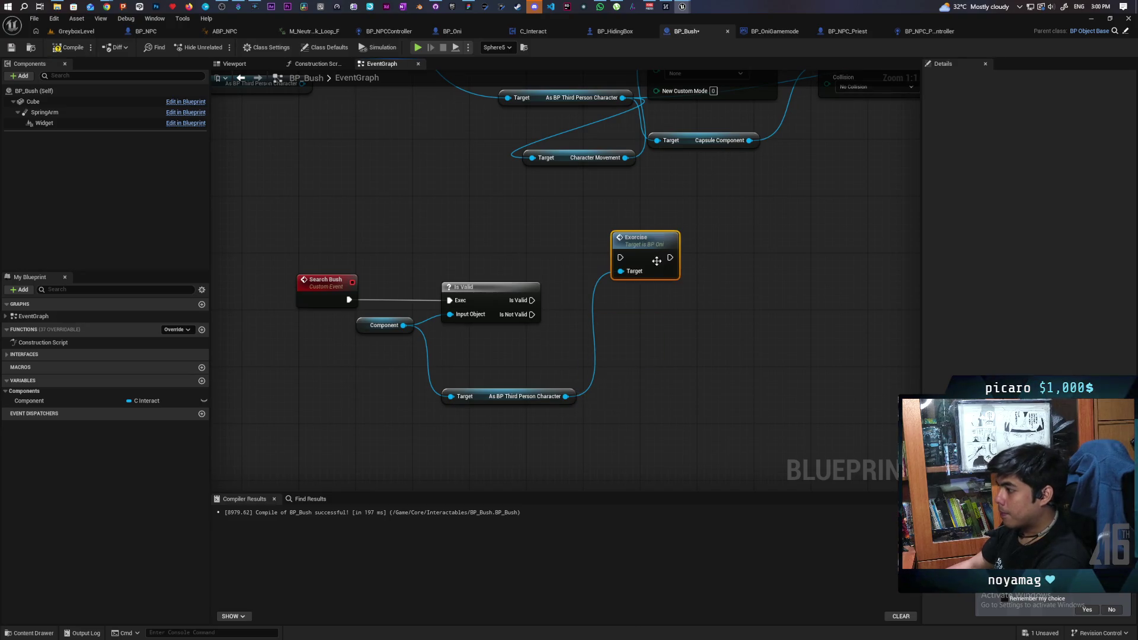
pyautogui.moveTo(534, 301)
pyautogui.mouseDown()
pyautogui.moveTo(620, 257)
pyautogui.moveTo(634, 299)
pyautogui.mouseUp()
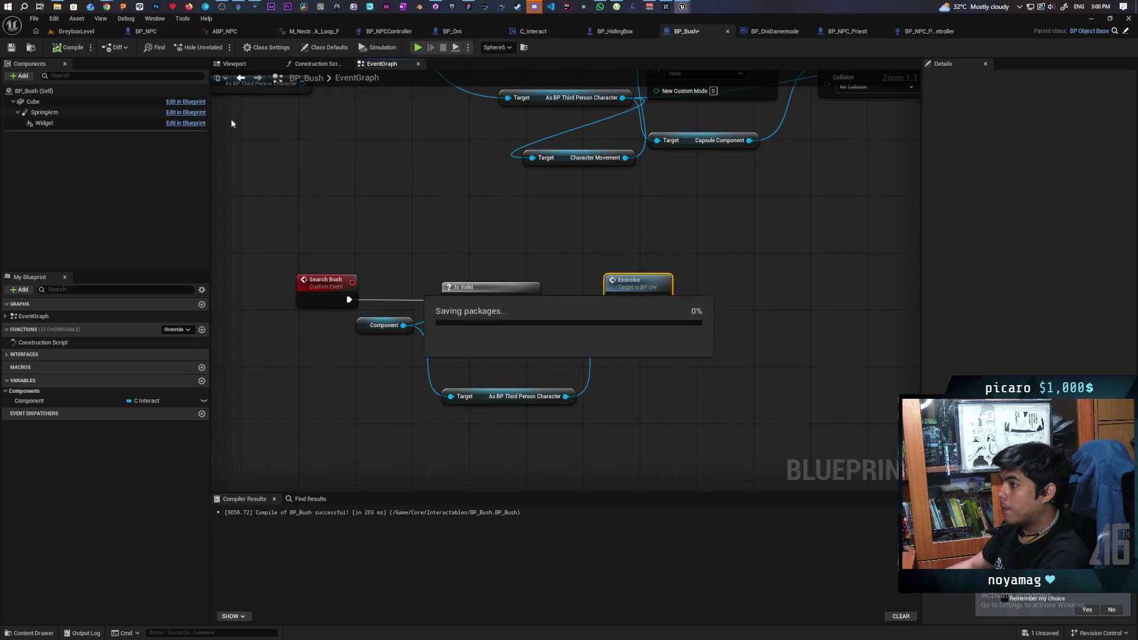
pyautogui.click(72, 33)
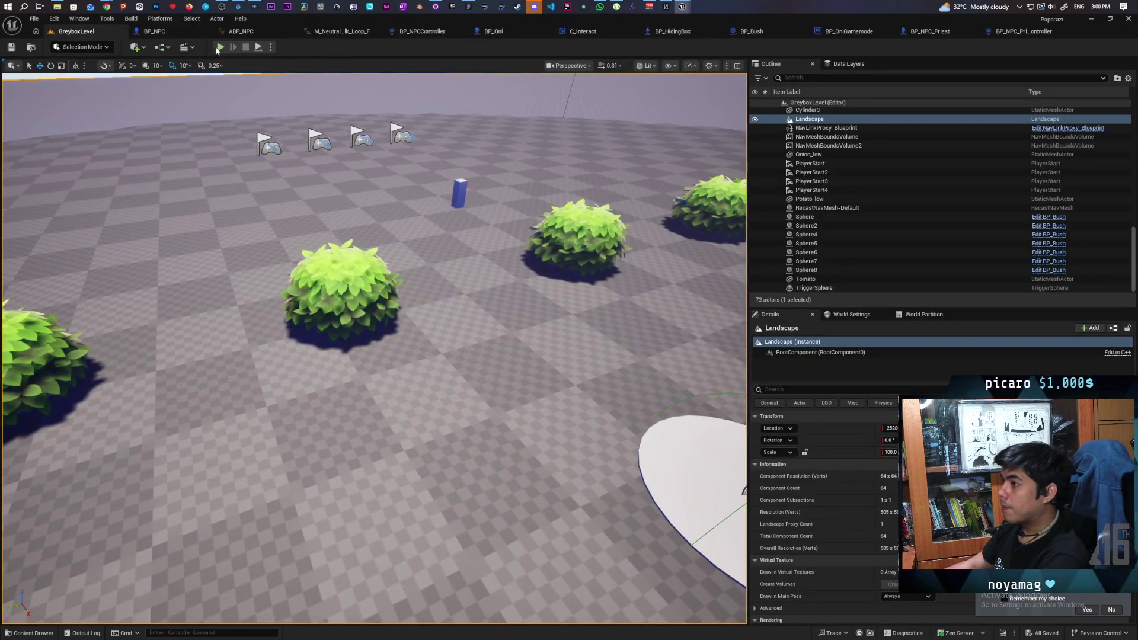
# - Playtest walking the player toward a bush, then move the second AI MoveTo, Last Seen Location and comment right
pyautogui.click(220, 47)
pyautogui.press('w')
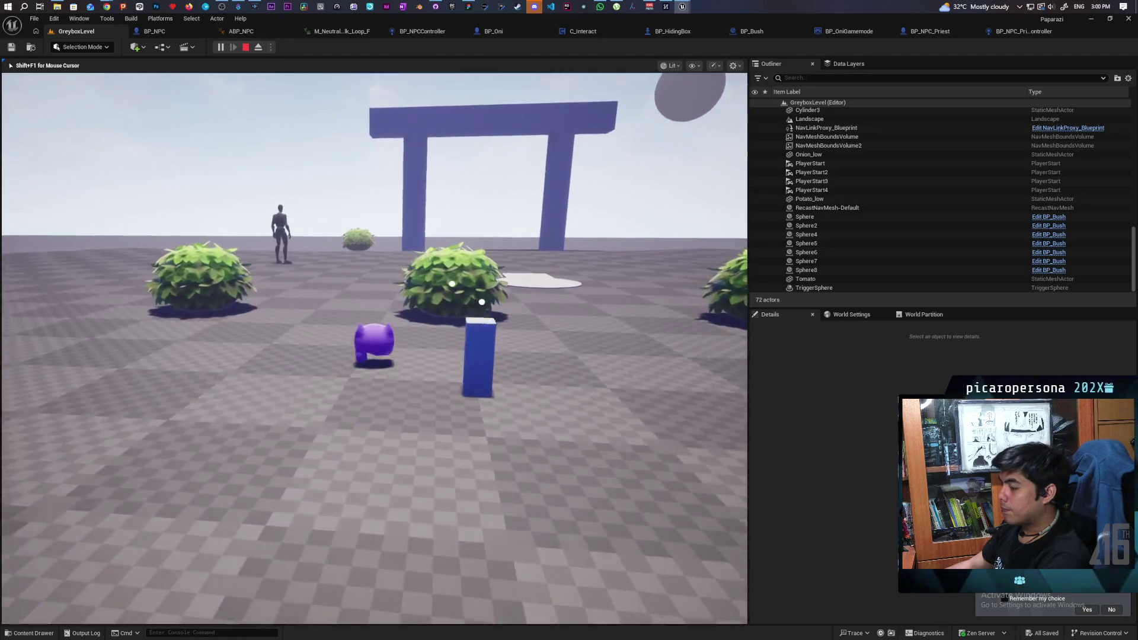
pyautogui.press('w')
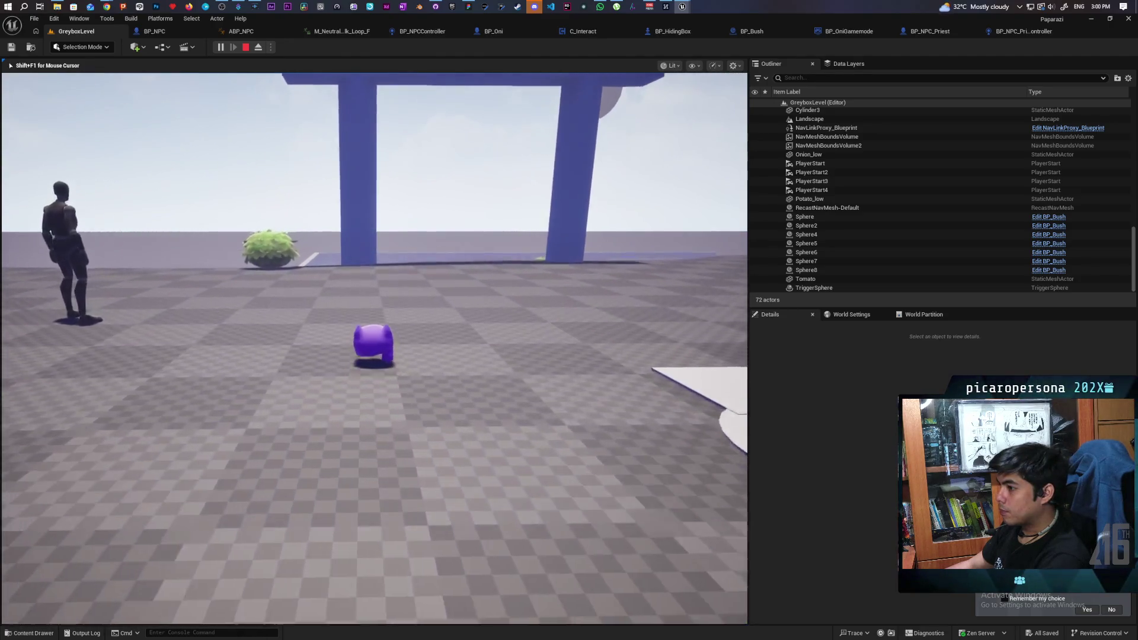
pyautogui.press('w')
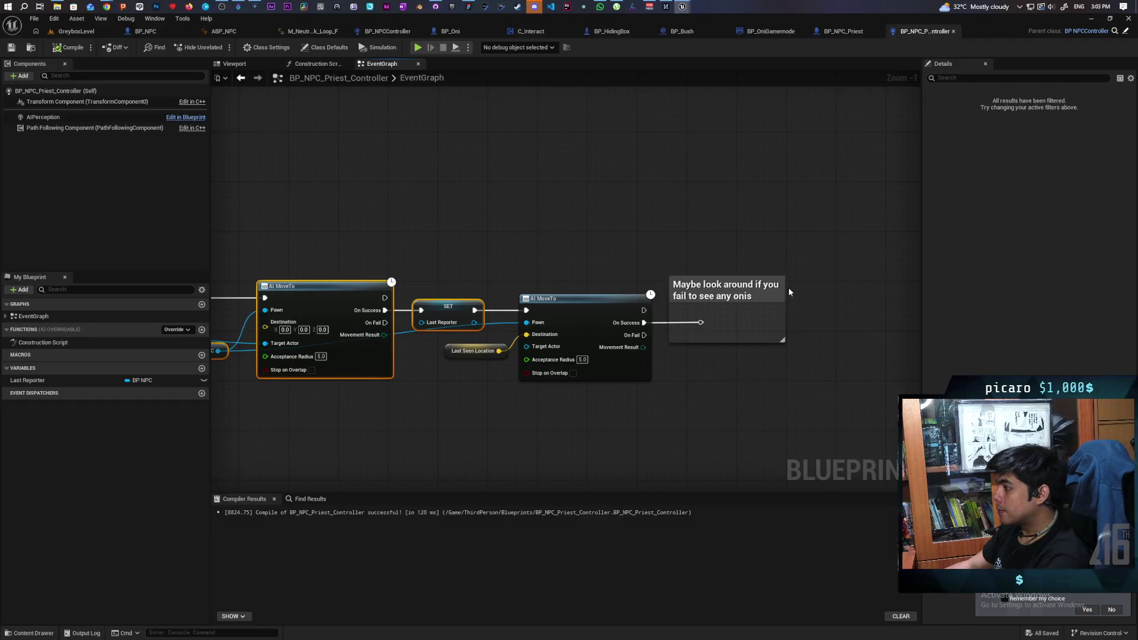
pyautogui.moveTo(820, 224)
pyautogui.mouseDown()
pyautogui.moveTo(528, 460)
pyautogui.moveTo(501, 455)
pyautogui.mouseUp()
pyautogui.moveTo(602, 362); pyautogui.dragTo(814, 323)
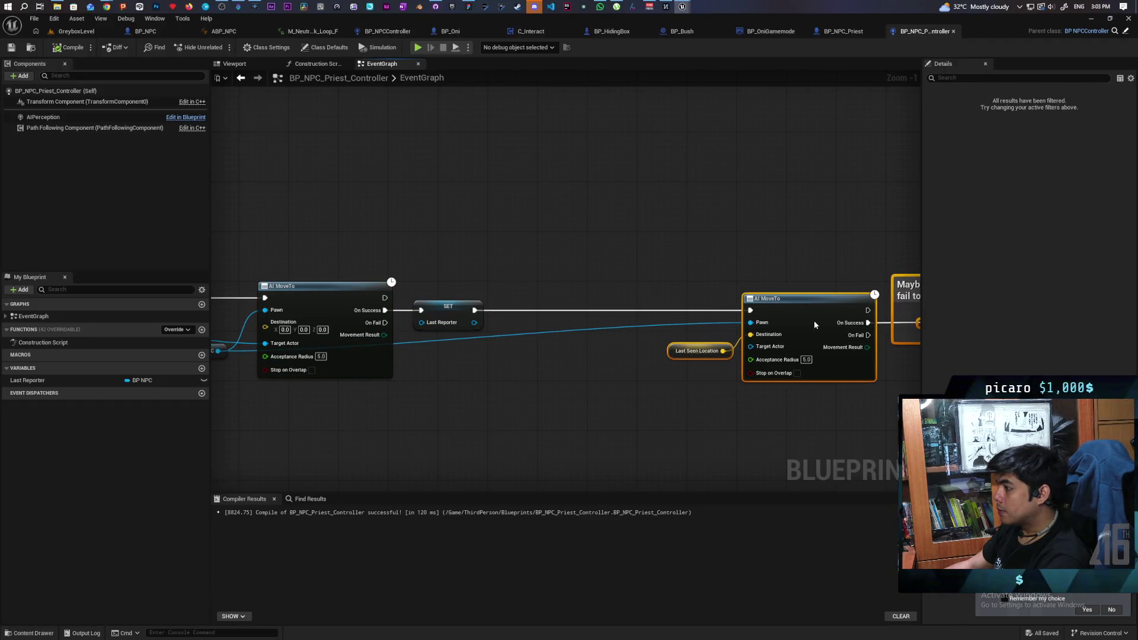
# - Add a Bush getter feeding a pasted Is Valid node that runs after SET
pyautogui.click(510, 427)
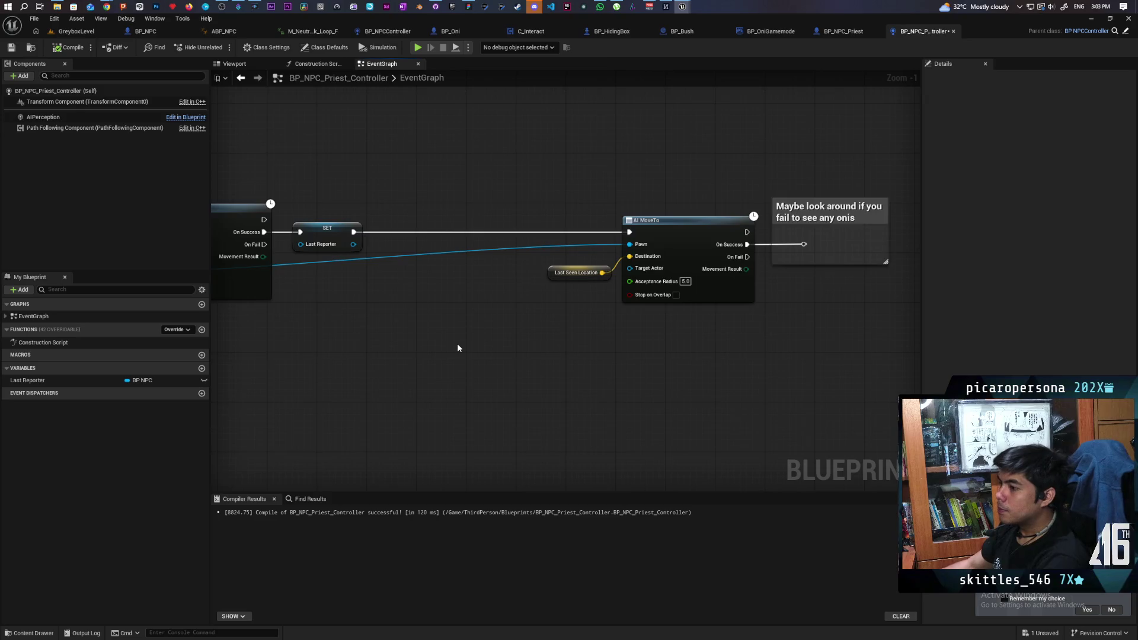
pyautogui.scroll(-2, 457, 348)
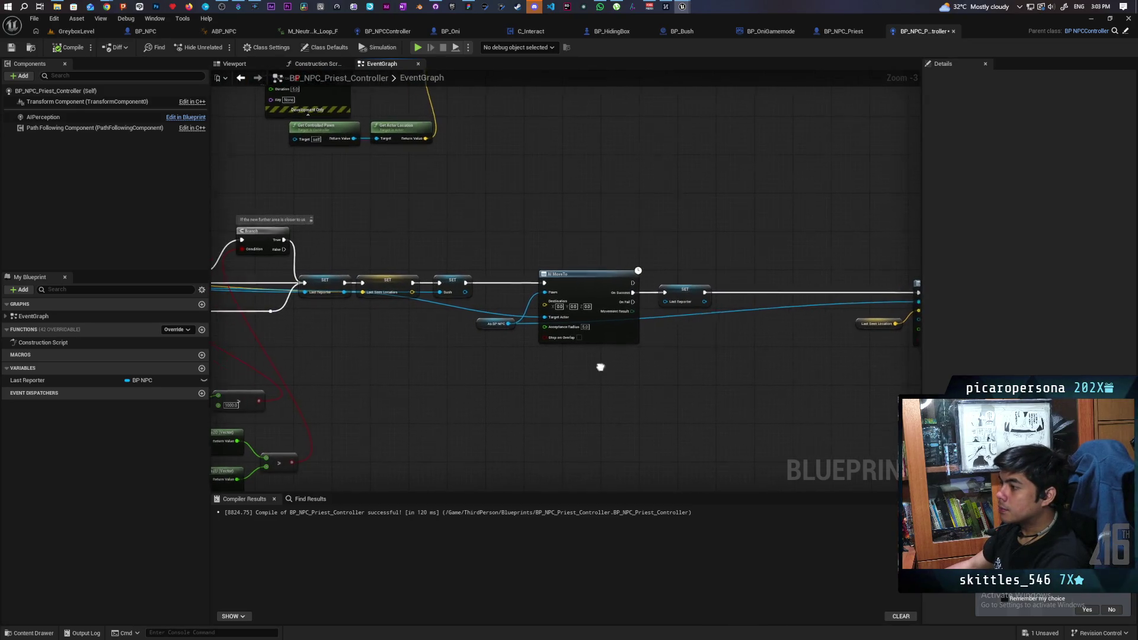
pyautogui.moveTo(728, 341); pyautogui.dragTo(569, 384)
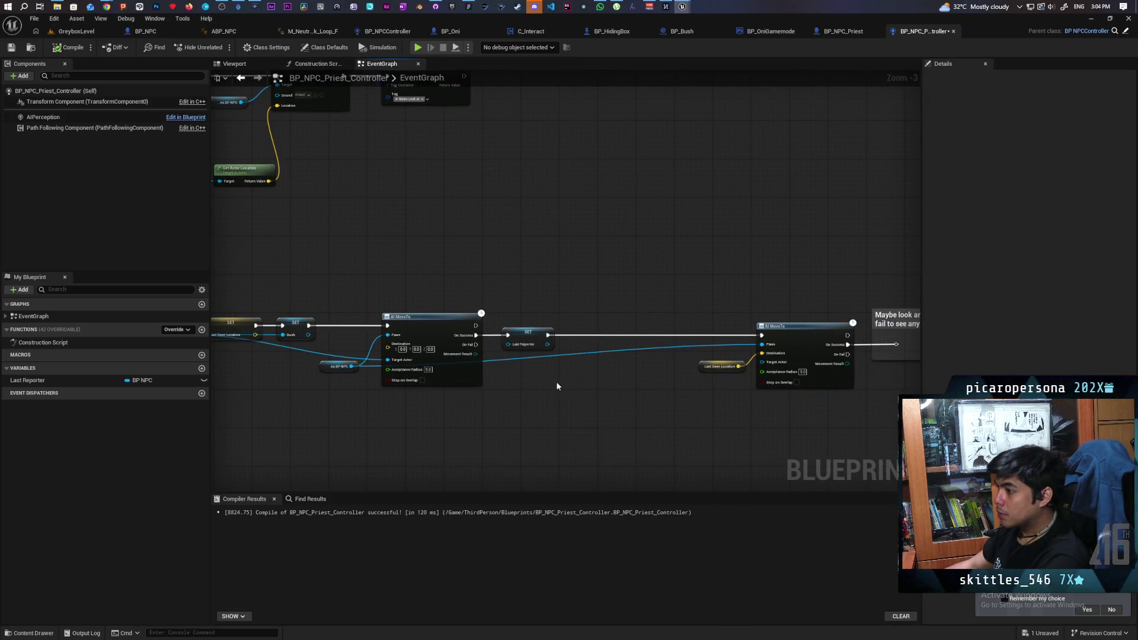
pyautogui.rightClick(557, 384)
pyautogui.press('Return')
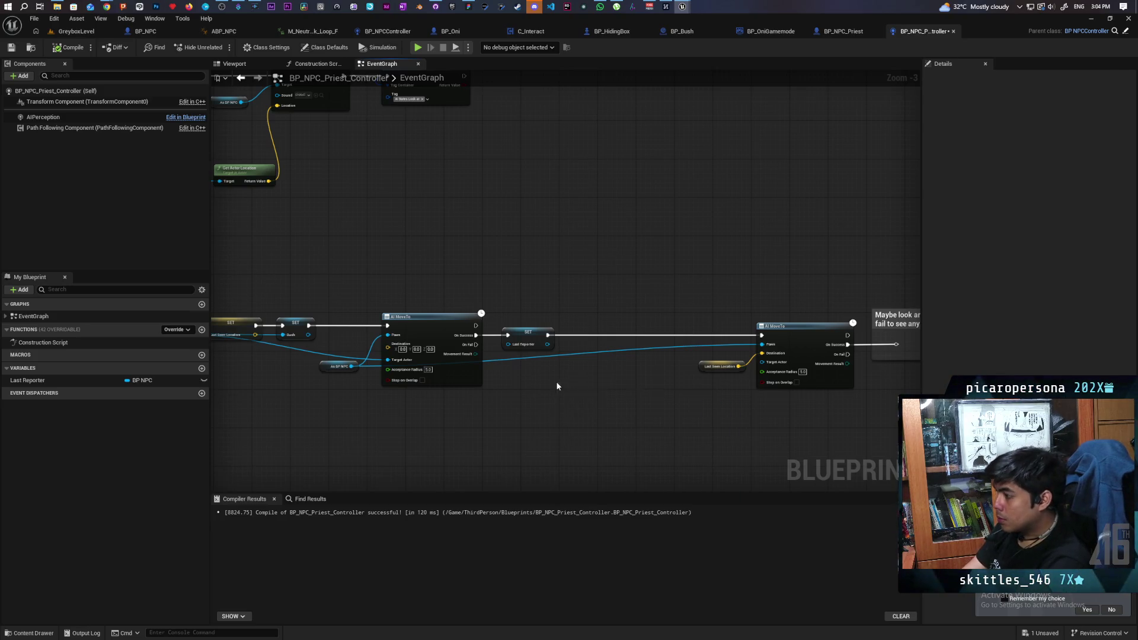
pyautogui.scroll(3, 613, 379)
pyautogui.hotkey('ctrl', 'v')
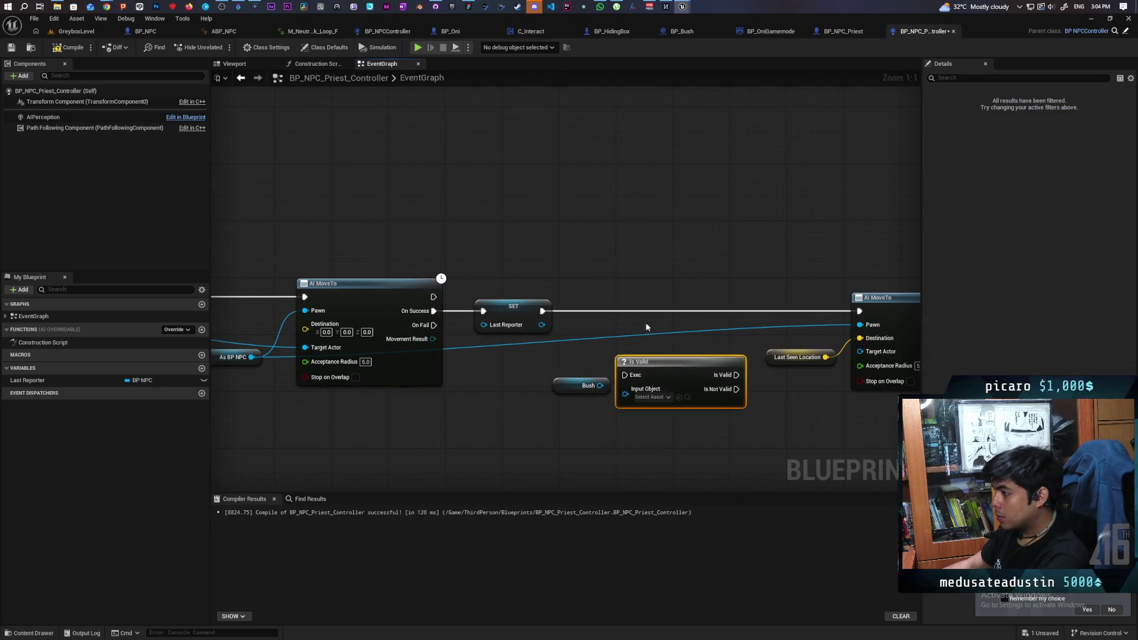
pyautogui.moveTo(652, 380); pyautogui.dragTo(638, 319)
pyautogui.moveTo(599, 386); pyautogui.dragTo(612, 330)
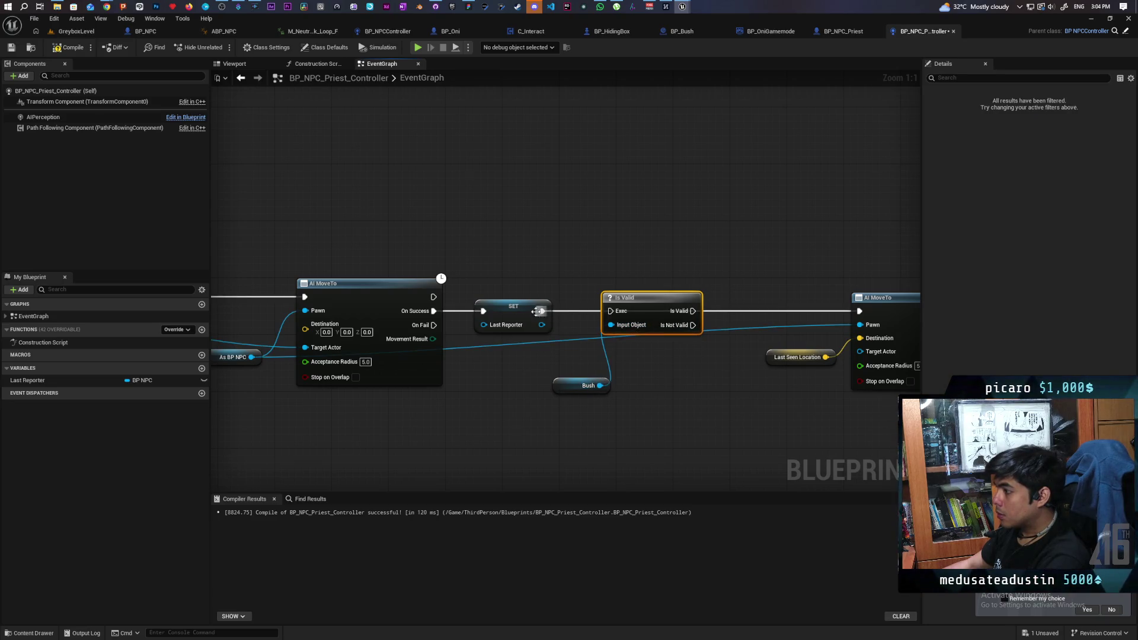
pyautogui.moveTo(541, 314); pyautogui.dragTo(613, 314)
# - Route Is Not Valid to the existing AI MoveTo toward Last Seen Location and shift that branch down-left
pyautogui.keyDown('alt'); pyautogui.click(598, 311); pyautogui.keyUp('alt')
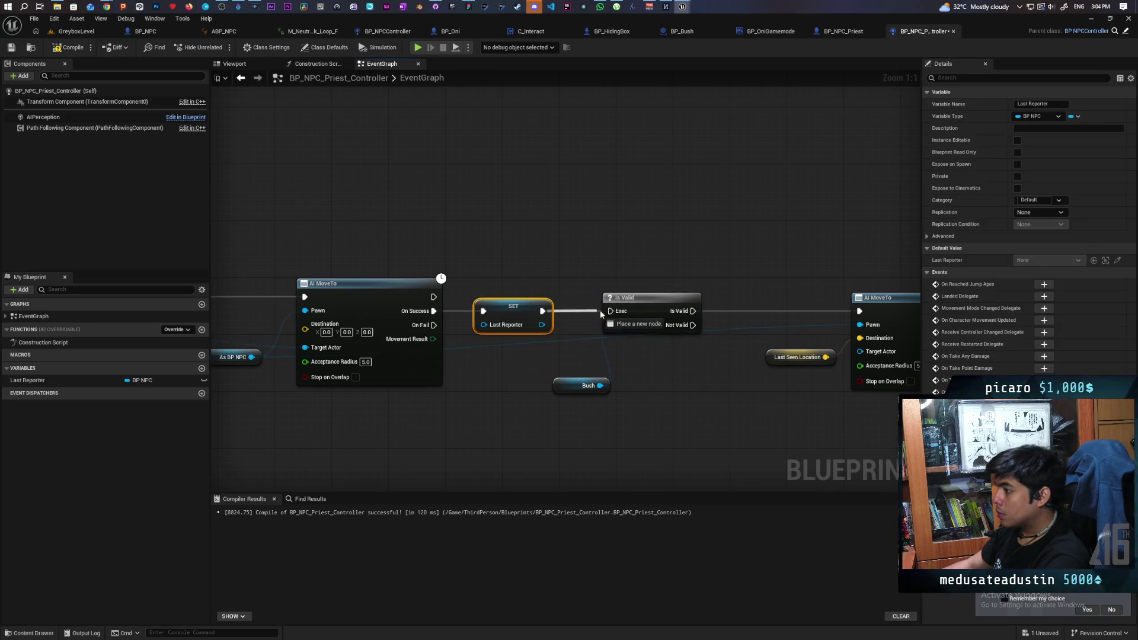
pyautogui.moveTo(587, 298); pyautogui.dragTo(755, 285)
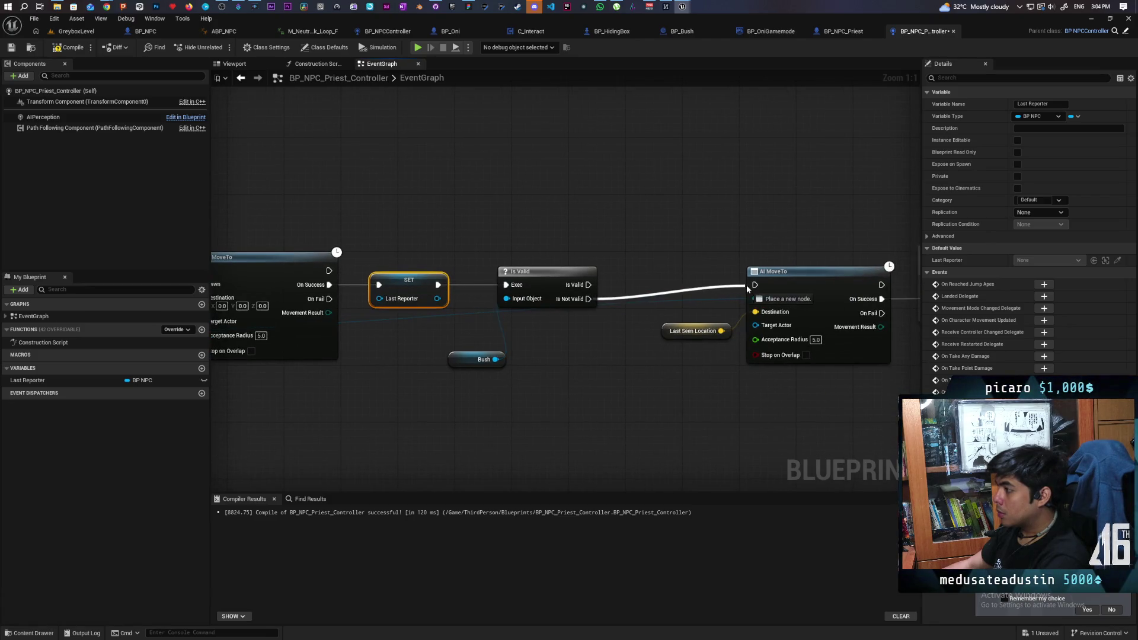
pyautogui.scroll(-2, 279, 309)
pyautogui.moveTo(597, 265); pyautogui.dragTo(870, 398)
pyautogui.moveTo(675, 293); pyautogui.dragTo(638, 364)
# - Duplicate AI MoveTo, give it the pawn, and run it from Is Valid's valid output
pyautogui.click(638, 367)
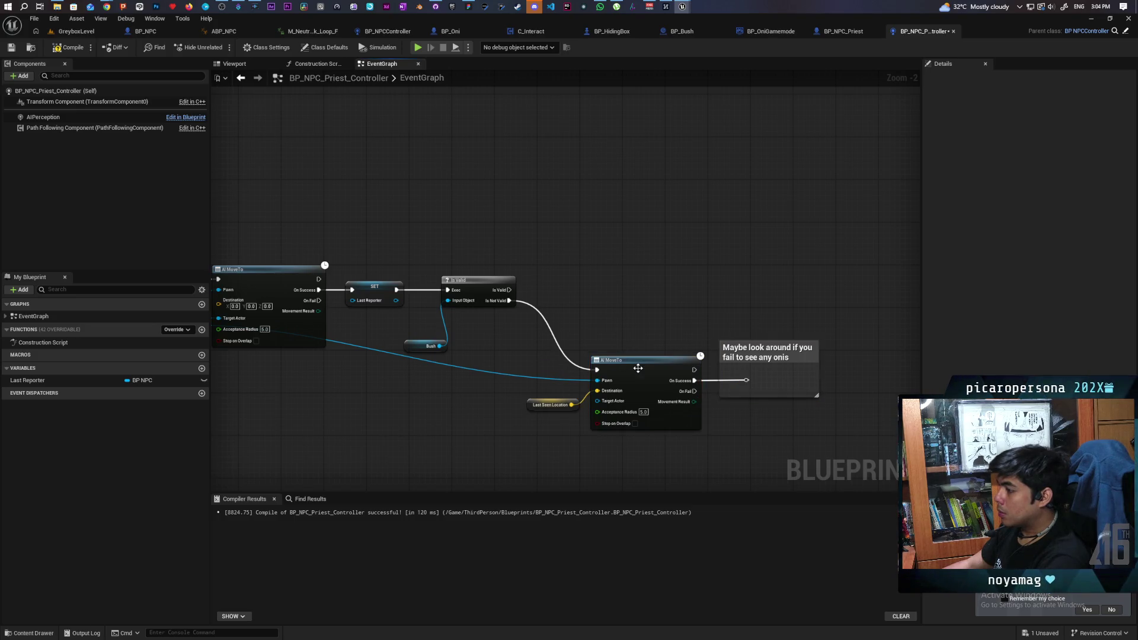
pyautogui.hotkey('ctrl', 'c')
pyautogui.hotkey('ctrl', 'v')
pyautogui.moveTo(583, 336); pyautogui.dragTo(650, 308)
pyautogui.moveTo(584, 348); pyautogui.dragTo(697, 212)
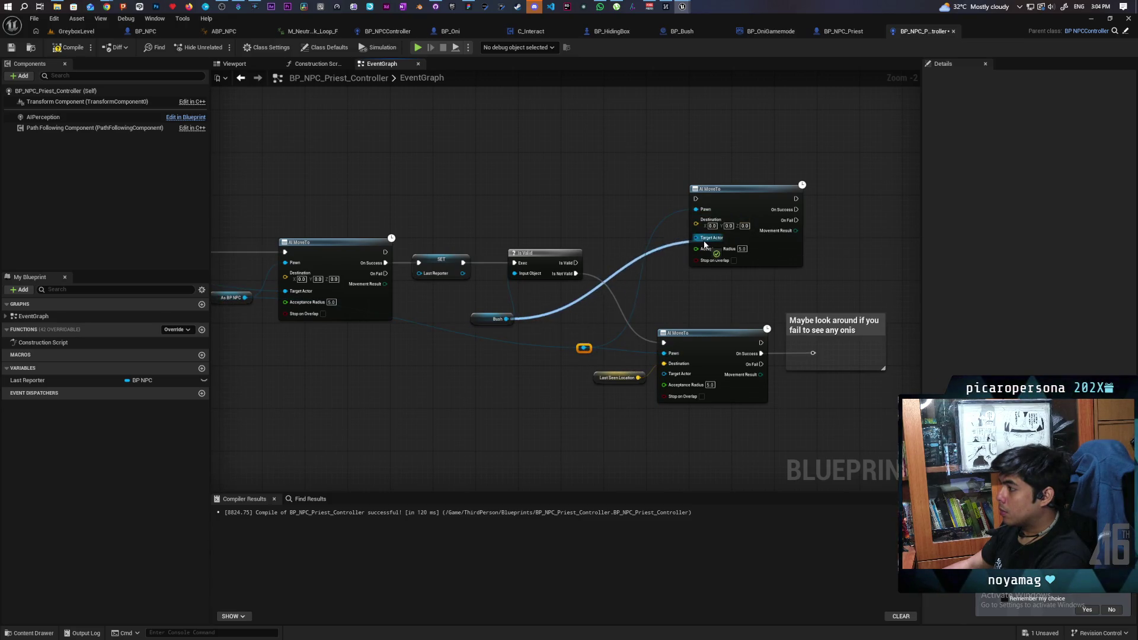
pyautogui.moveTo(575, 263)
pyautogui.mouseDown()
pyautogui.moveTo(691, 206)
pyautogui.moveTo(696, 189)
pyautogui.mouseUp()
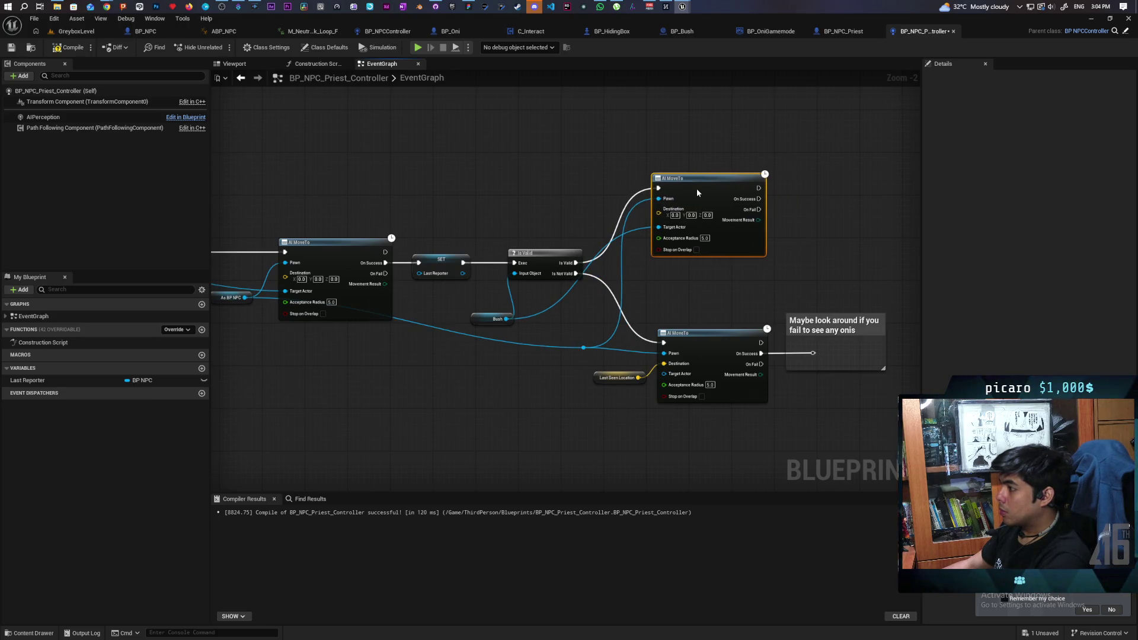
# - Paste a Search Bush call on the new move's On Success and make Bush its Target Actor
pyautogui.scroll(-2, 684, 280)
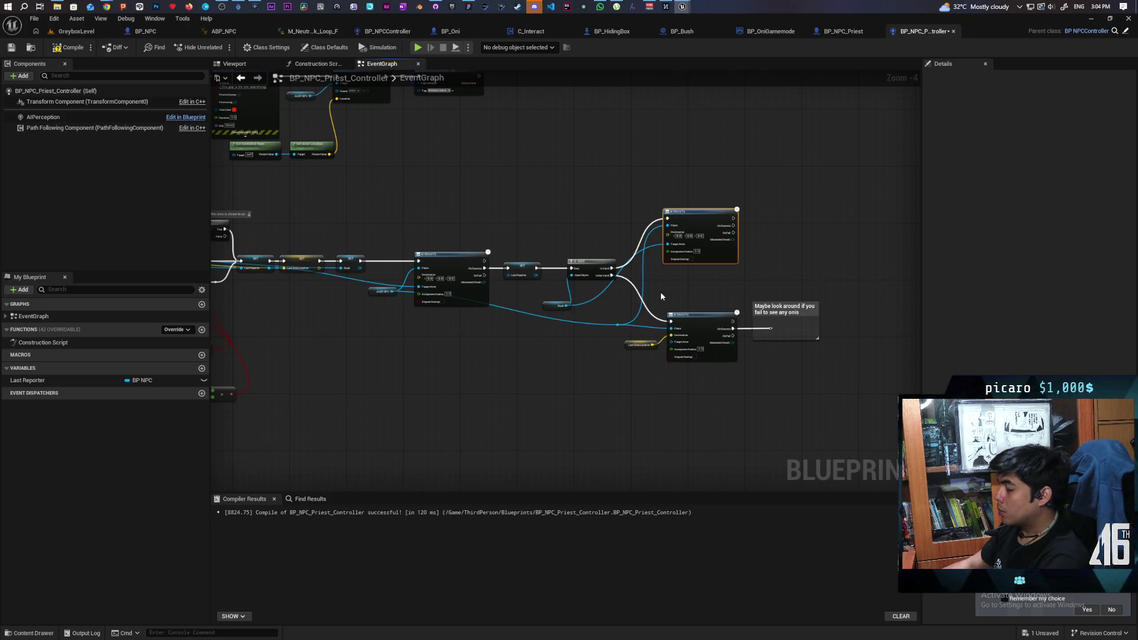
pyautogui.scroll(-2, 620, 287)
pyautogui.scroll(3, 514, 300)
pyautogui.moveTo(514, 300); pyautogui.dragTo(514, 355)
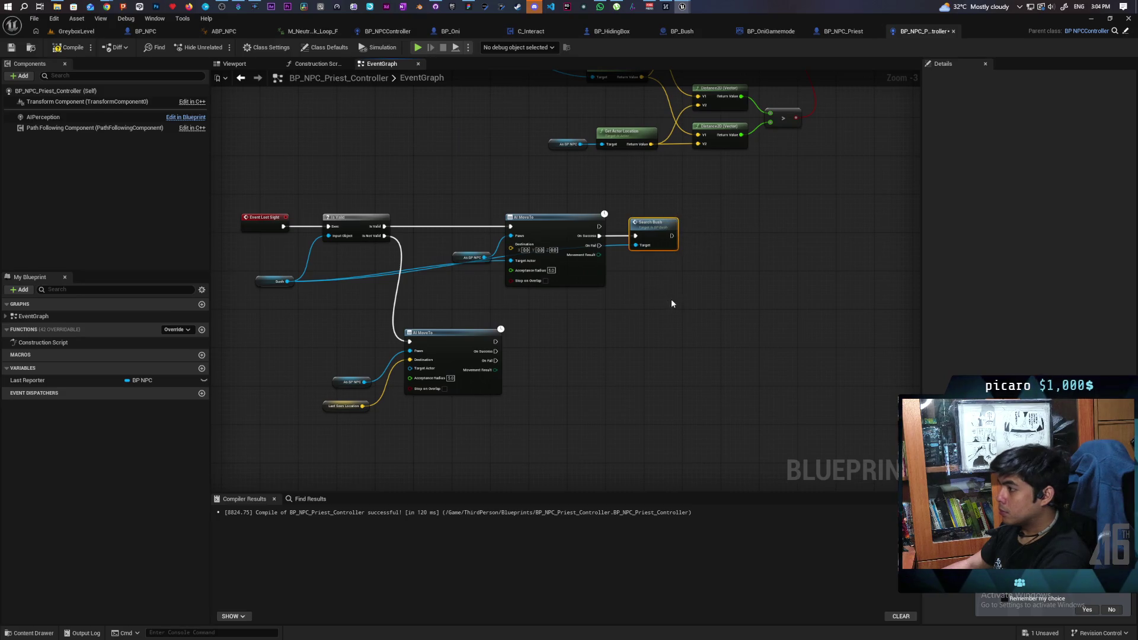
pyautogui.scroll(-3, 689, 294)
pyautogui.scroll(1, 560, 396)
pyautogui.moveTo(739, 287)
pyautogui.mouseDown()
pyautogui.moveTo(648, 266)
pyautogui.moveTo(660, 290)
pyautogui.moveTo(700, 274)
pyautogui.mouseUp()
pyautogui.scroll(2, 658, 270)
pyautogui.hotkey('ctrl', 'v')
pyautogui.scroll(3, 647, 290)
pyautogui.press('Escape')
pyautogui.moveTo(604, 284); pyautogui.dragTo(674, 284)
pyautogui.moveTo(319, 425)
pyautogui.mouseDown()
pyautogui.moveTo(528, 370)
pyautogui.moveTo(521, 302)
pyautogui.mouseUp()
pyautogui.scroll(-2, 692, 324)
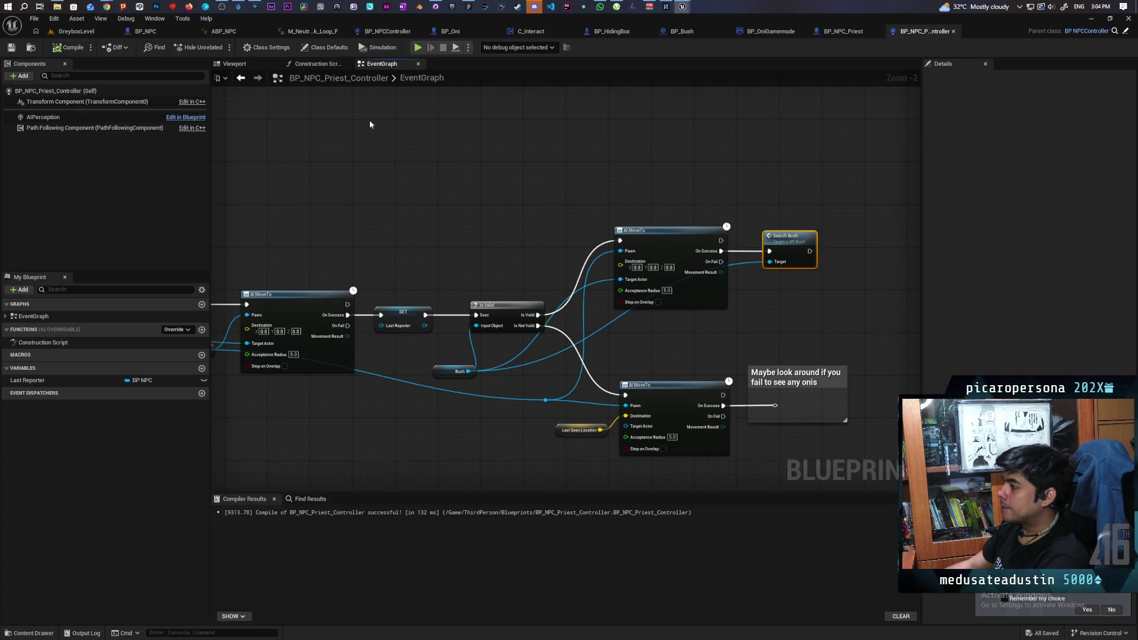
# - Play GreyboxLevel and walk the player forward past the bushes toward the blue pillars
pyautogui.click(74, 32)
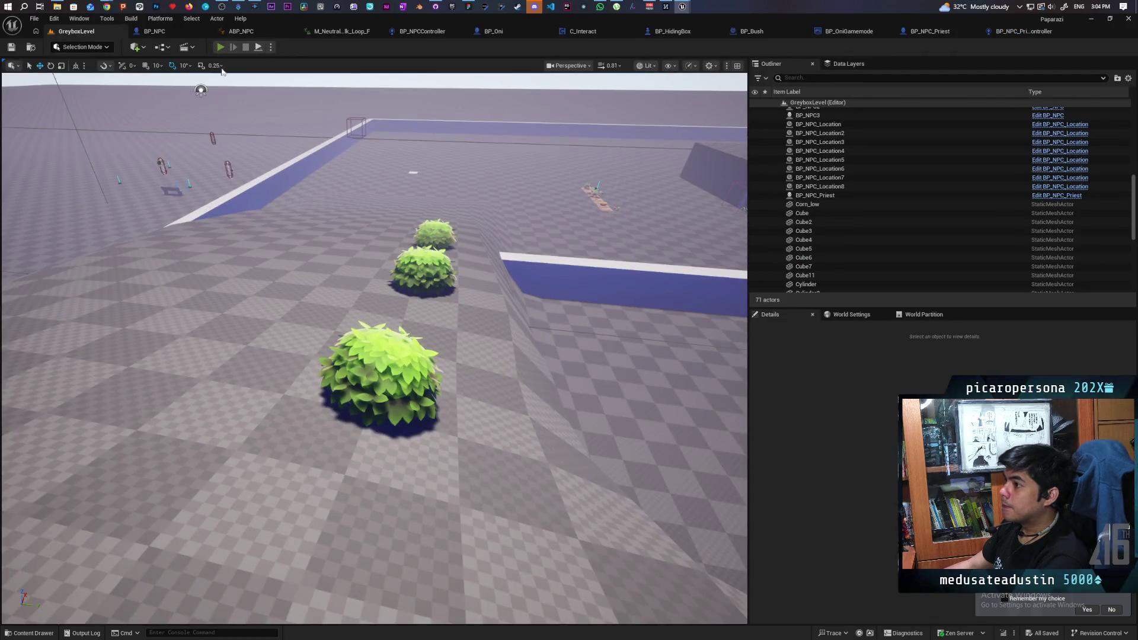
pyautogui.click(220, 46)
pyautogui.press('w')
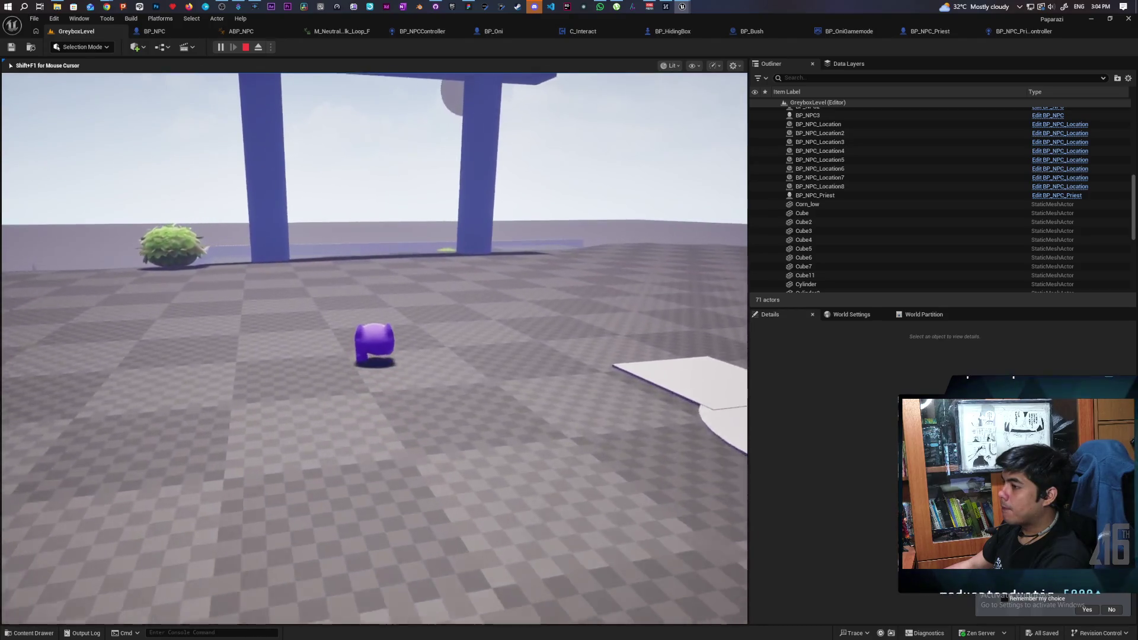
pyautogui.press('w')
pyautogui.press('w')
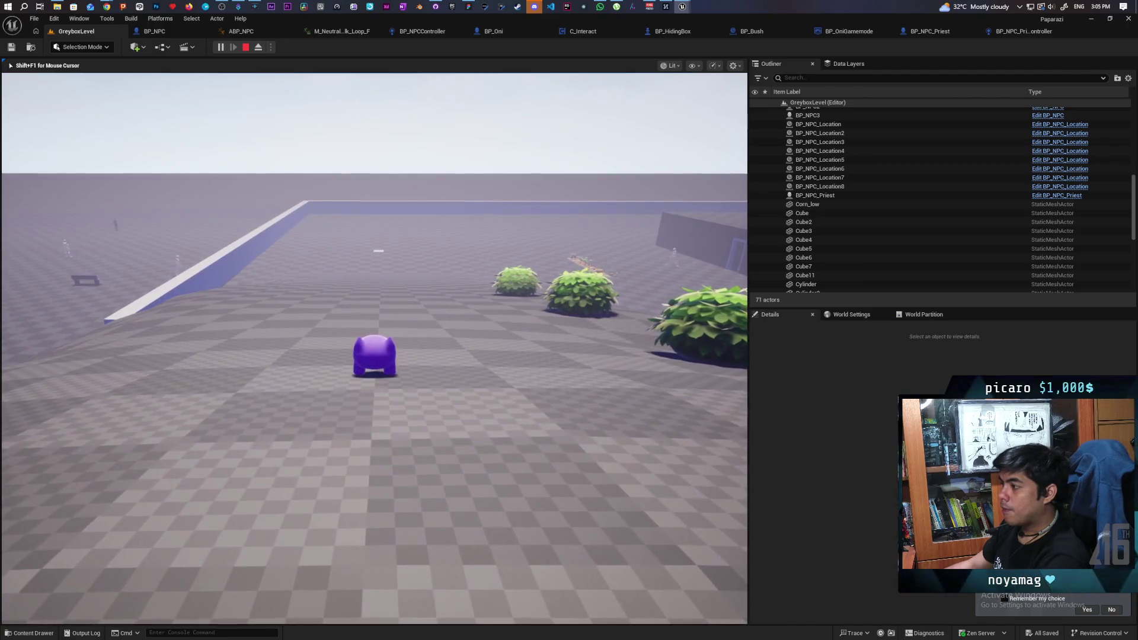
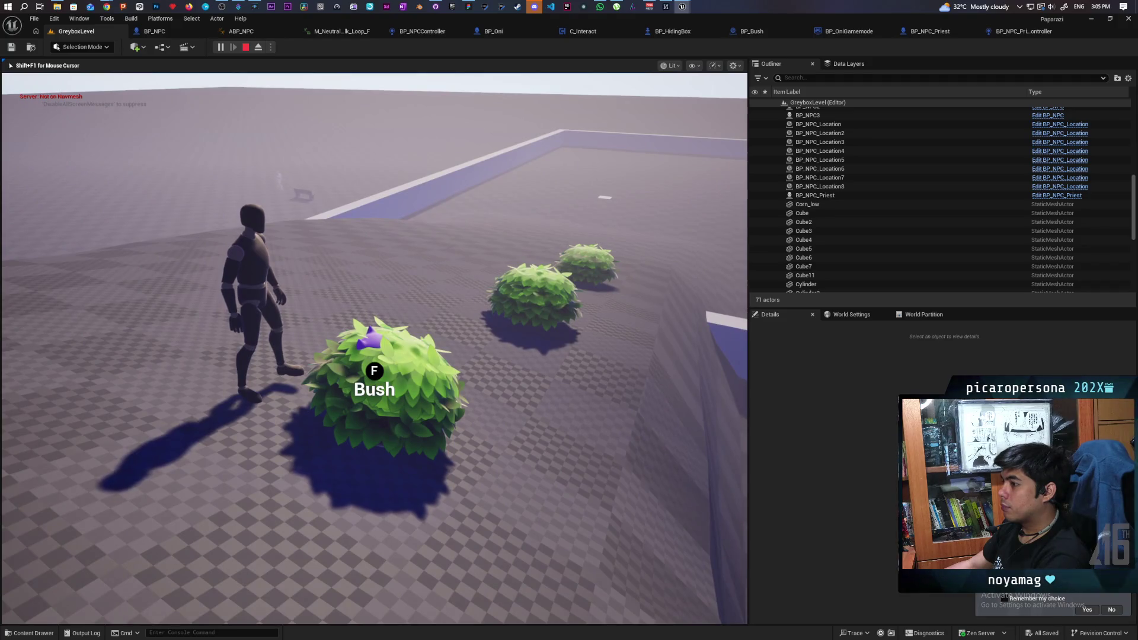
# - End the play session and zoom around the priest controller's event graph
pyautogui.press('Escape')
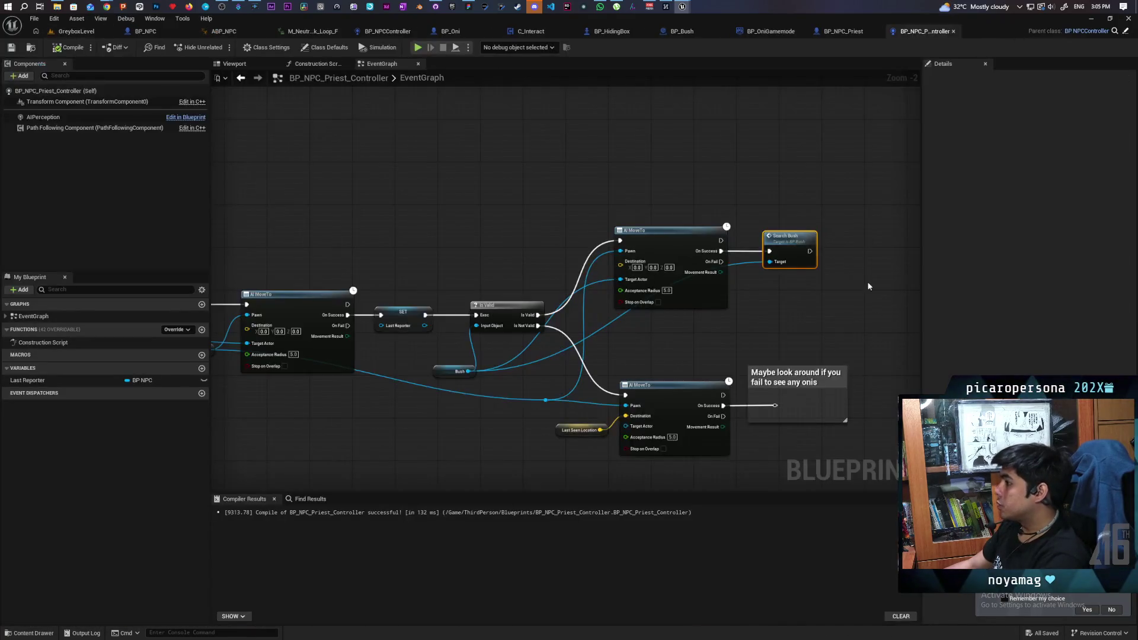
pyautogui.scroll(-1, 456, 394)
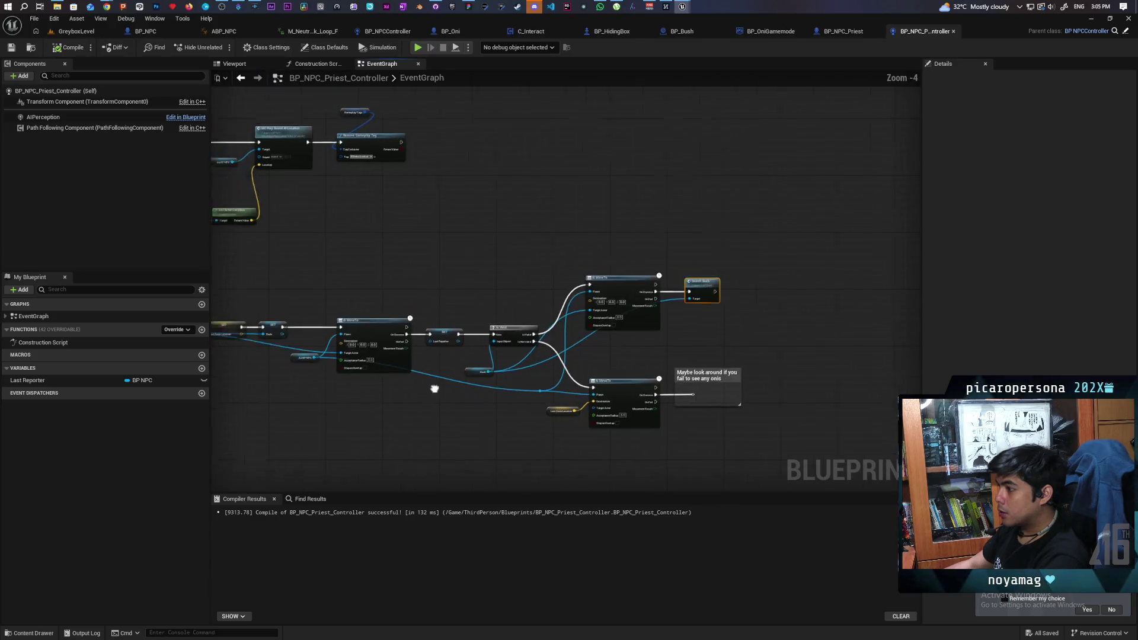
pyautogui.scroll(-1, 568, 372)
pyautogui.scroll(2, 568, 372)
pyautogui.scroll(-1, 570, 377)
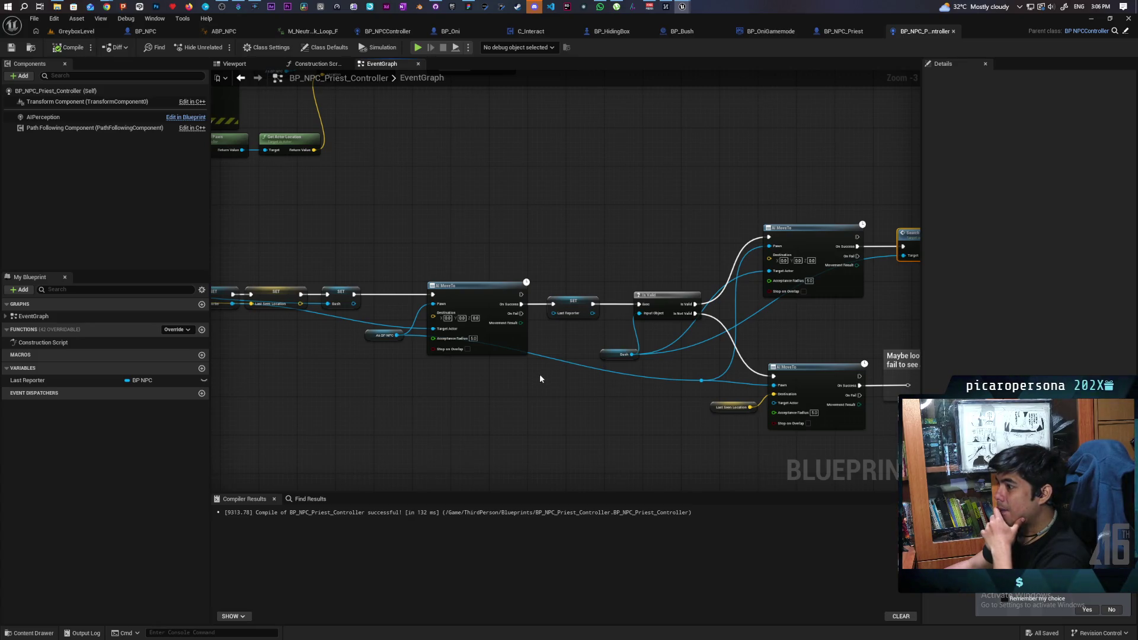
# - Pan past the AI MoveTo nodes to the Is Valid check and put a breakpoint on it
pyautogui.moveTo(427, 400); pyautogui.dragTo(555, 369)
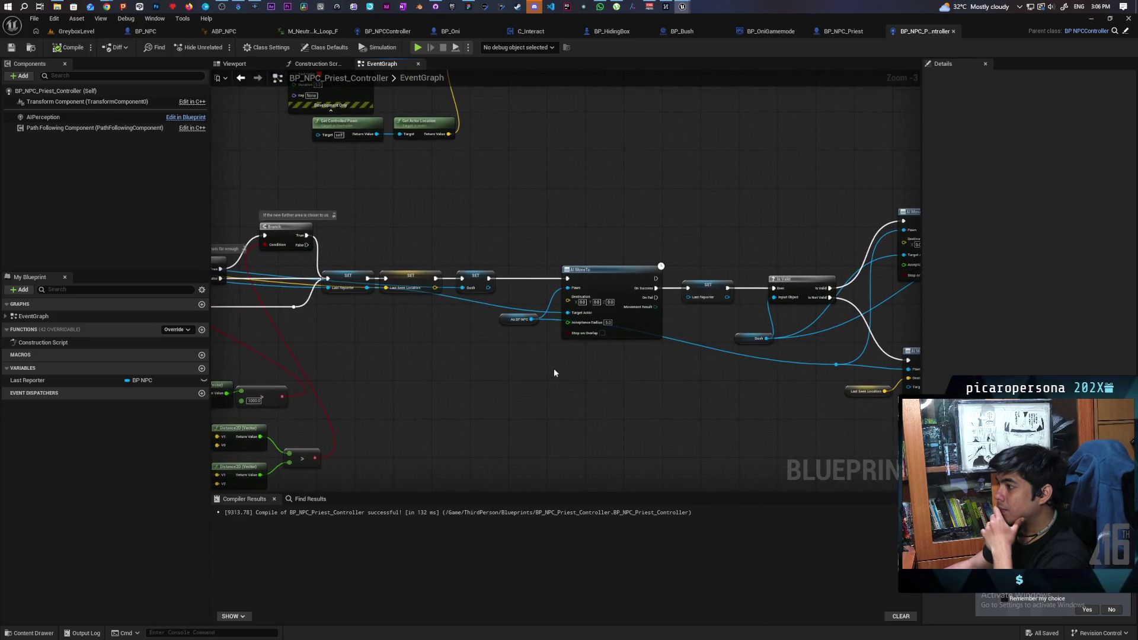
pyautogui.scroll(3, 550, 365)
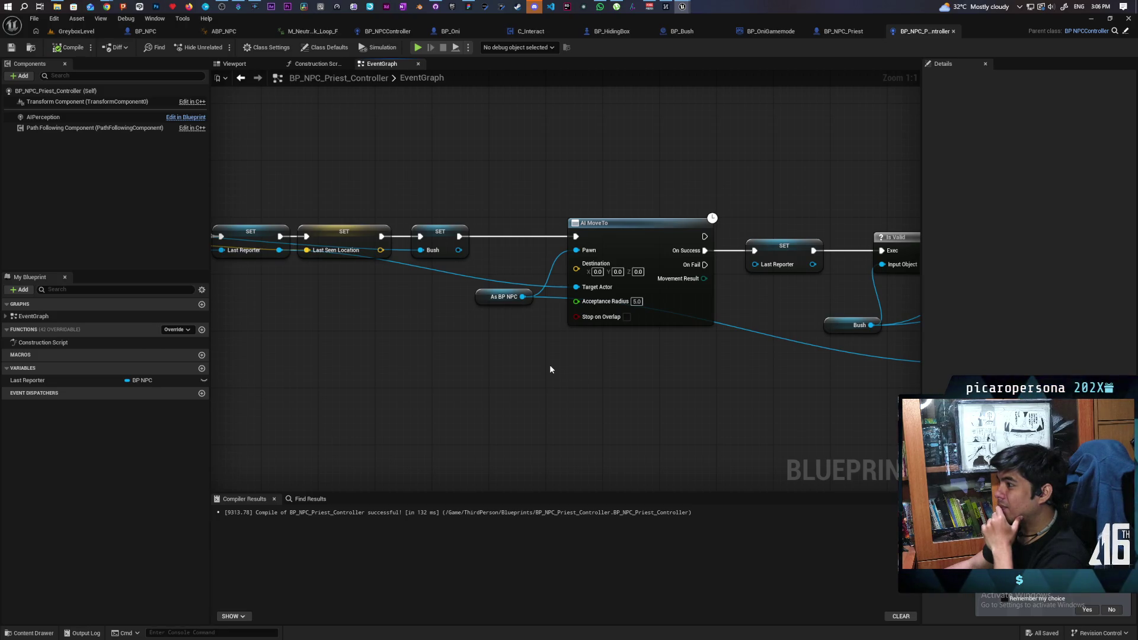
pyautogui.scroll(-2, 549, 365)
pyautogui.moveTo(538, 369)
pyautogui.mouseDown()
pyautogui.moveTo(648, 376)
pyautogui.moveTo(376, 351)
pyautogui.moveTo(311, 368)
pyautogui.moveTo(225, 351)
pyautogui.moveTo(376, 363)
pyautogui.moveTo(328, 360)
pyautogui.moveTo(342, 359)
pyautogui.mouseUp()
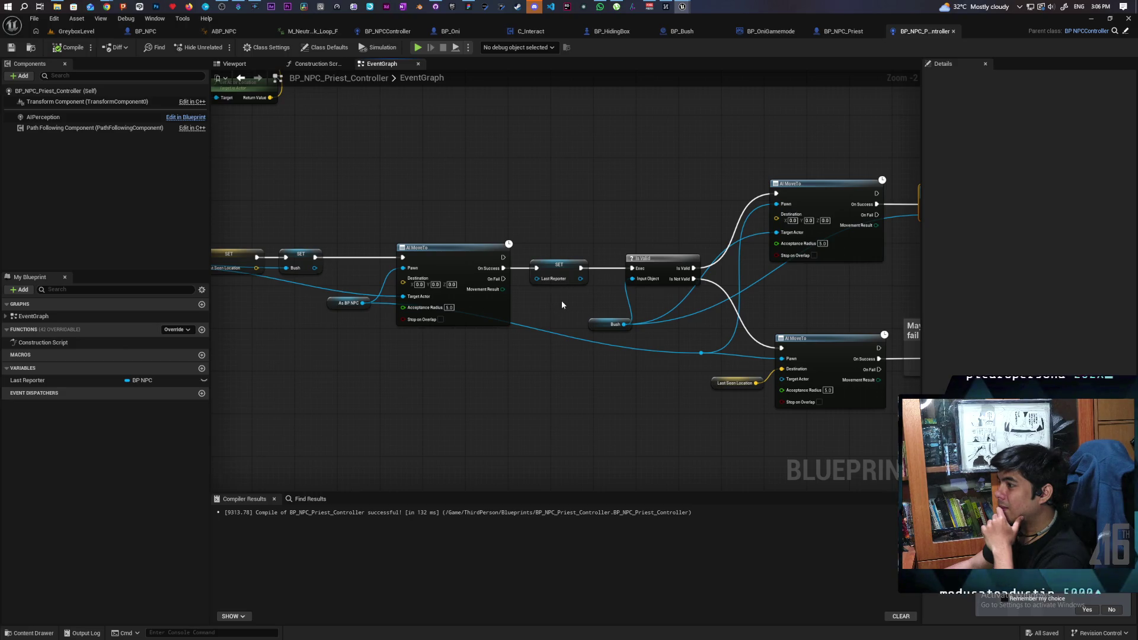
pyautogui.click(677, 256)
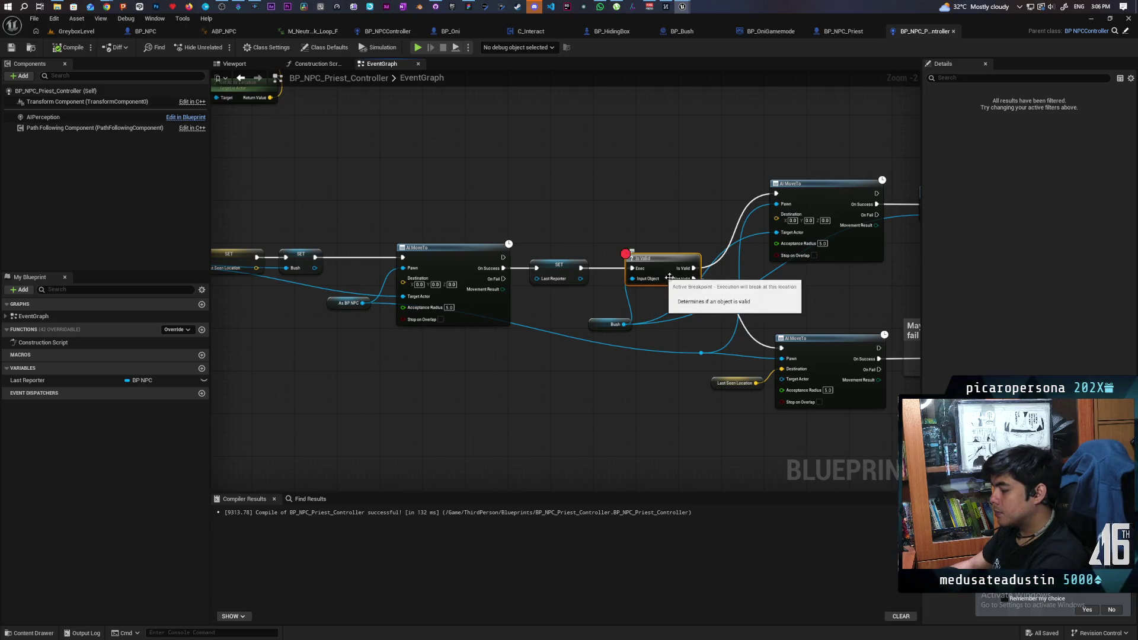
pyautogui.click(76, 31)
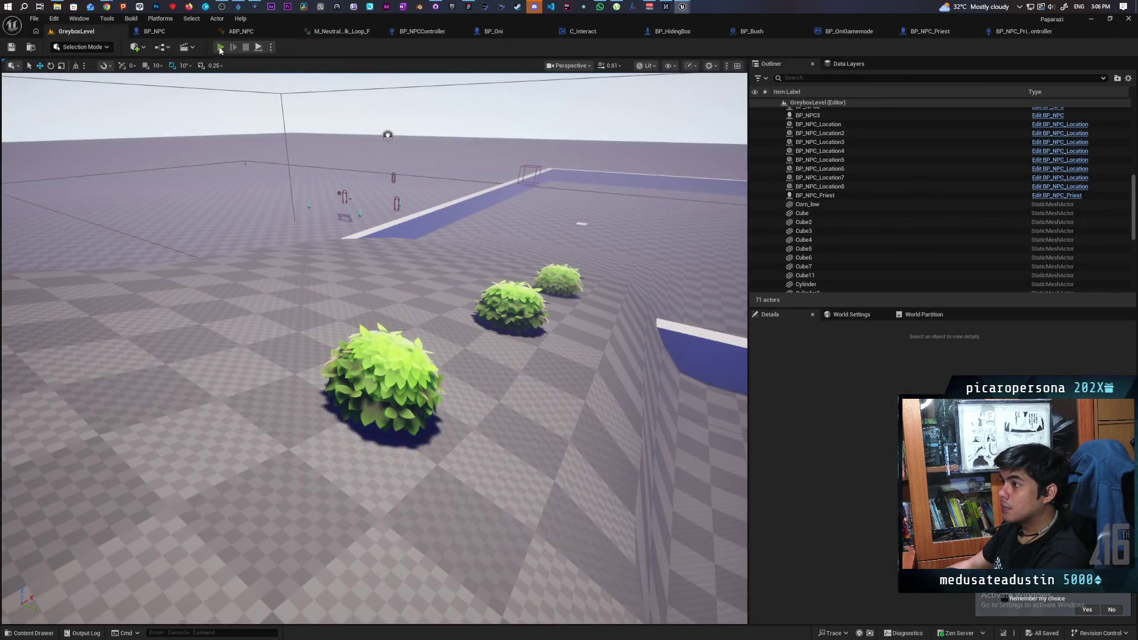
# - Play the level, walk through the blue arch and hide in a bush until the Is Valid breakpoint hits
pyautogui.click(219, 47)
pyautogui.press('w')
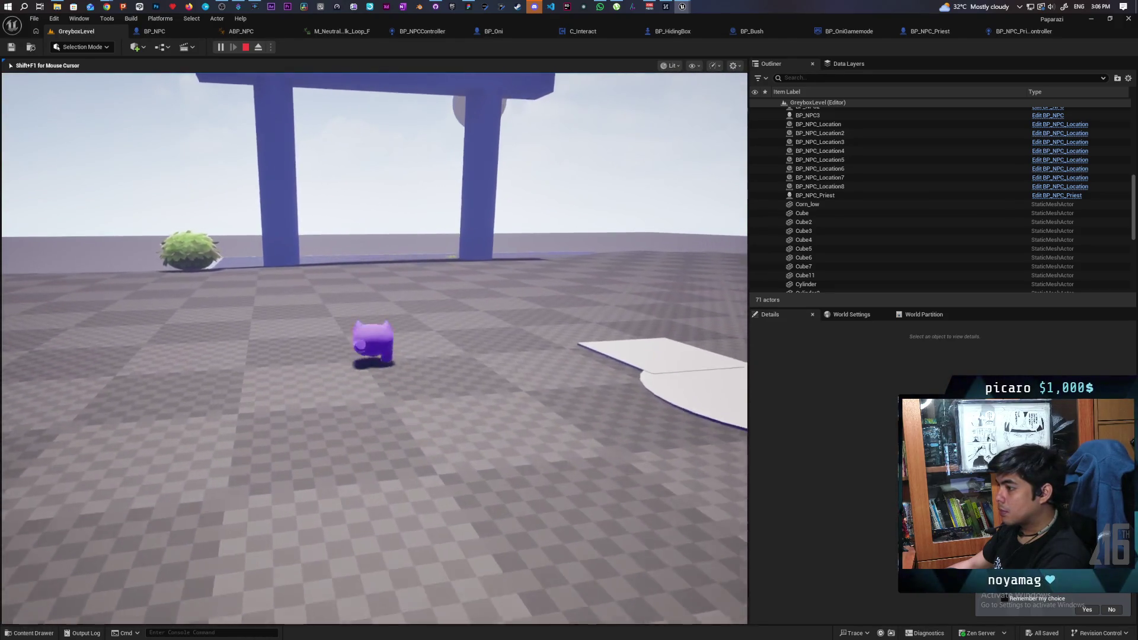
pyautogui.press('w')
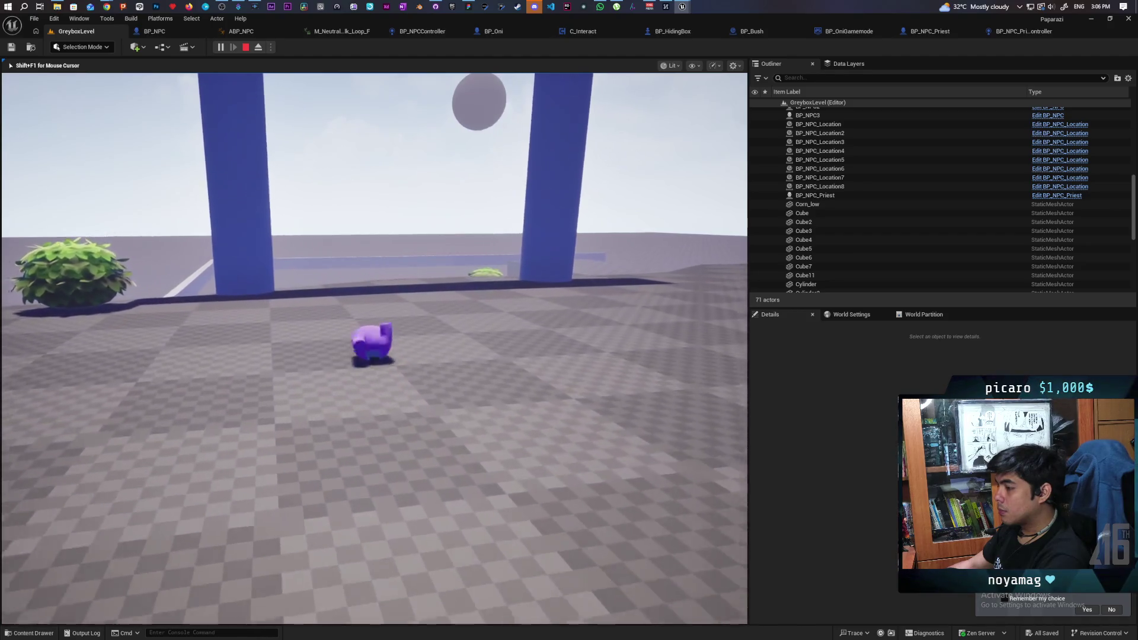
pyautogui.press('w')
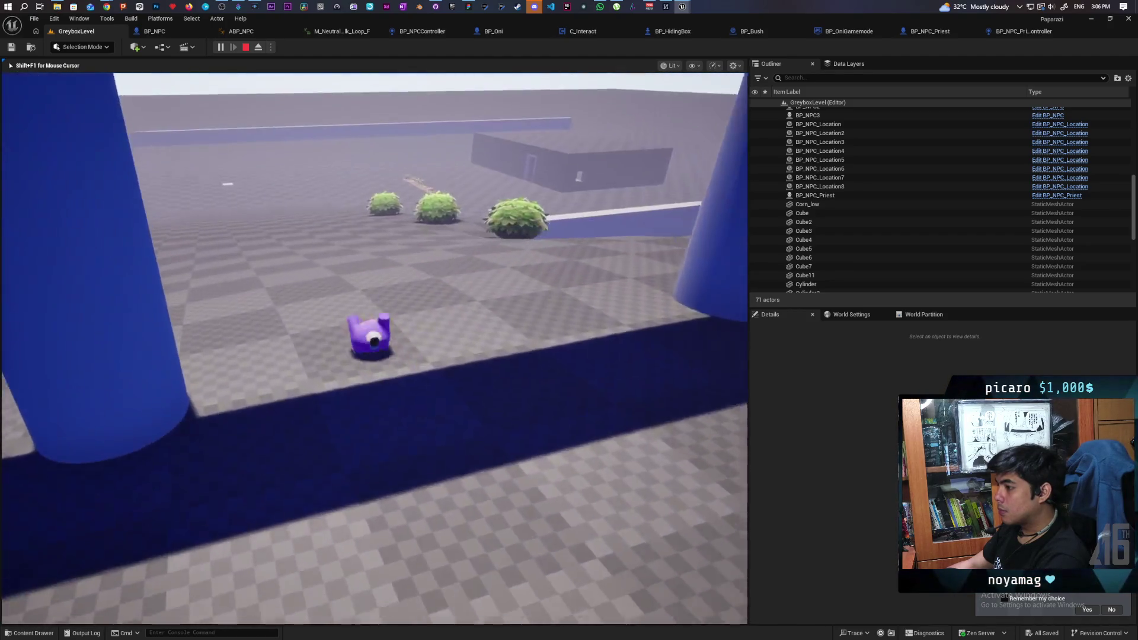
pyautogui.press('w')
pyautogui.press('w')
pyautogui.press('w')
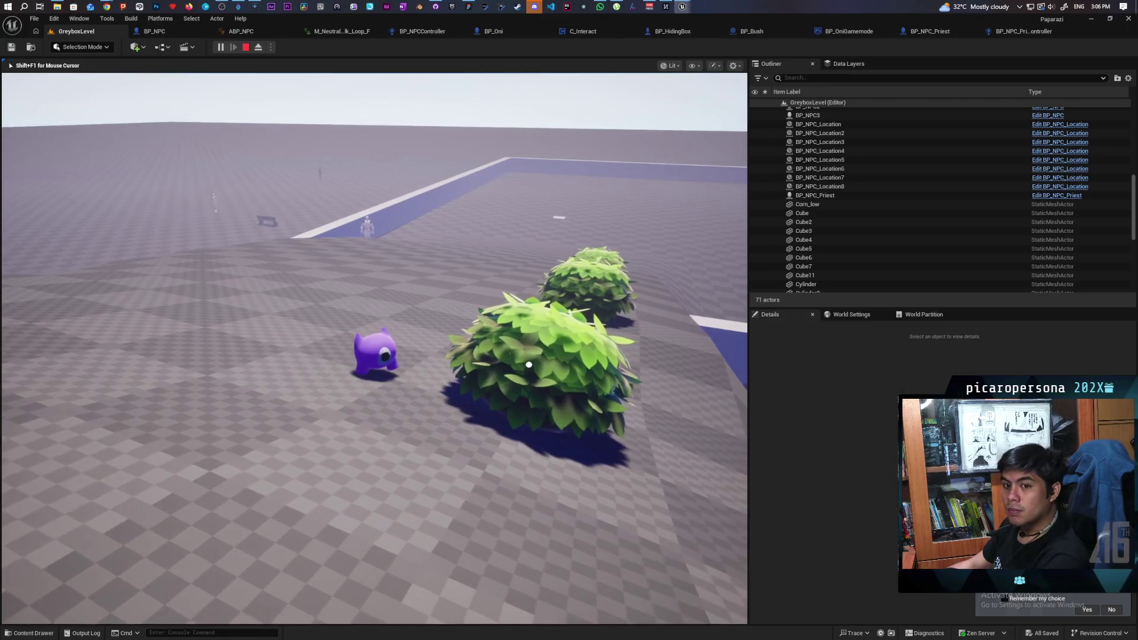
pyautogui.press('w')
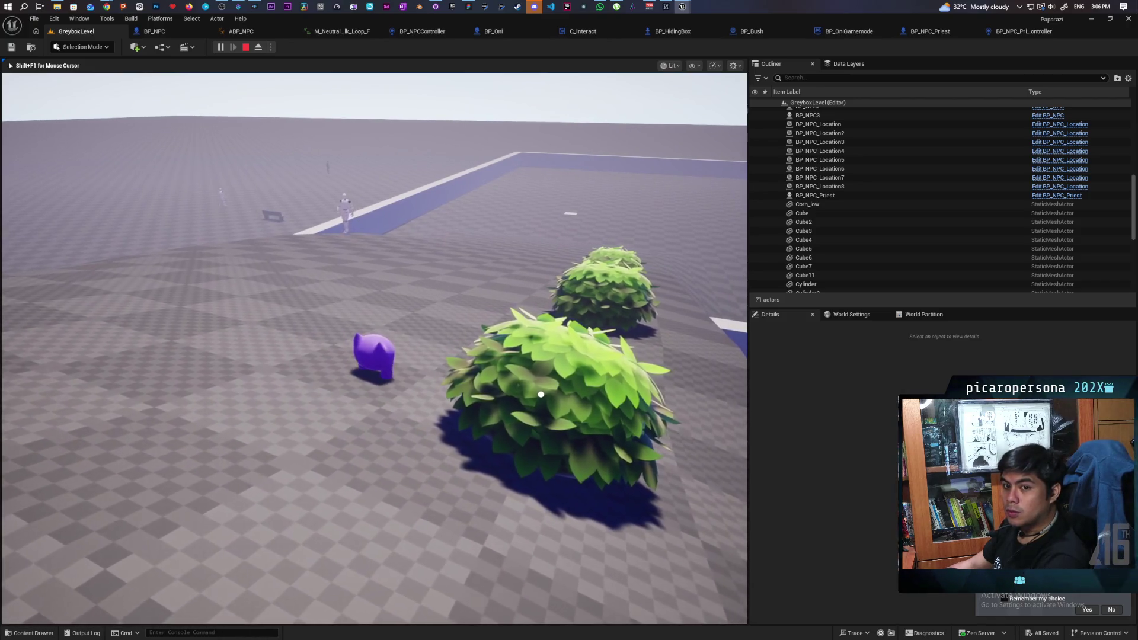
pyautogui.press('w')
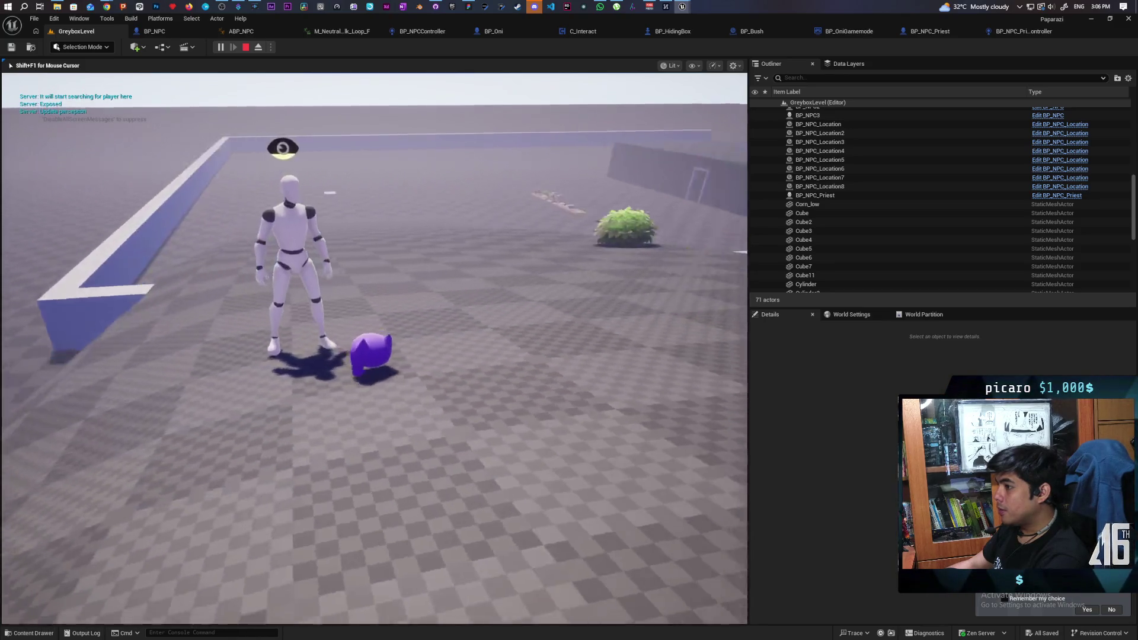
pyautogui.press('w')
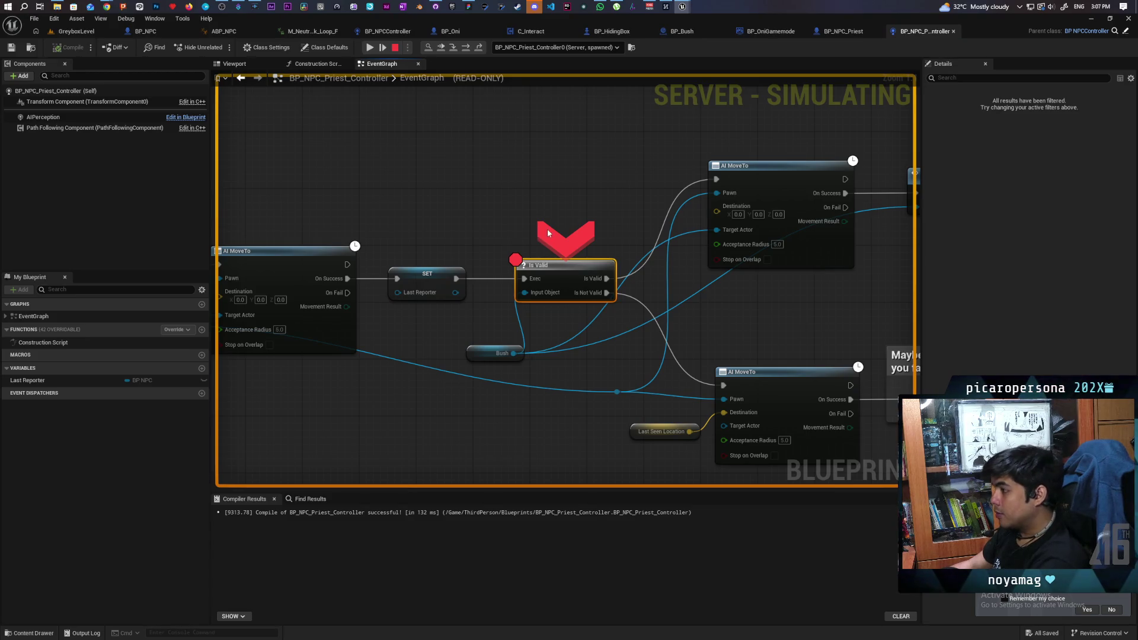
# - Step over the Is Valid breakpoint, inspect the Report Sighting nodes, then stop the simulation
pyautogui.press('F10')
pyautogui.scroll(-3, 487, 246)
pyautogui.moveTo(487, 245)
pyautogui.mouseDown()
pyautogui.moveTo(567, 337)
pyautogui.moveTo(617, 346)
pyautogui.moveTo(528, 332)
pyautogui.moveTo(684, 370)
pyautogui.mouseUp()
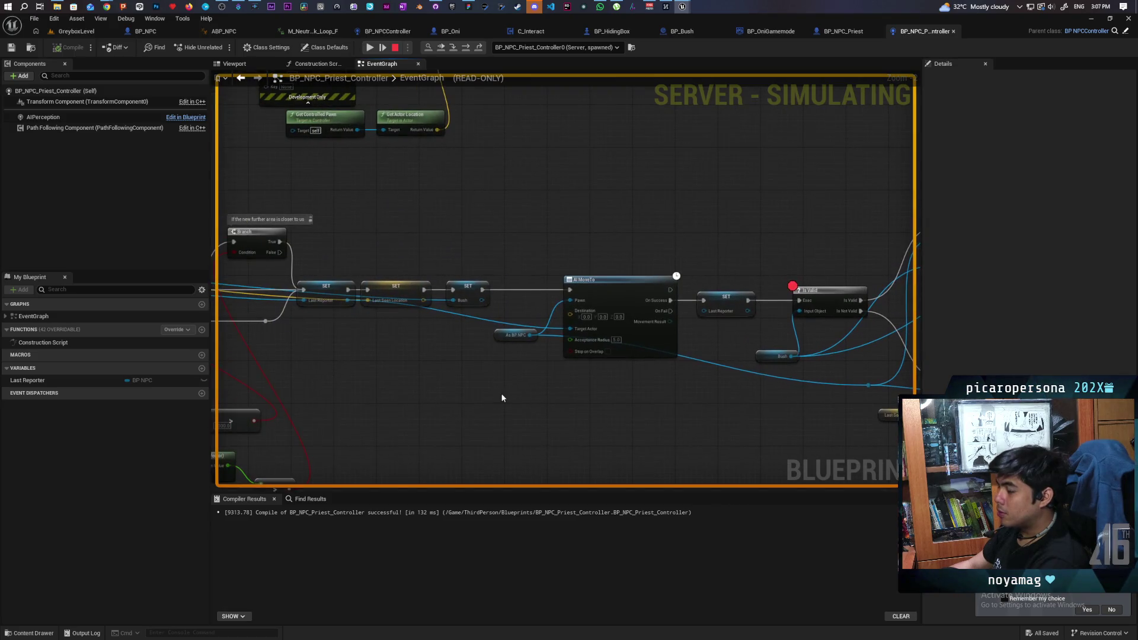
pyautogui.moveTo(504, 397); pyautogui.dragTo(763, 382)
pyautogui.moveTo(597, 363); pyautogui.dragTo(822, 379)
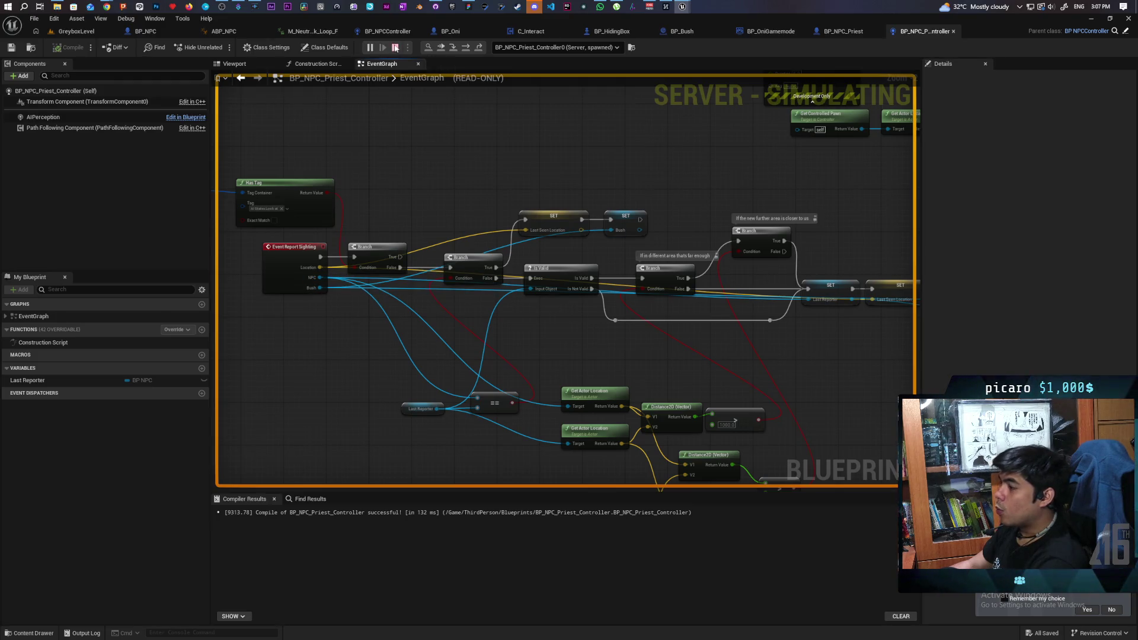
pyautogui.click(395, 48)
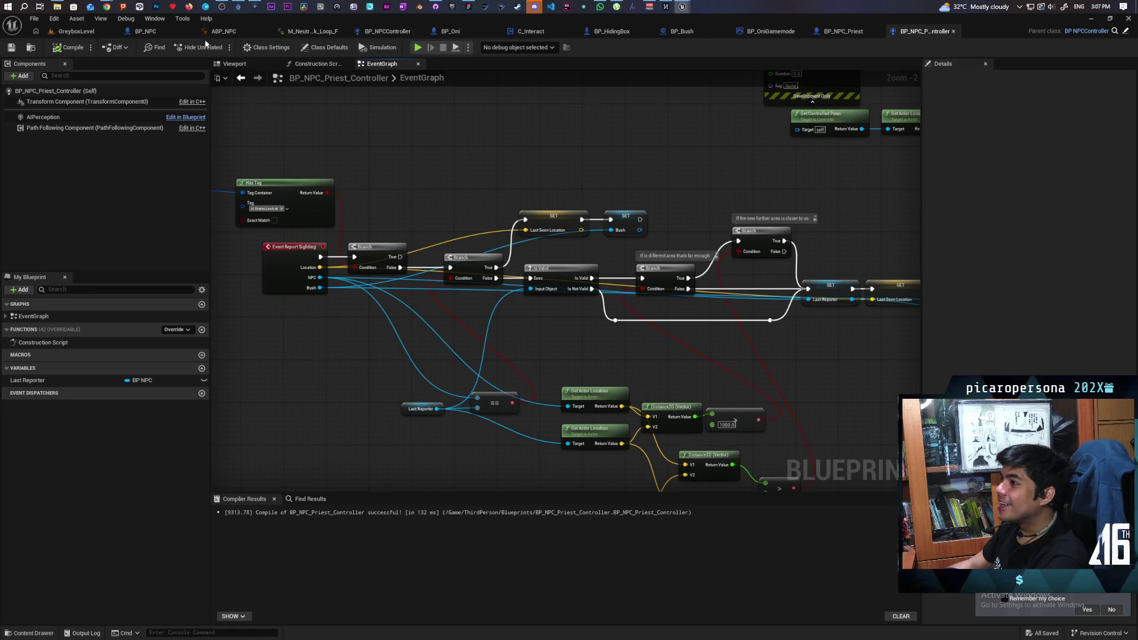
# - Switch to BP_NPCController and browse its event graph
pyautogui.click(380, 33)
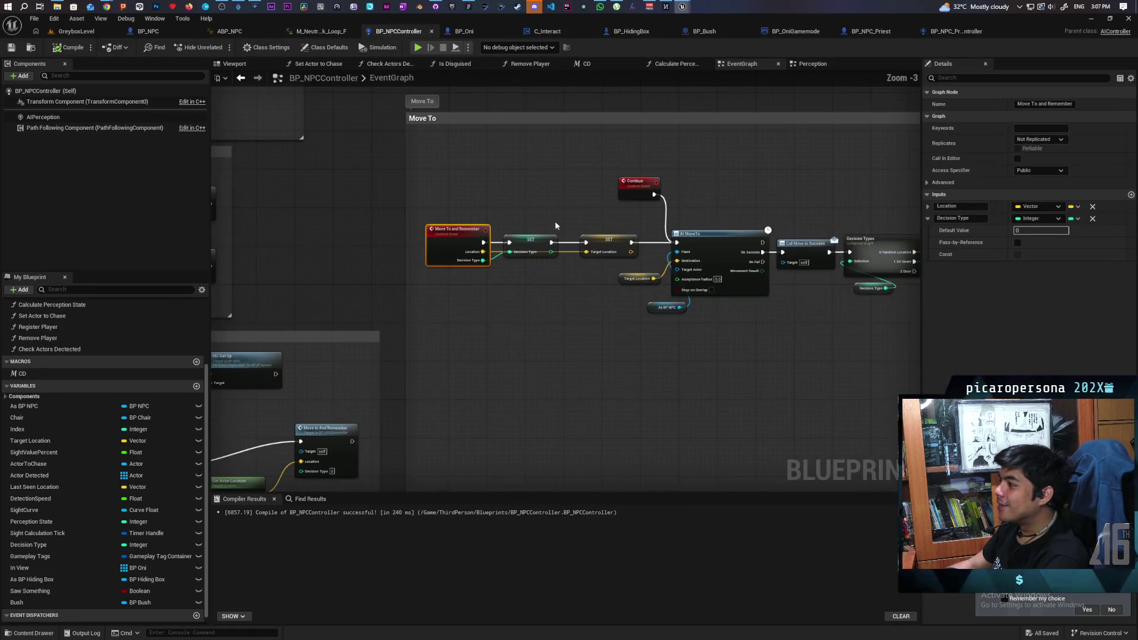
pyautogui.scroll(-5, 723, 293)
pyautogui.scroll(5, 635, 320)
pyautogui.moveTo(392, 344)
pyautogui.mouseDown()
pyautogui.moveTo(467, 364)
pyautogui.moveTo(477, 447)
pyautogui.mouseUp()
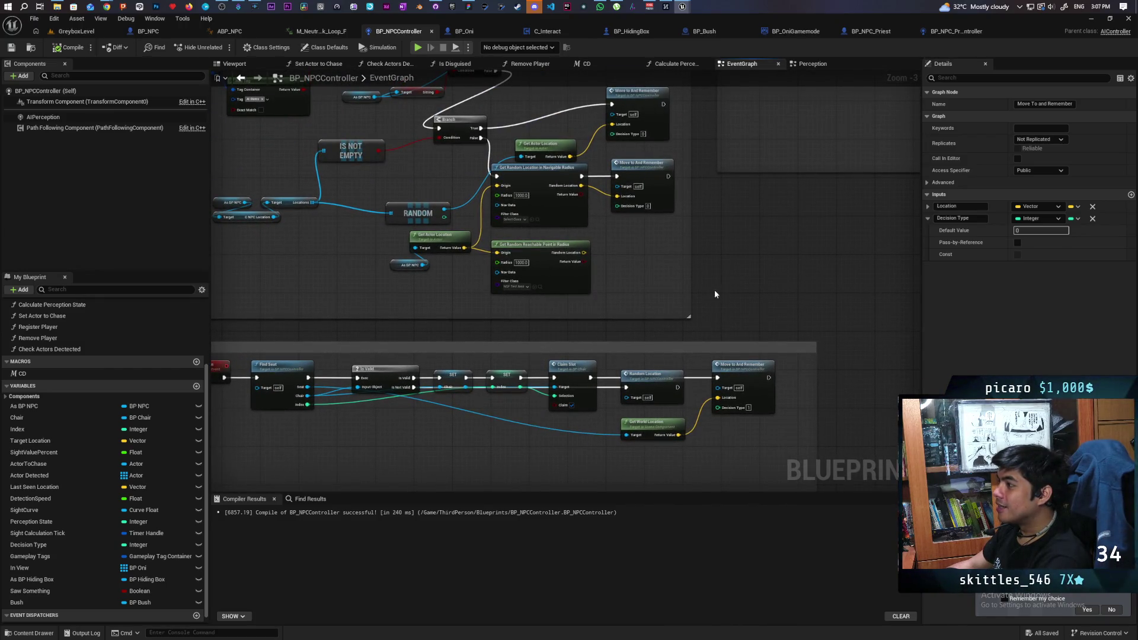
pyautogui.scroll(-6, 714, 294)
pyautogui.scroll(2, 599, 331)
pyautogui.moveTo(599, 331); pyautogui.dragTo(570, 354)
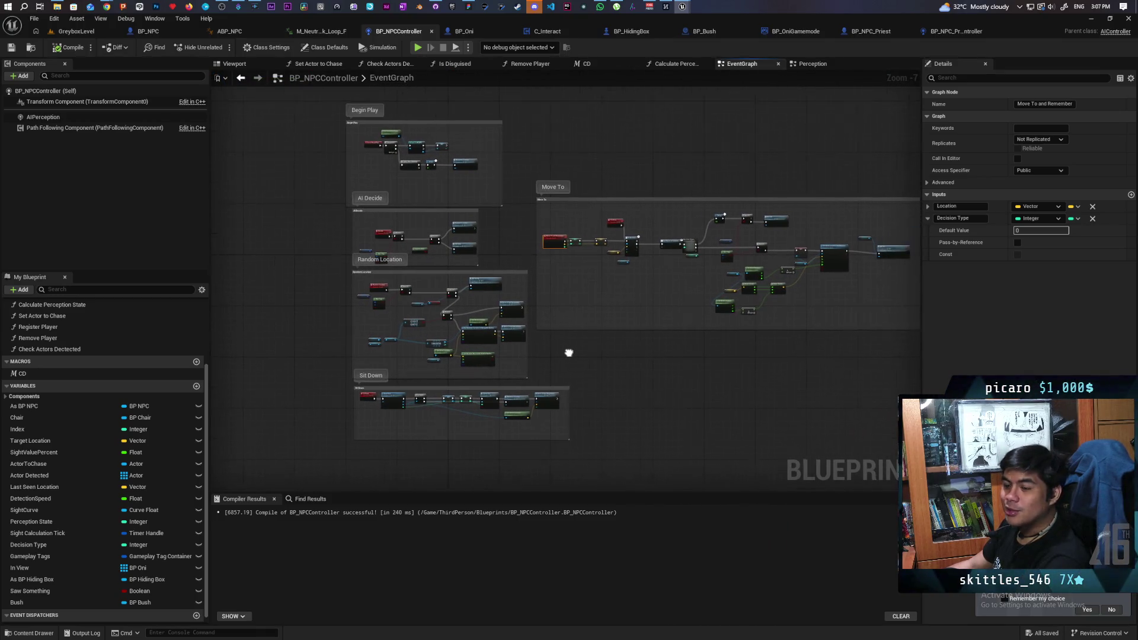
pyautogui.scroll(4, 668, 353)
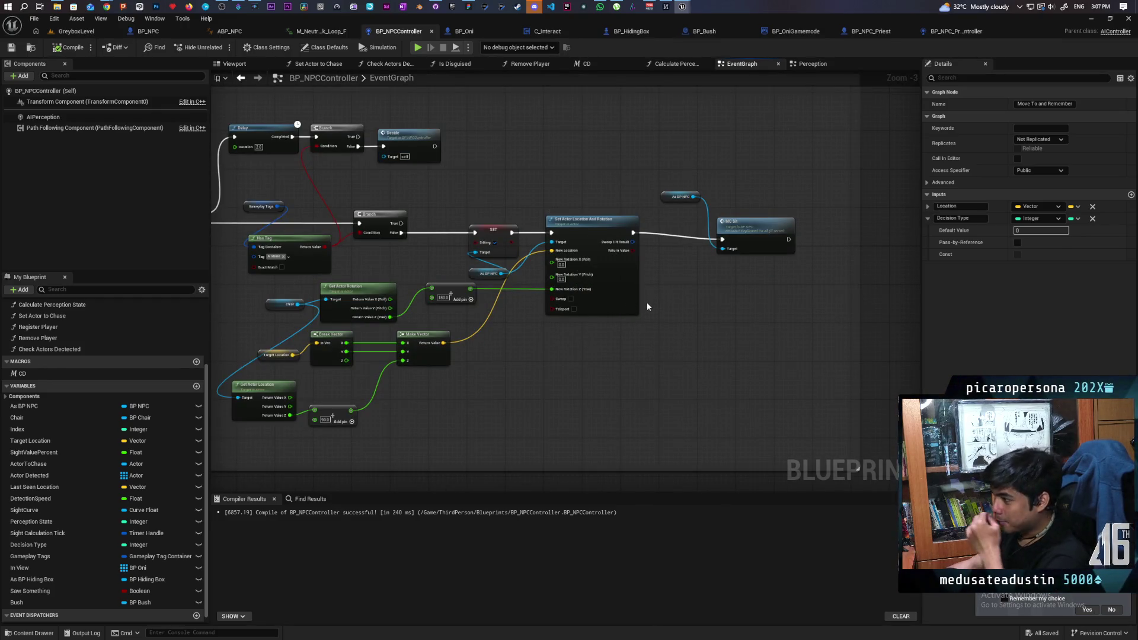
pyautogui.scroll(-8, 564, 307)
pyautogui.scroll(8, 572, 245)
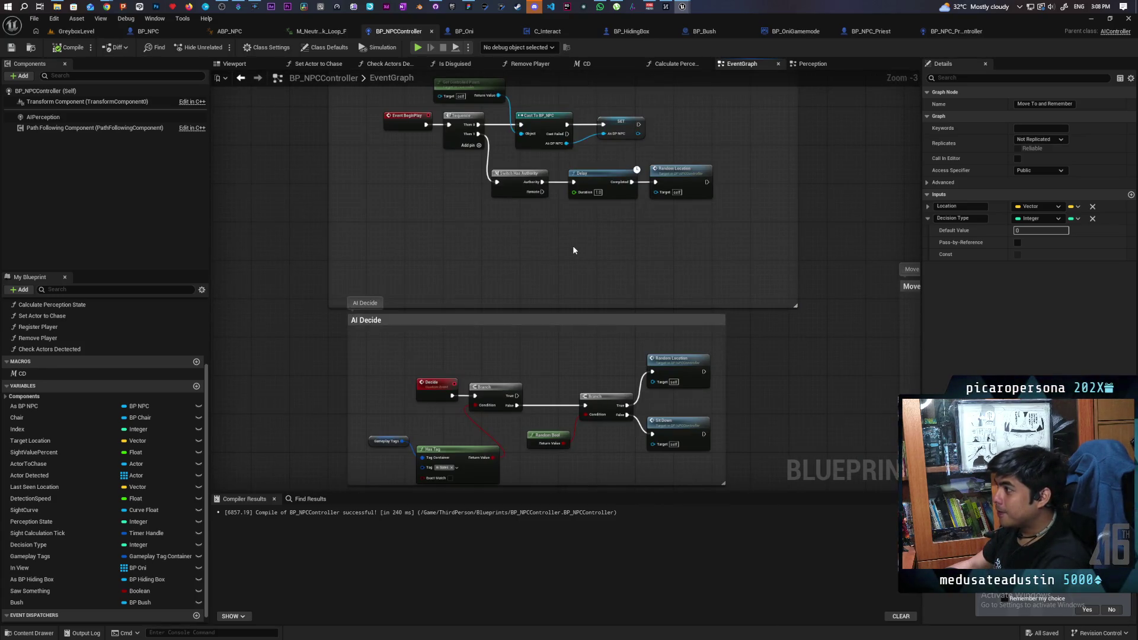
# - In the Perception graph, follow the Call Priest node to its event in BP_OniGamemode
pyautogui.click(812, 63)
pyautogui.scroll(5, 610, 254)
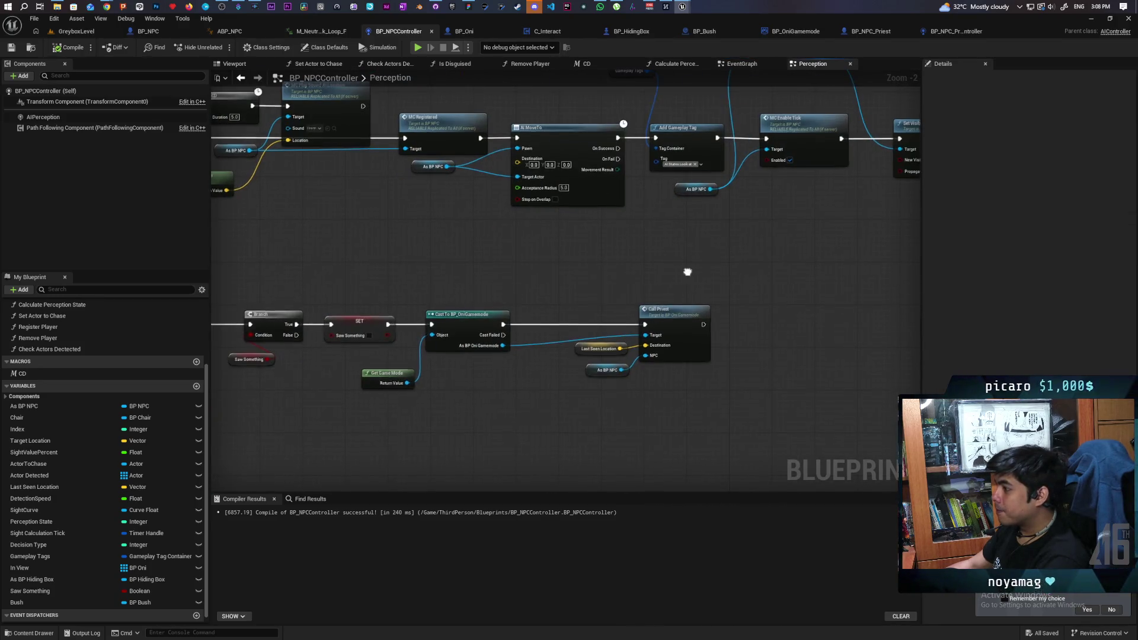
pyautogui.moveTo(695, 265); pyautogui.dragTo(621, 275)
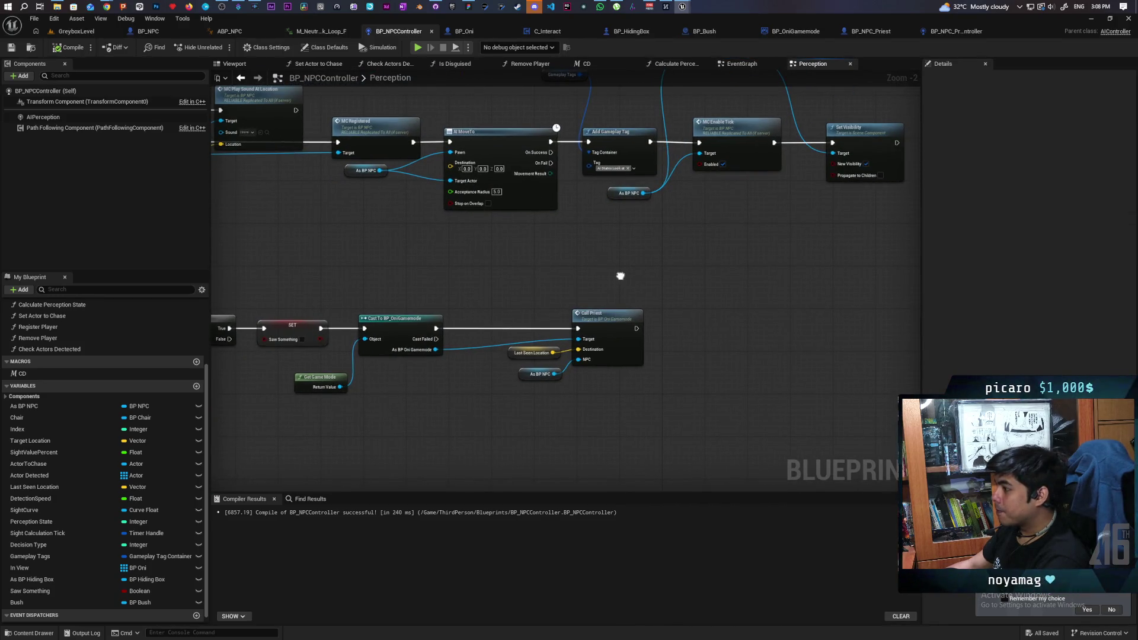
pyautogui.doubleClick(616, 330)
pyautogui.moveTo(649, 333); pyautogui.dragTo(610, 339)
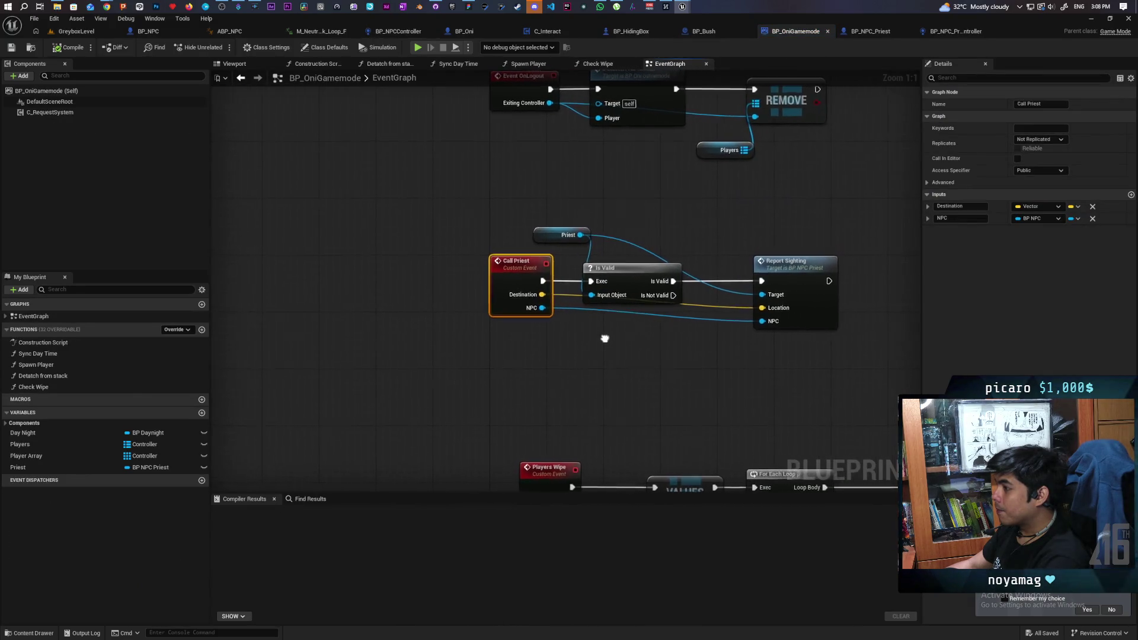
# - Add a Bush input to Report Sighting and Call Priest, wire them together, and save
pyautogui.doubleClick(792, 272)
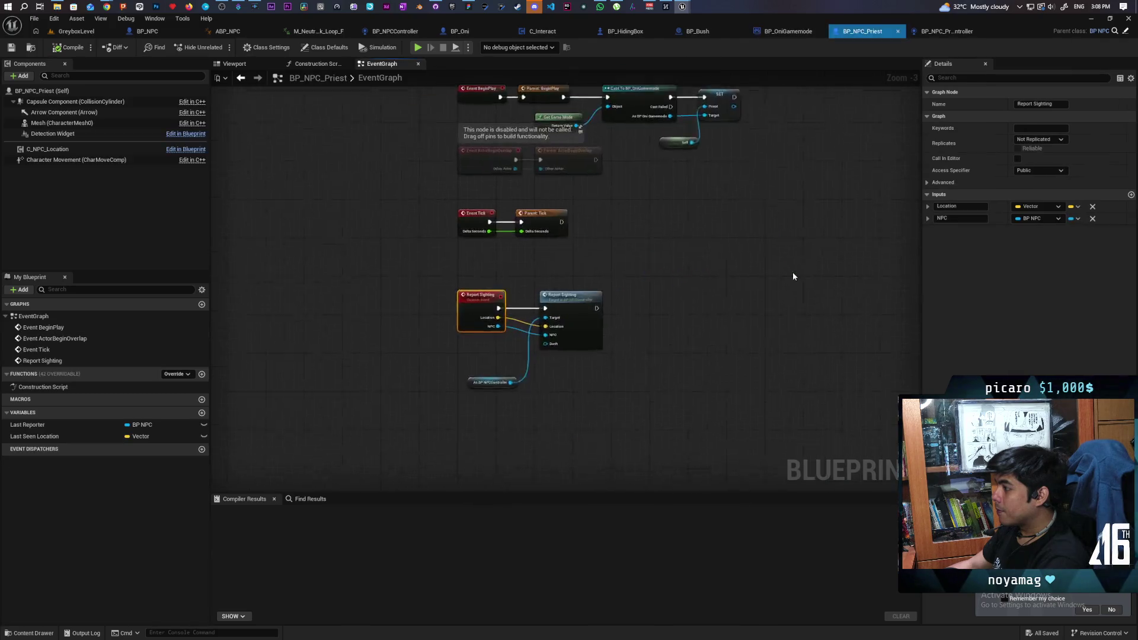
pyautogui.moveTo(661, 330); pyautogui.dragTo(546, 296)
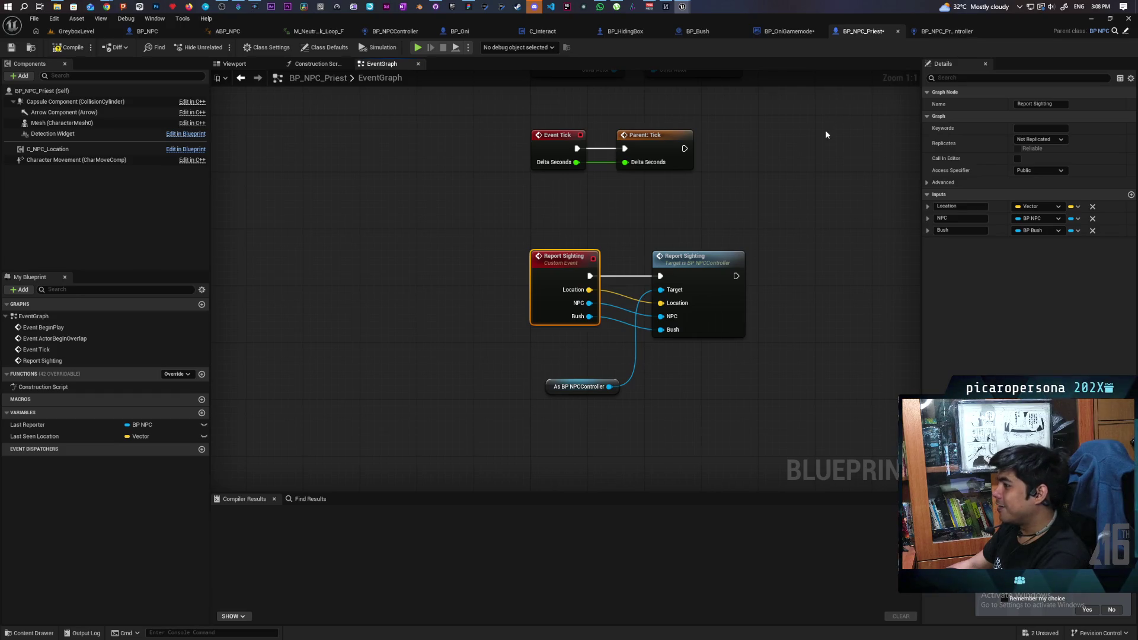
pyautogui.click(951, 30)
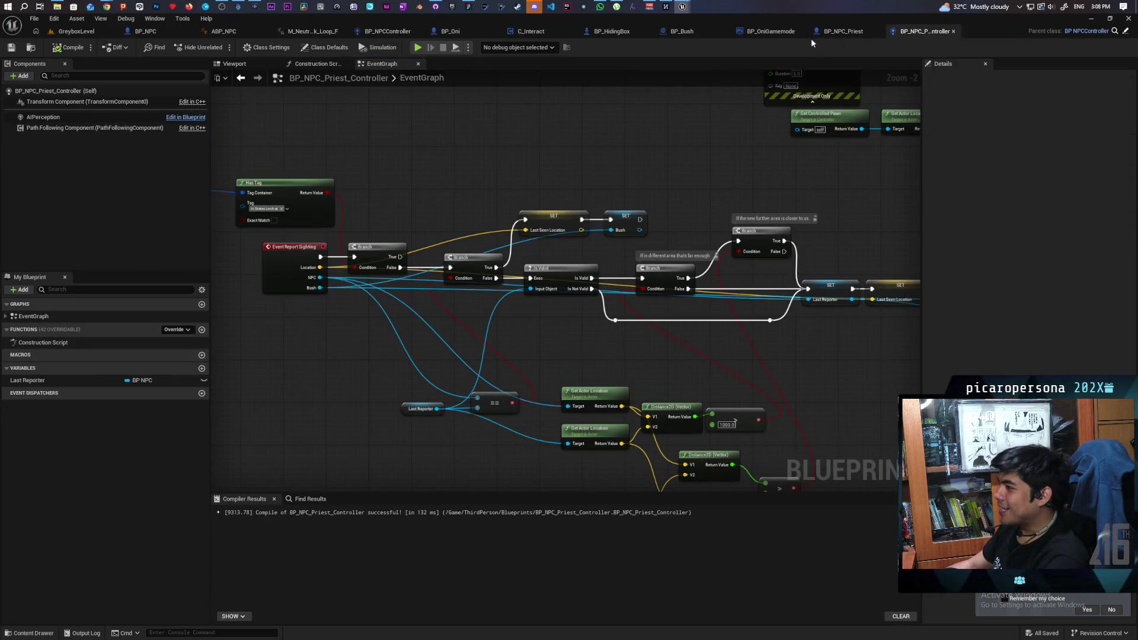
pyautogui.click(759, 32)
pyautogui.moveTo(755, 338)
pyautogui.mouseDown()
pyautogui.moveTo(544, 371)
pyautogui.moveTo(507, 296)
pyautogui.moveTo(504, 338)
pyautogui.mouseUp()
pyautogui.click(677, 353)
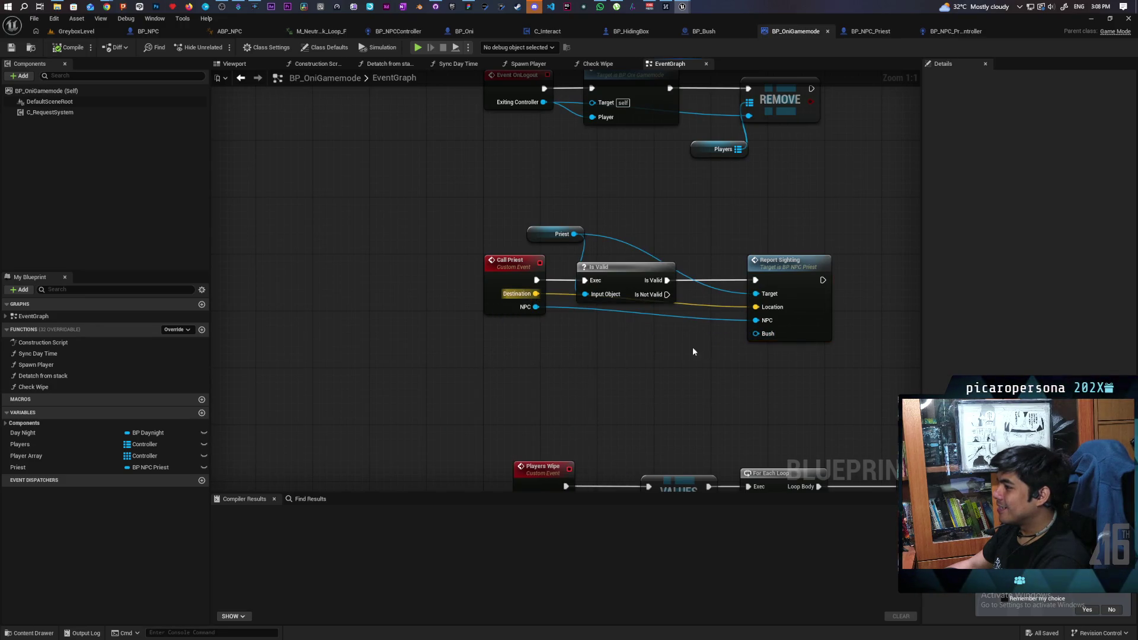
pyautogui.moveTo(765, 339)
pyautogui.mouseDown()
pyautogui.moveTo(499, 306)
pyautogui.moveTo(522, 309)
pyautogui.mouseUp()
pyautogui.hotkey('ctrl', 's')
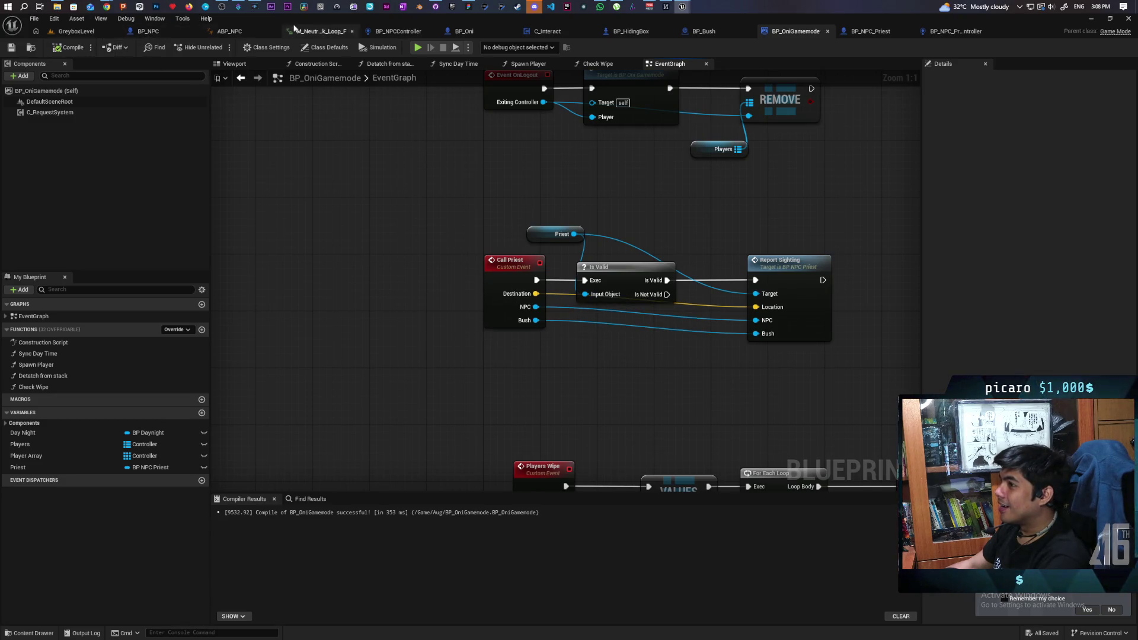
# - Connect the Bush variable to Call Priest's Bush pin in the NPC controller's Perception graph
pyautogui.click(396, 31)
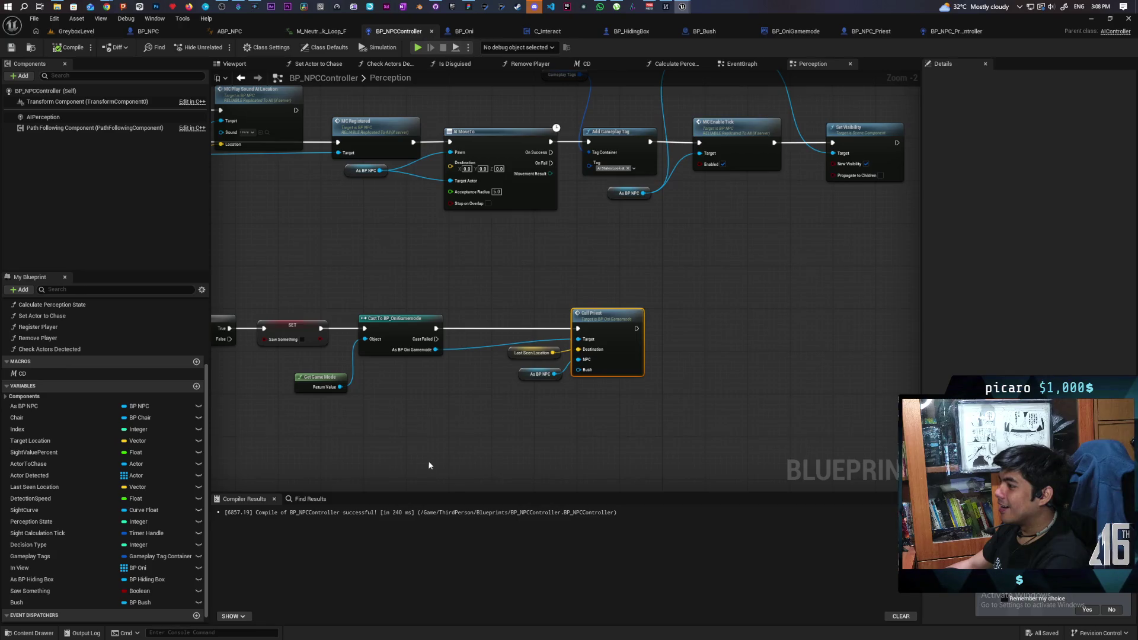
pyautogui.moveTo(430, 465); pyautogui.dragTo(524, 432)
pyautogui.moveTo(673, 335)
pyautogui.mouseDown()
pyautogui.moveTo(632, 396)
pyautogui.moveTo(62, 562)
pyautogui.mouseUp()
pyautogui.moveTo(17, 603); pyautogui.dragTo(678, 336)
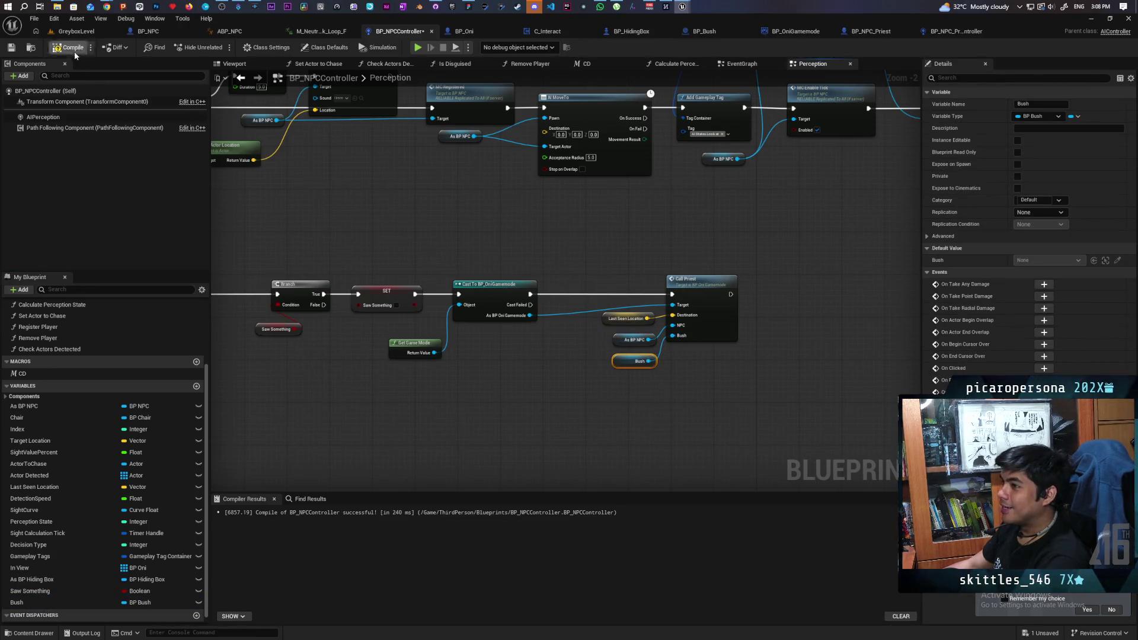
pyautogui.click(90, 34)
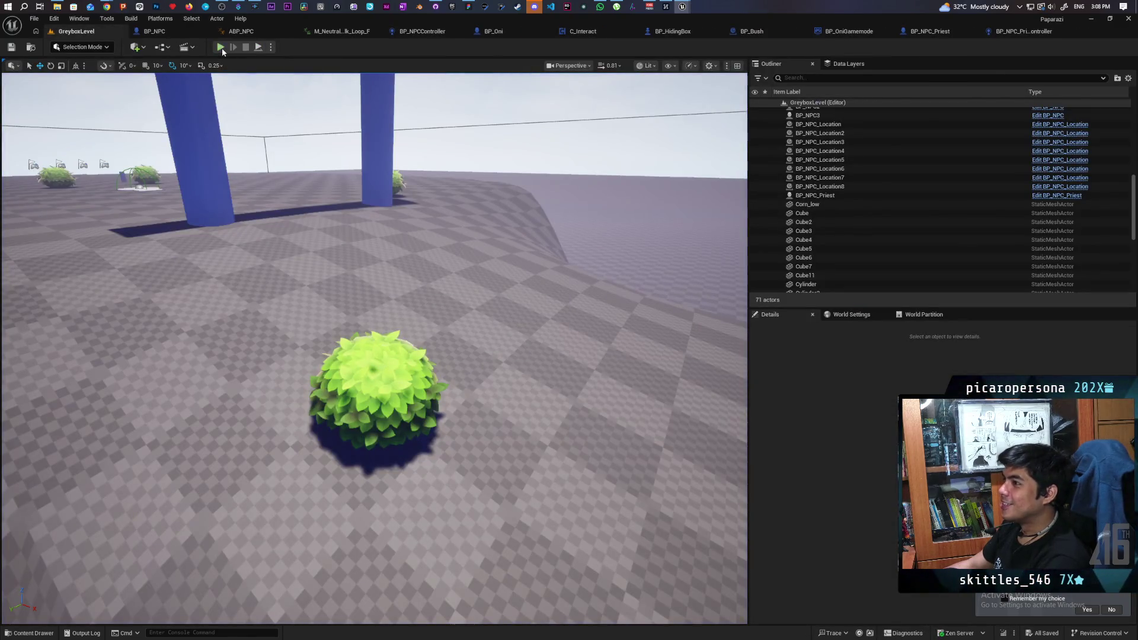
# - Play the level, hide the player in a bush, and resume after the breakpoint
pyautogui.click(231, 45)
pyautogui.press('w')
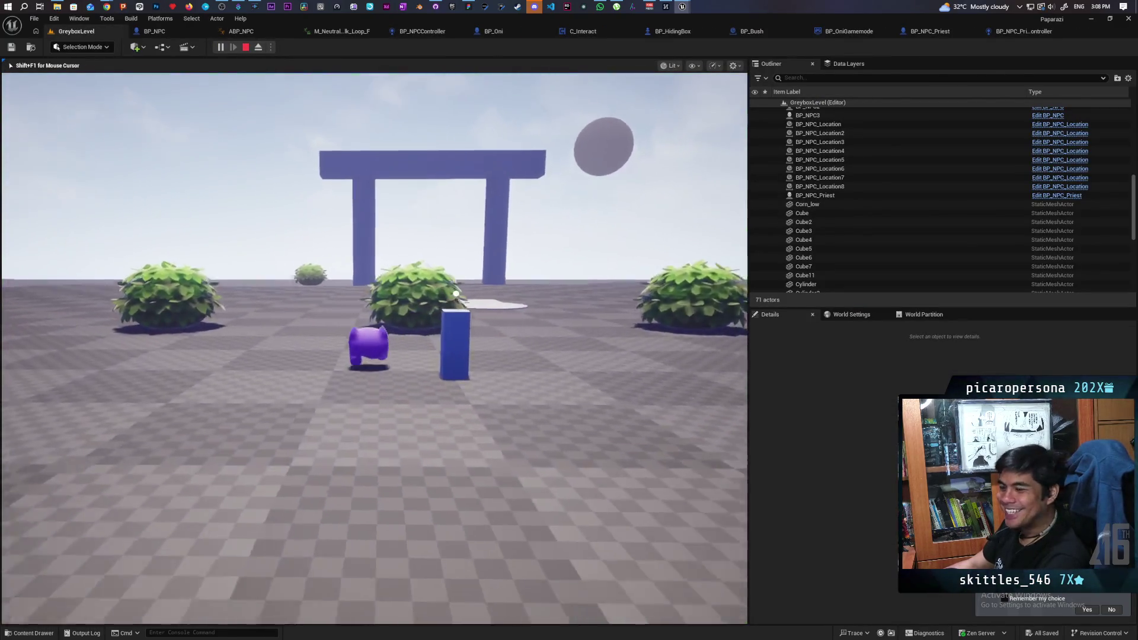
pyautogui.press('w')
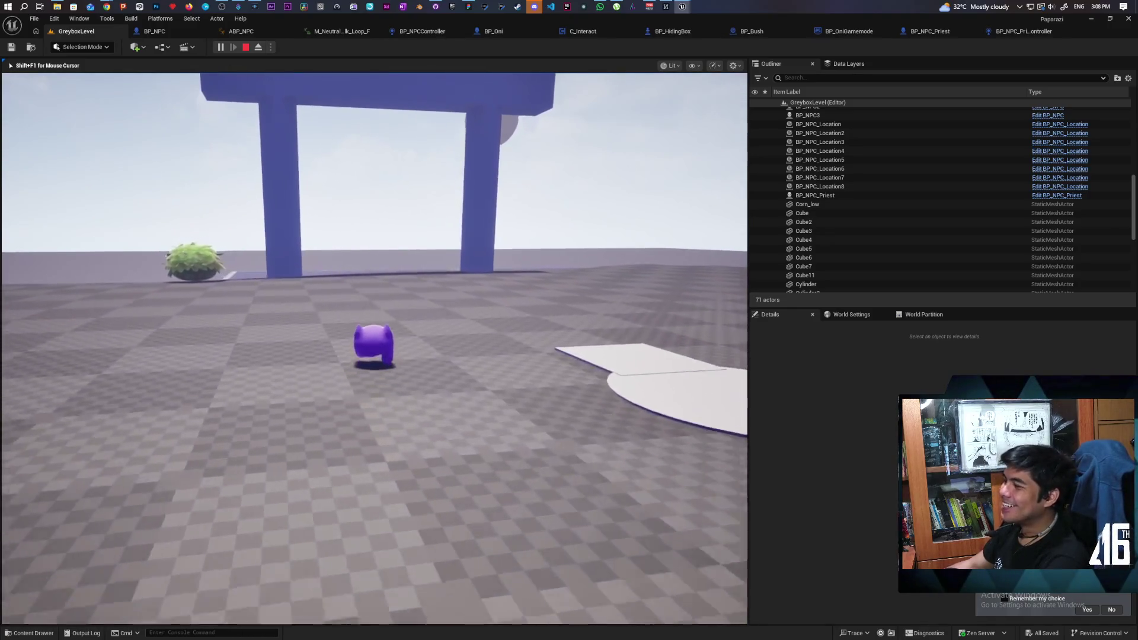
pyautogui.press('w')
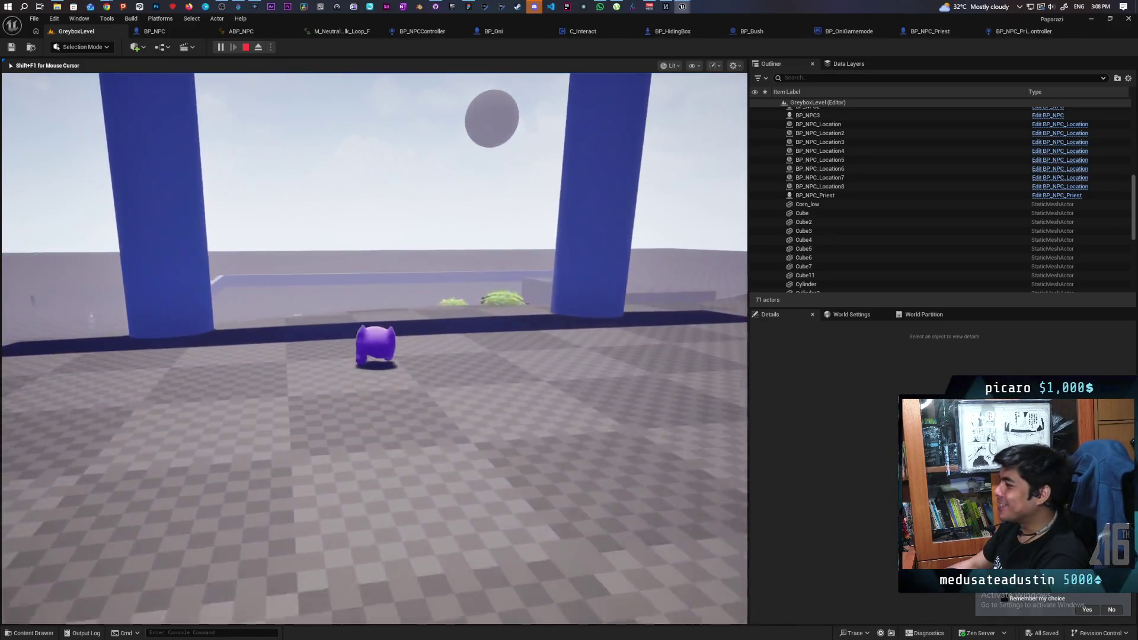
pyautogui.press('w')
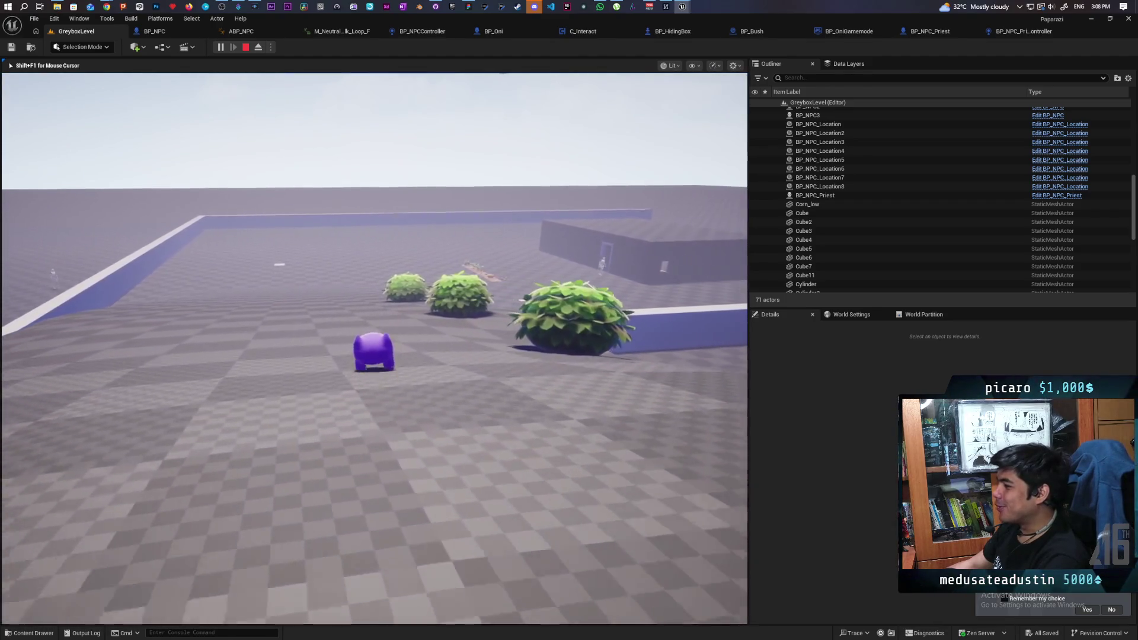
pyautogui.press('w')
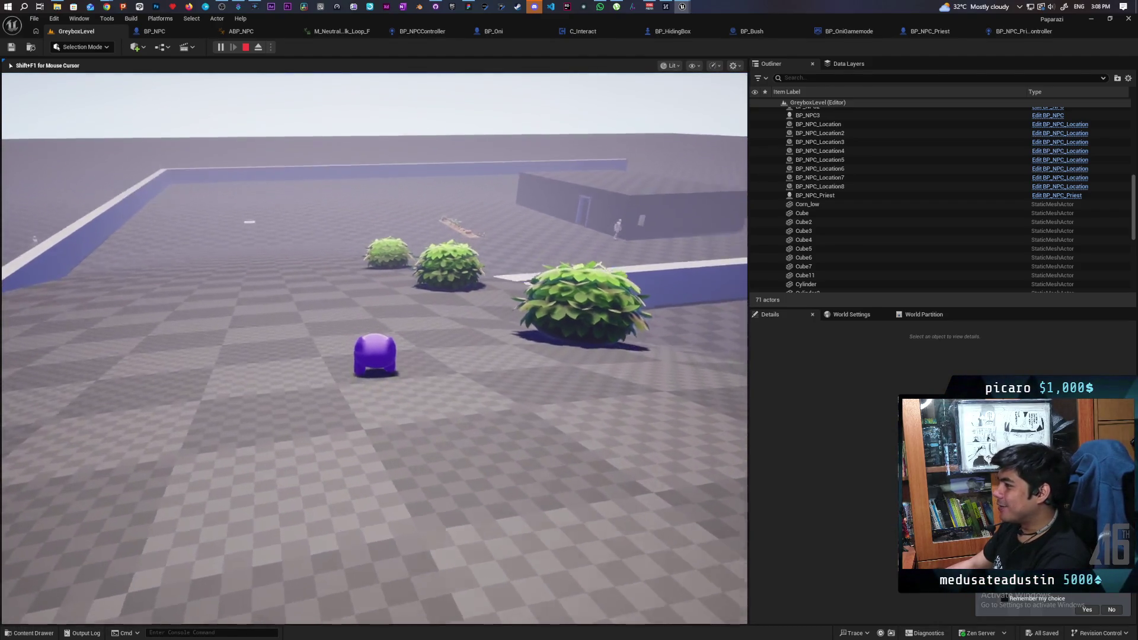
pyautogui.press('w')
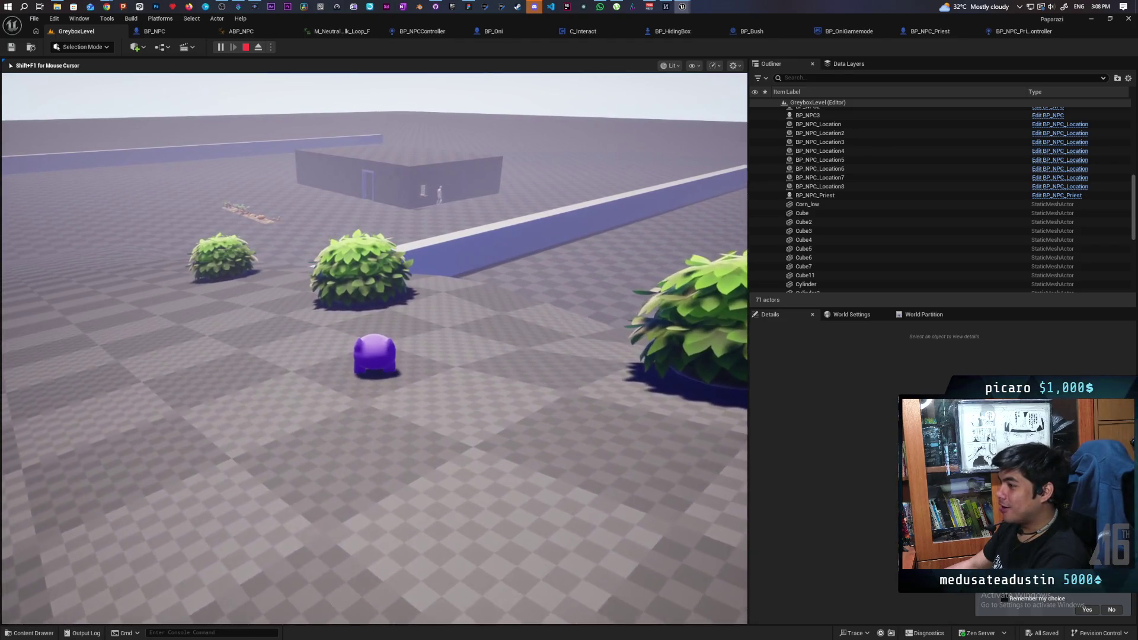
pyautogui.press('w')
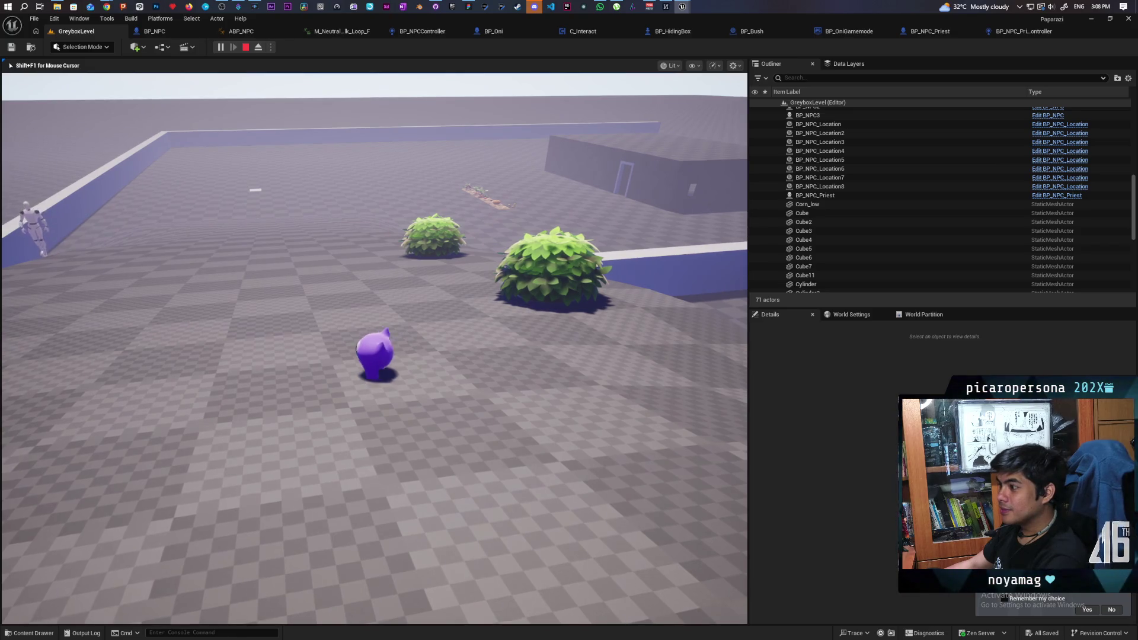
pyautogui.press('w')
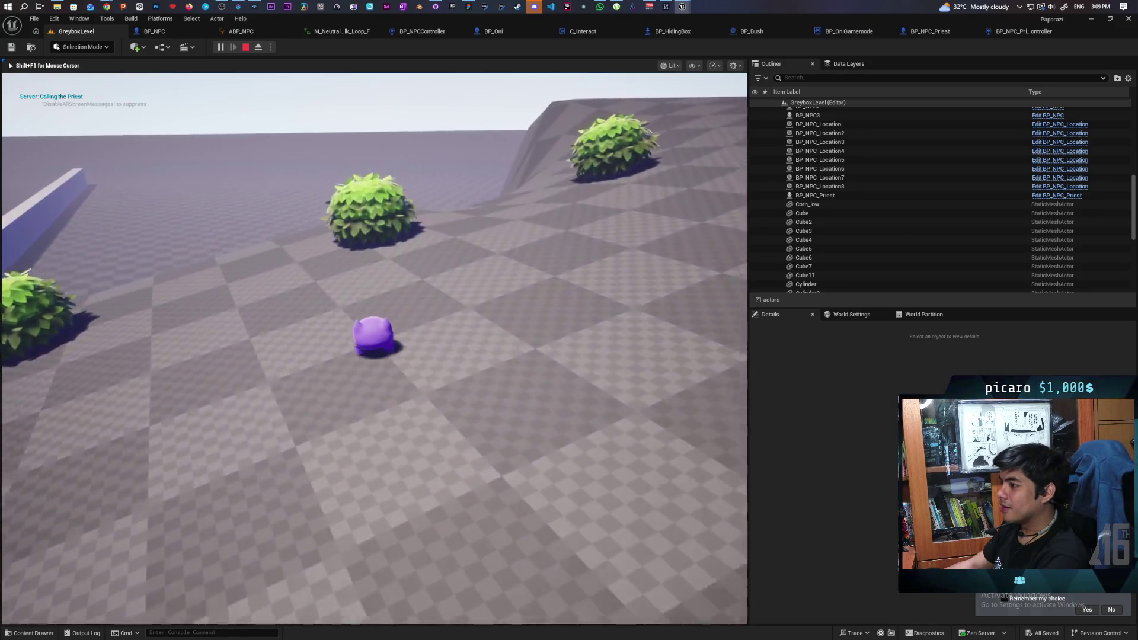
pyautogui.press('w')
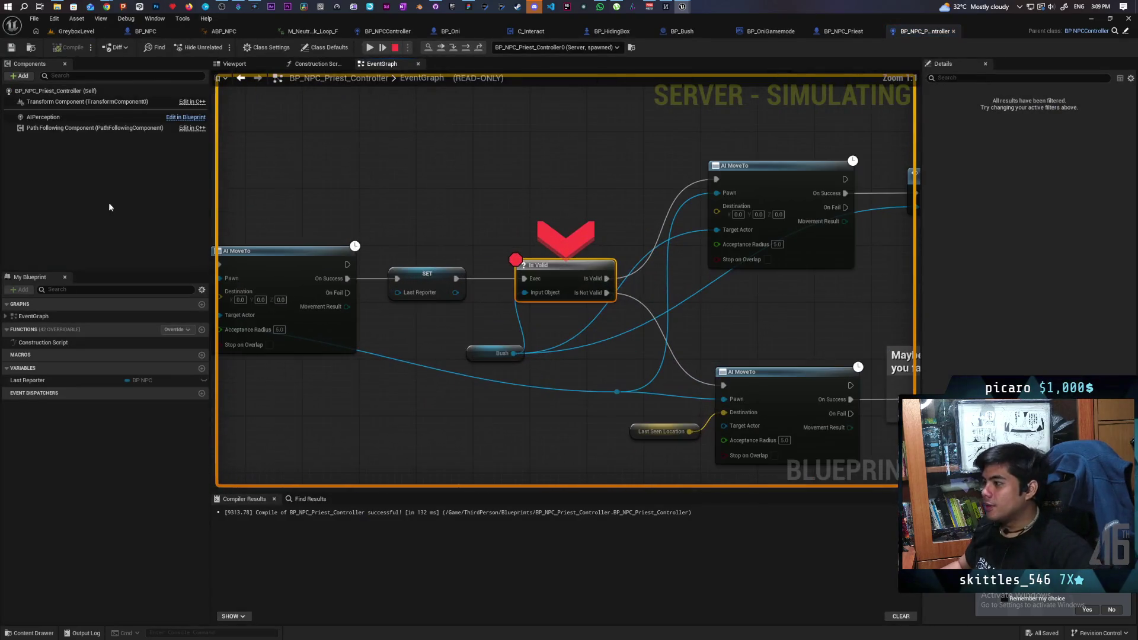
pyautogui.click(441, 49)
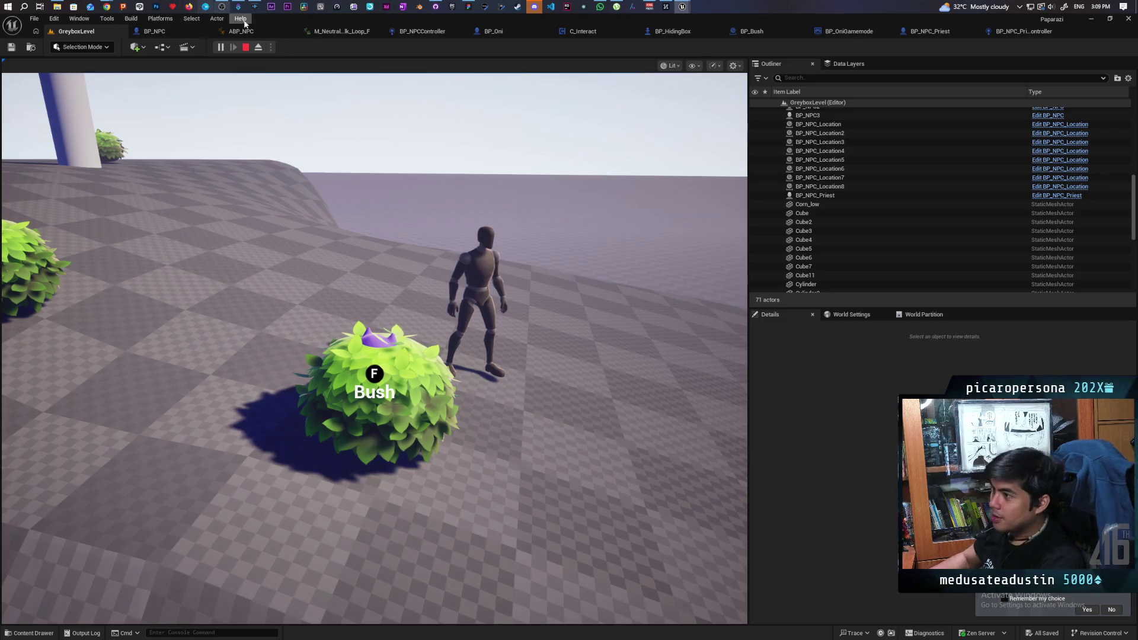
# - Restart the play test and walk the player past the pillars toward the bushes
pyautogui.click(246, 48)
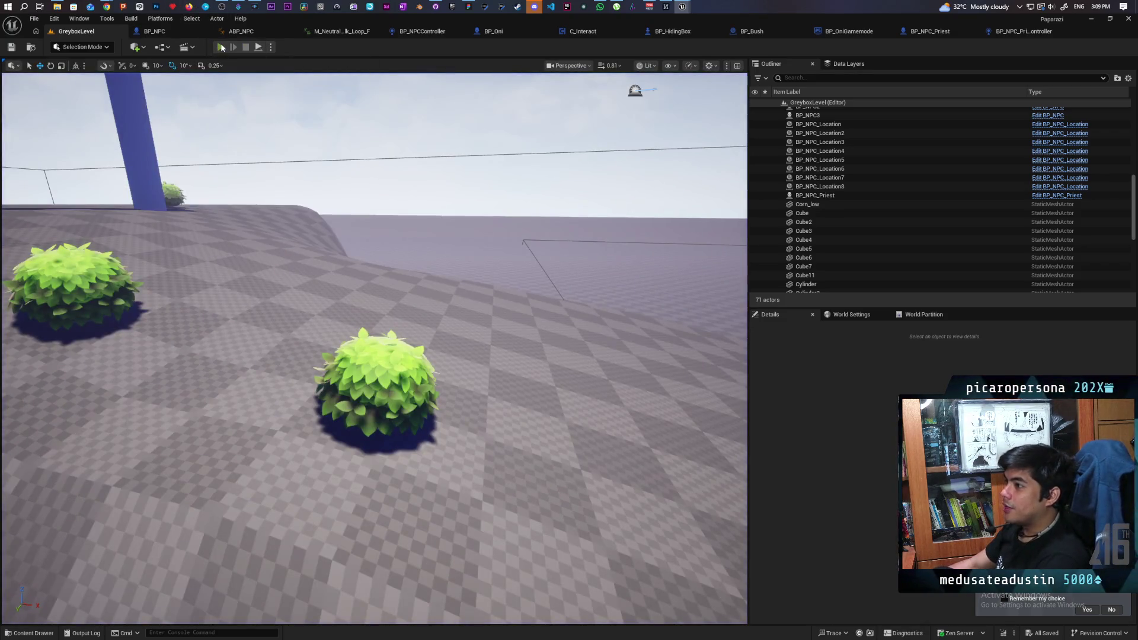
pyautogui.click(228, 46)
pyautogui.press('w')
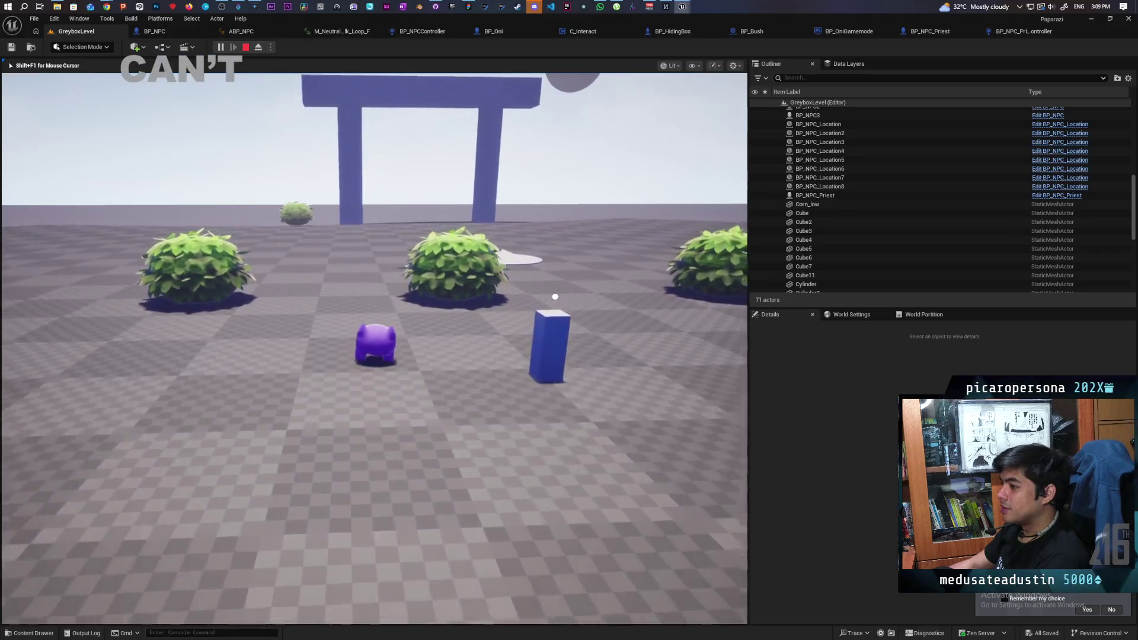
pyautogui.press('w')
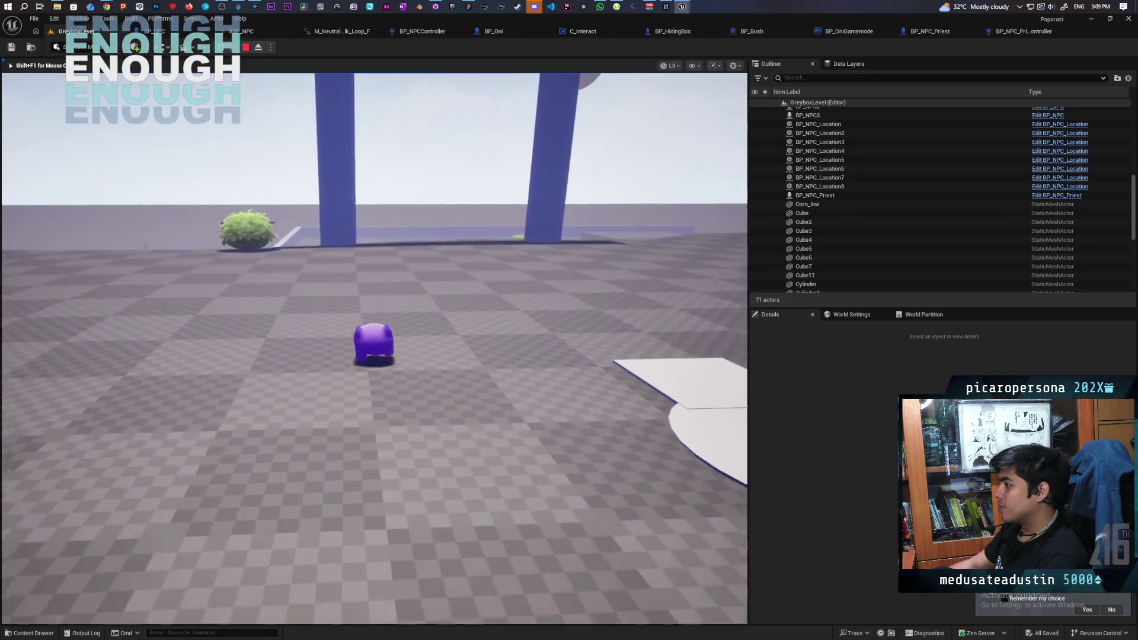
pyautogui.press('w')
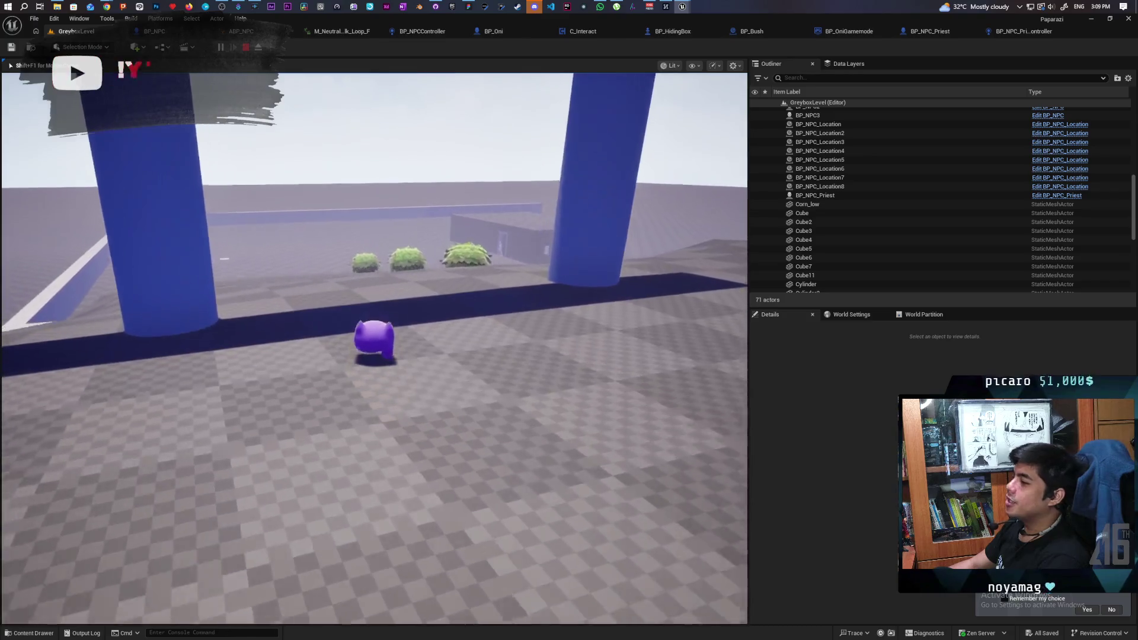
pyautogui.press('w')
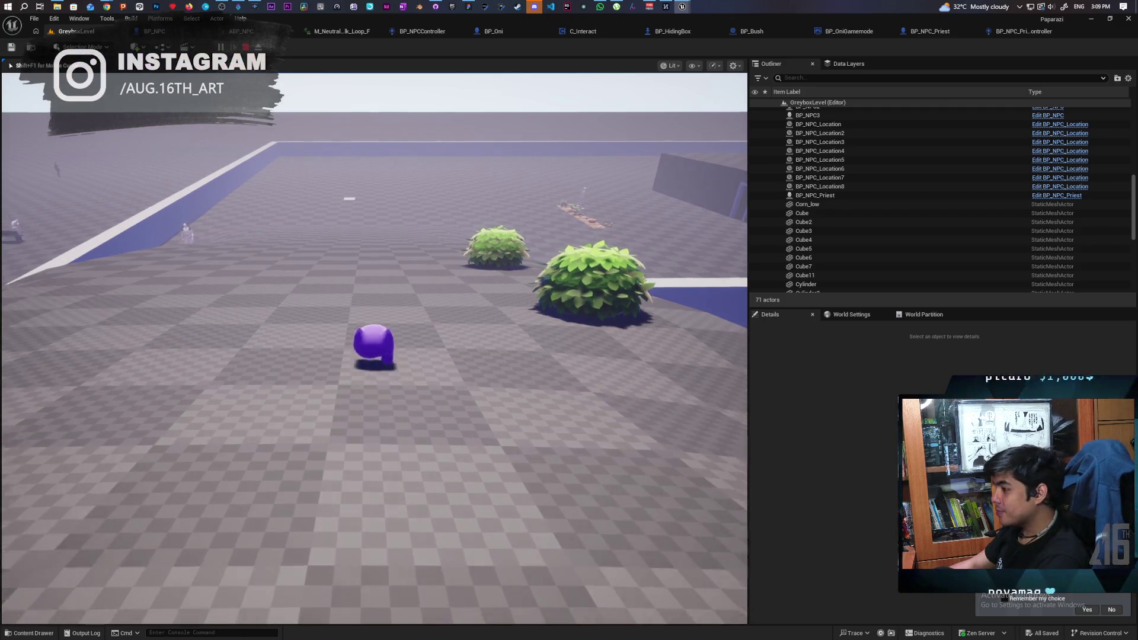
pyautogui.press('w')
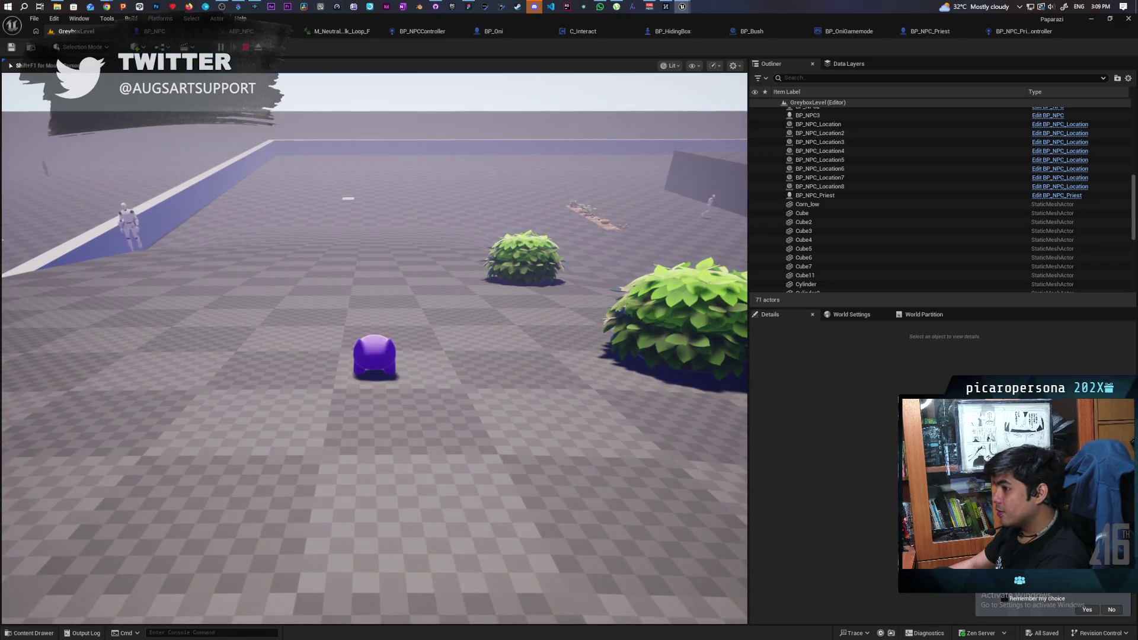
# - Get spotted by the white NPC, then hide in a bush to trigger the Is Valid breakpoint
pyautogui.press('a')
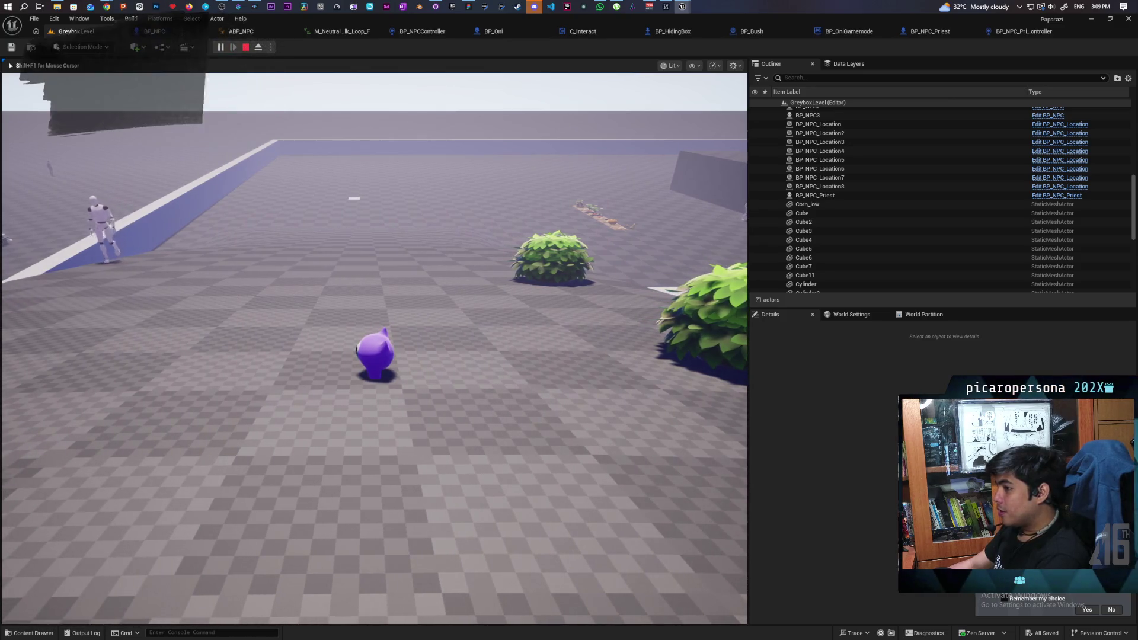
pyautogui.press('a')
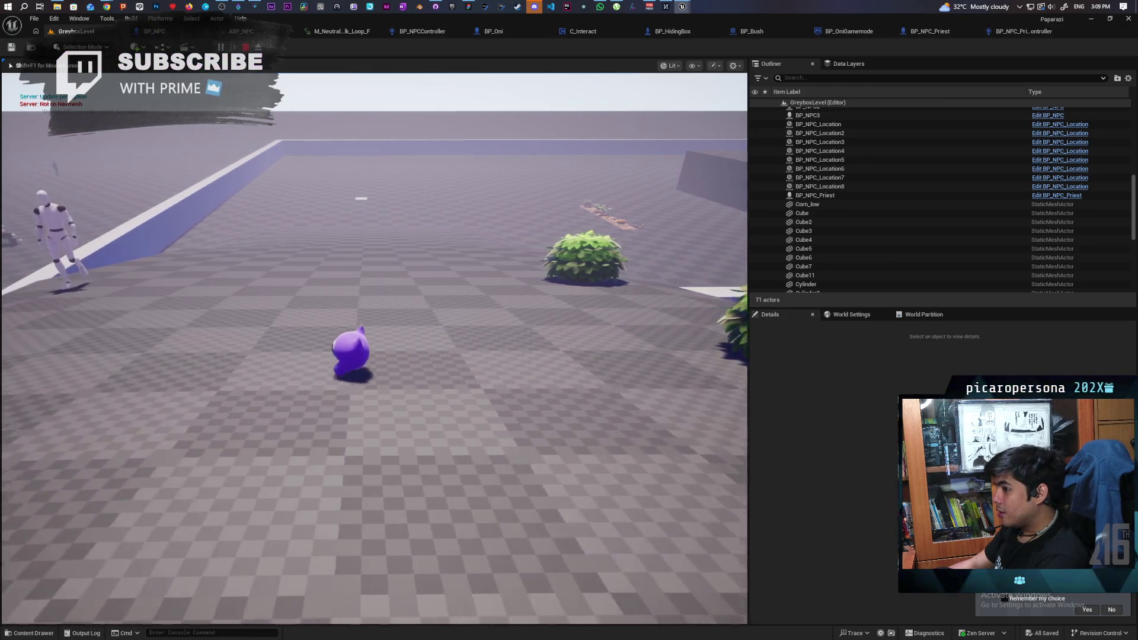
pyautogui.press('w')
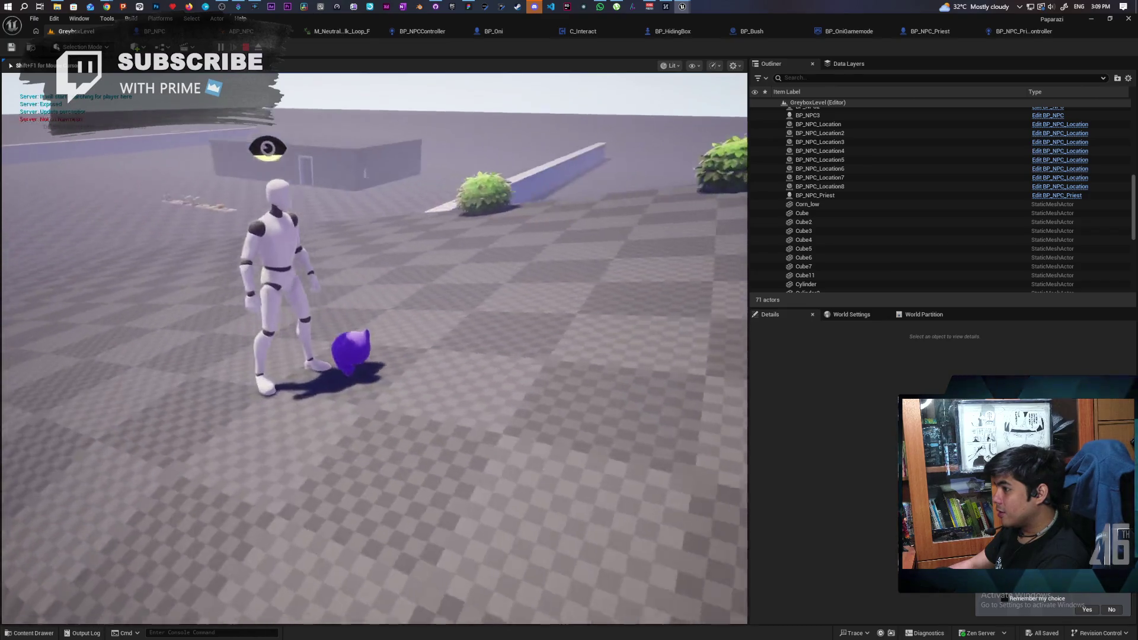
pyautogui.press('w')
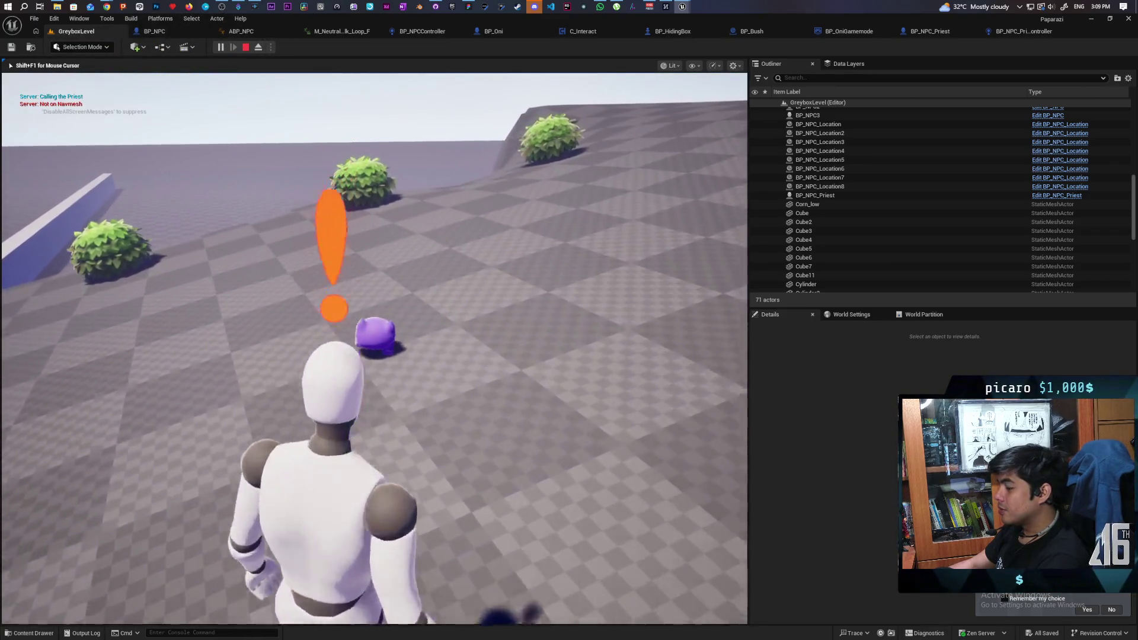
pyautogui.press('w')
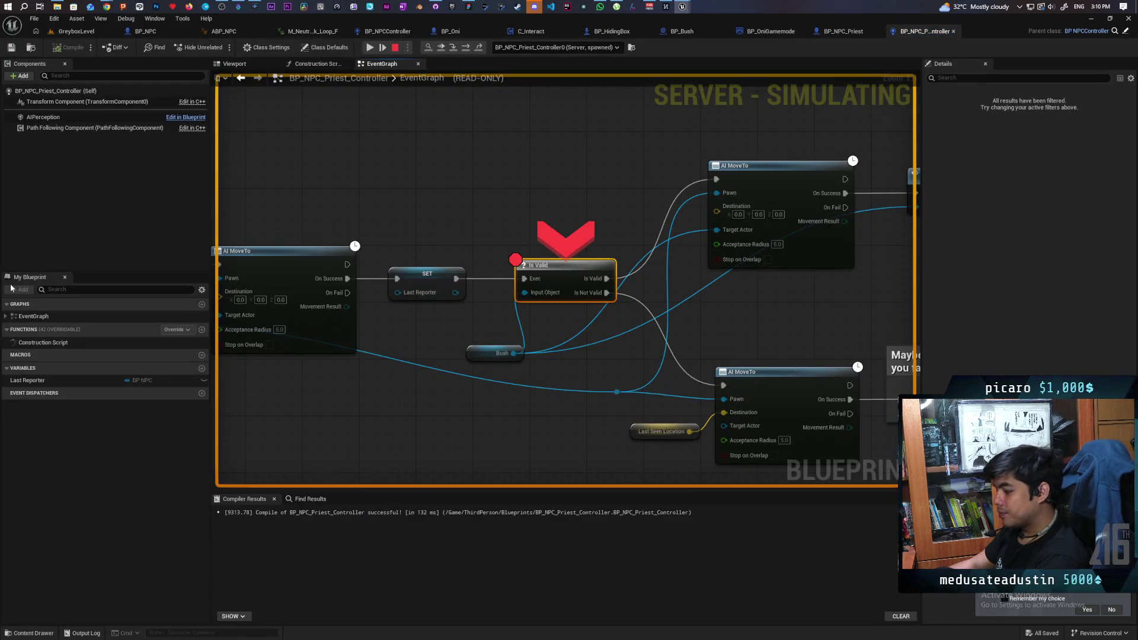
# - Step on to the AI MoveTo toward the last seen location and remove the Is Valid breakpoint
pyautogui.press('F10')
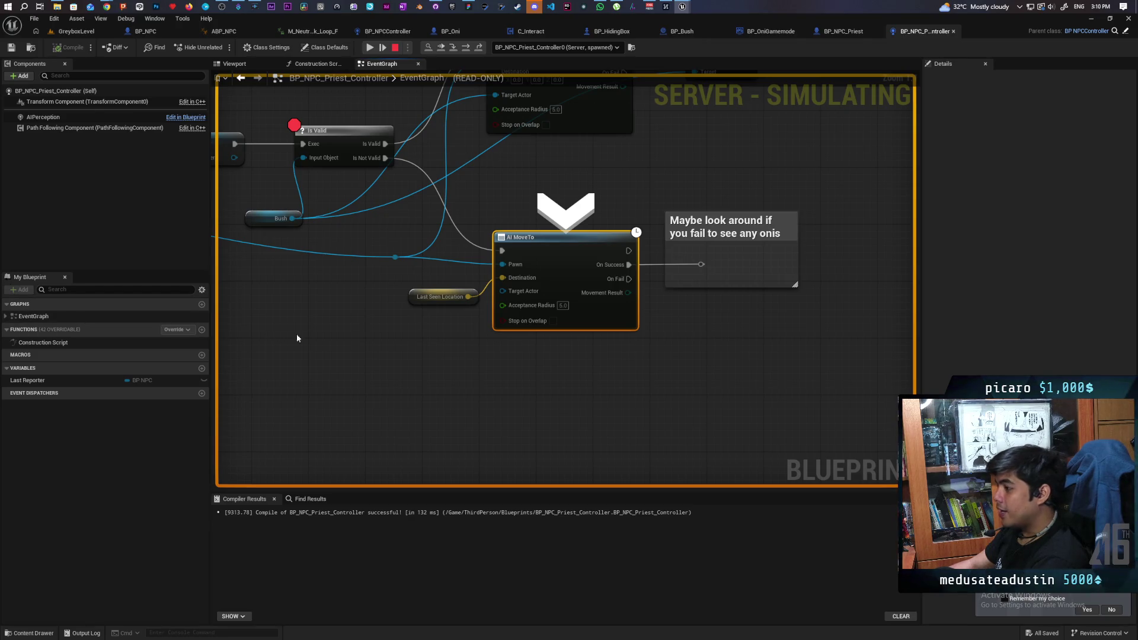
pyautogui.moveTo(409, 323); pyautogui.dragTo(485, 375)
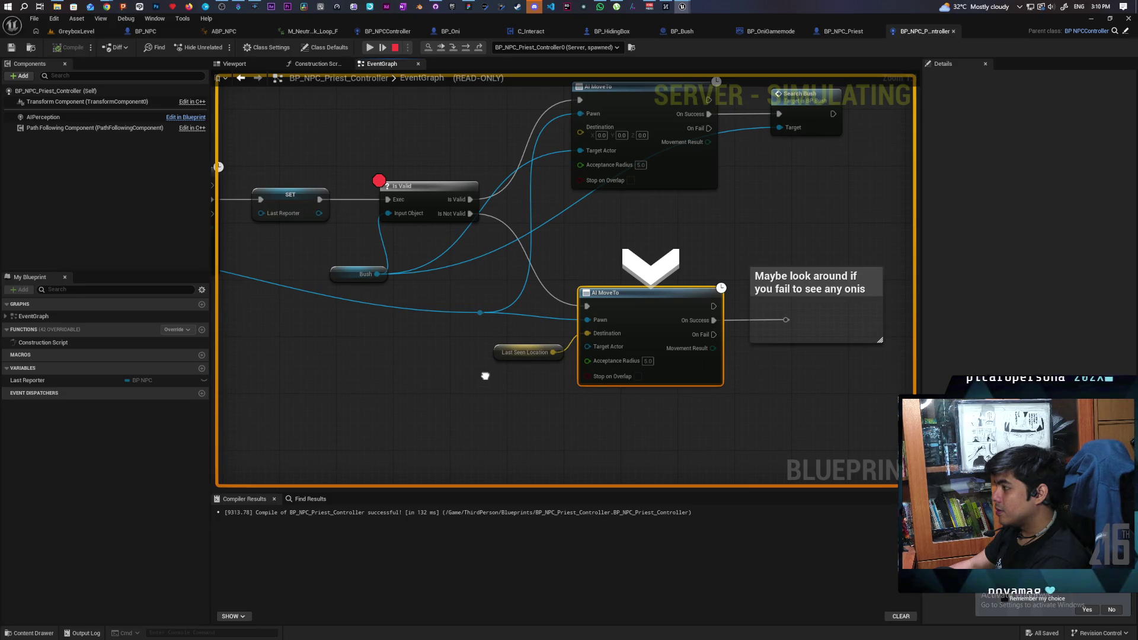
pyautogui.moveTo(485, 376); pyautogui.dragTo(486, 379)
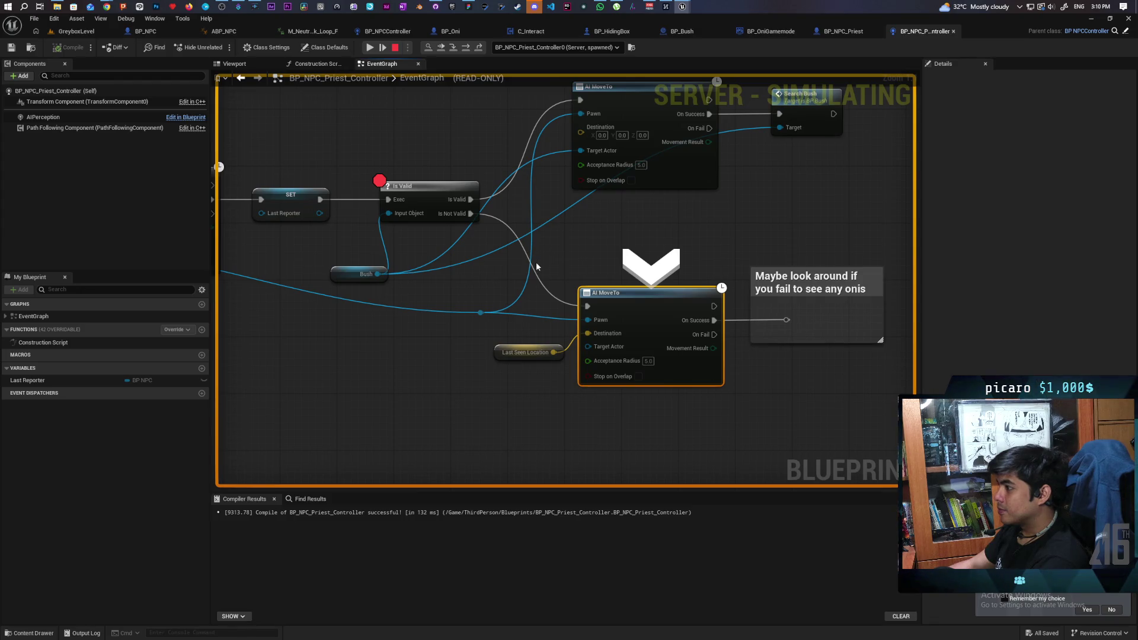
pyautogui.rightClick(417, 199)
pyautogui.click(451, 219)
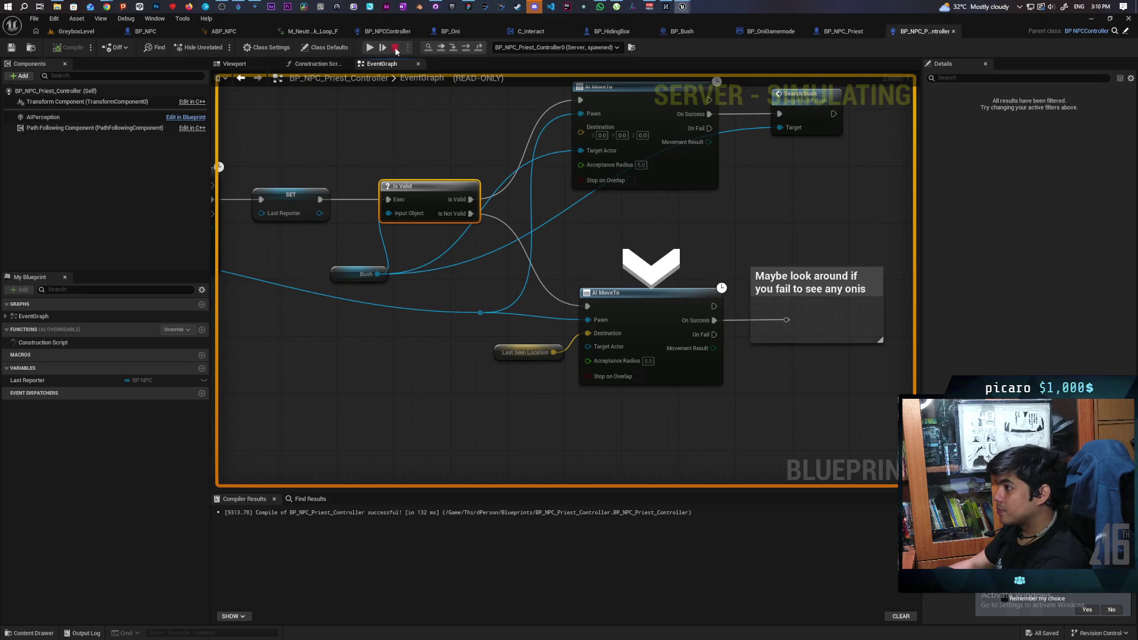
# - Stop the simulation and set a breakpoint on SET Last Seen Location in Event Report Sighting
pyautogui.click(396, 48)
pyautogui.scroll(-3, 447, 122)
pyautogui.moveTo(447, 122); pyautogui.dragTo(760, 193)
pyautogui.moveTo(818, 204)
pyautogui.mouseDown()
pyautogui.moveTo(738, 183)
pyautogui.moveTo(927, 191)
pyautogui.mouseUp()
pyautogui.scroll(1, 346, 297)
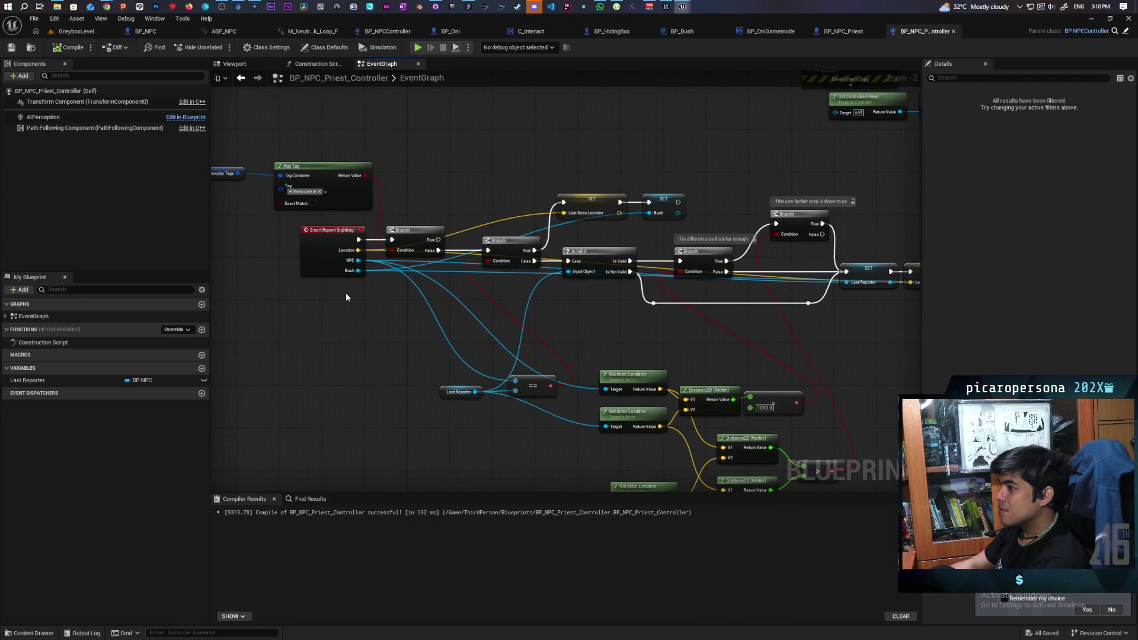
pyautogui.scroll(1, 494, 289)
pyautogui.scroll(1, 550, 390)
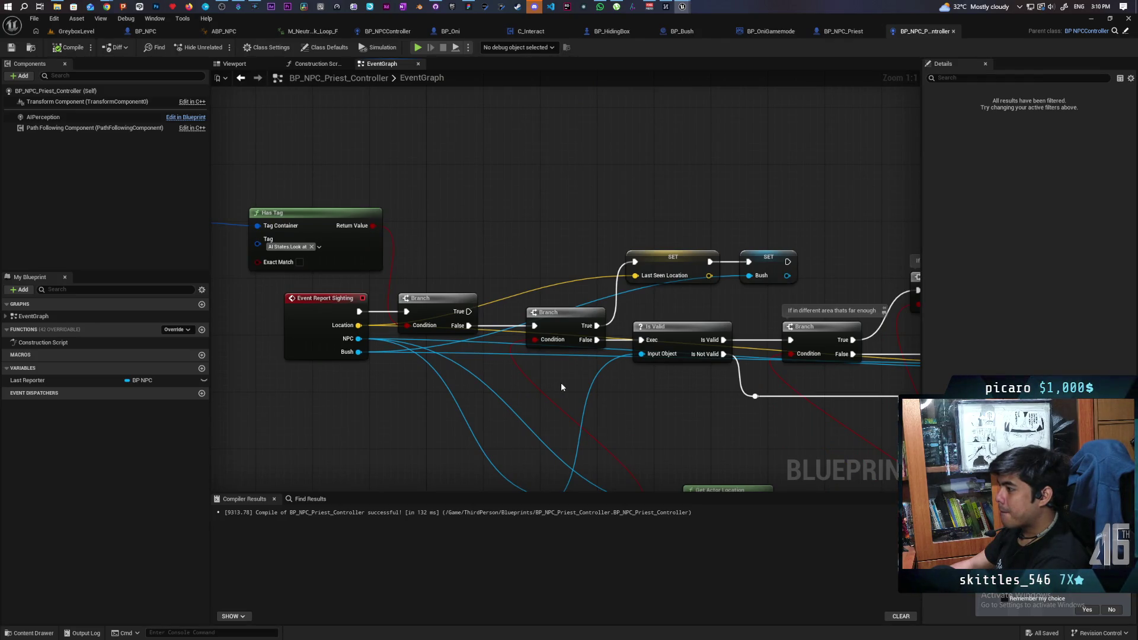
pyautogui.click(648, 279)
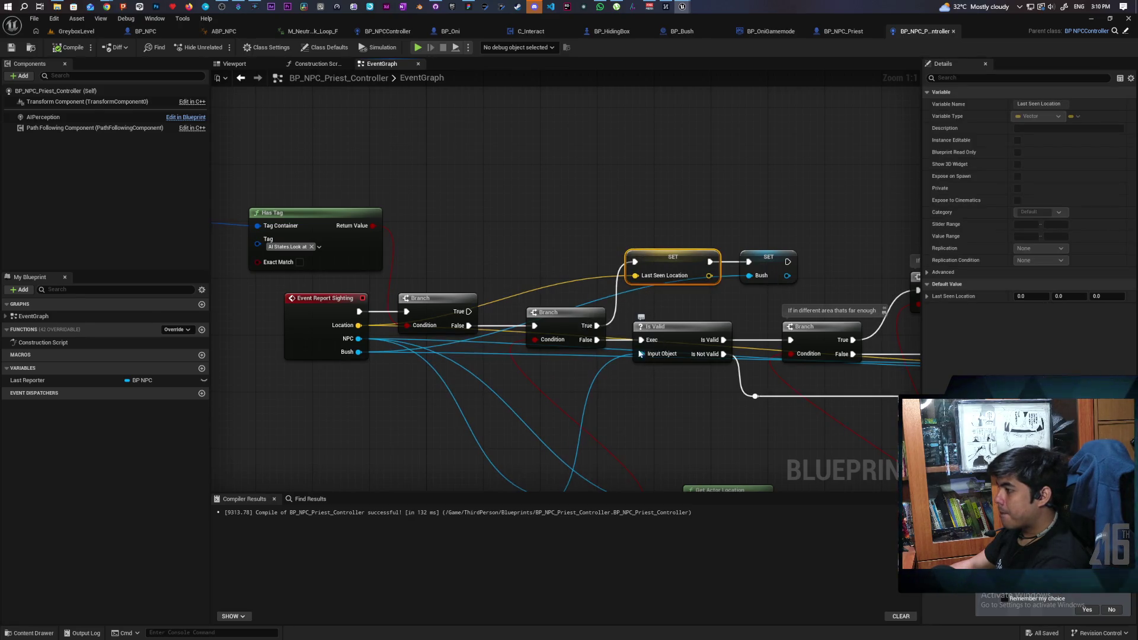
pyautogui.press('F9')
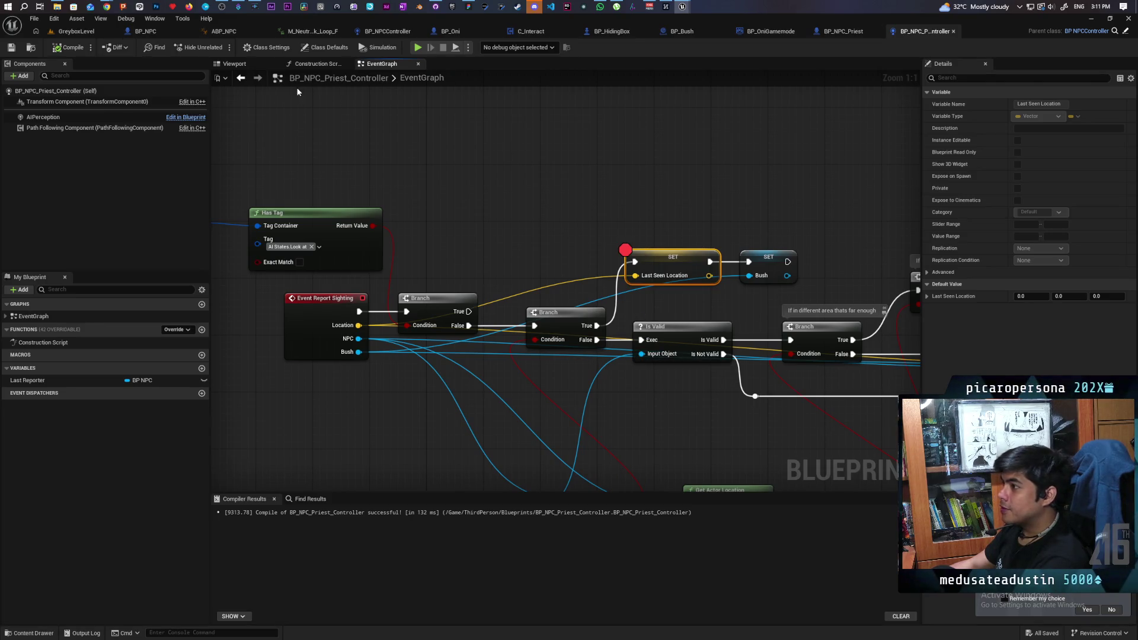
pyautogui.scroll(-1, 445, 208)
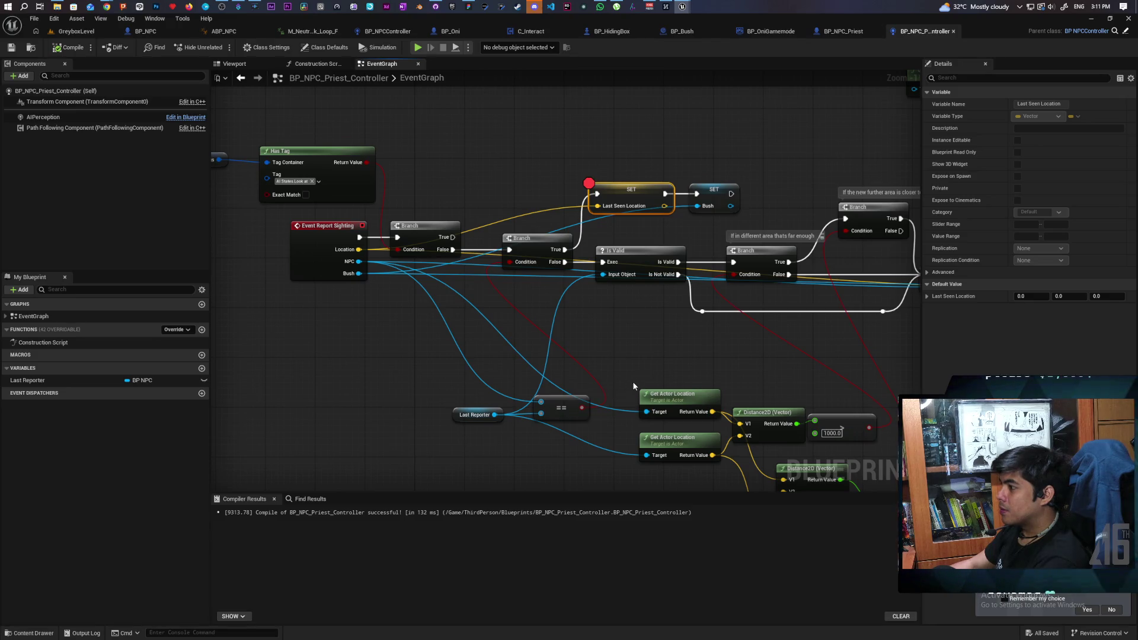
# - Play GreyboxLevel, walking through the blue gate toward the NPC by the wall until the breakpoint halts
pyautogui.click(87, 34)
pyautogui.click(226, 48)
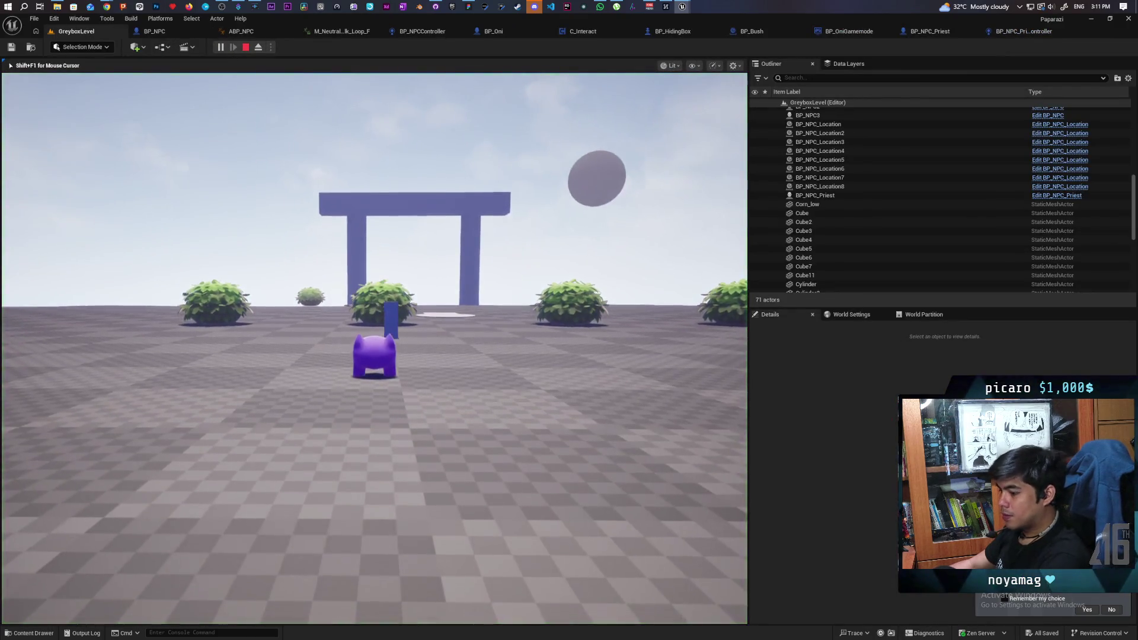
pyautogui.press('w')
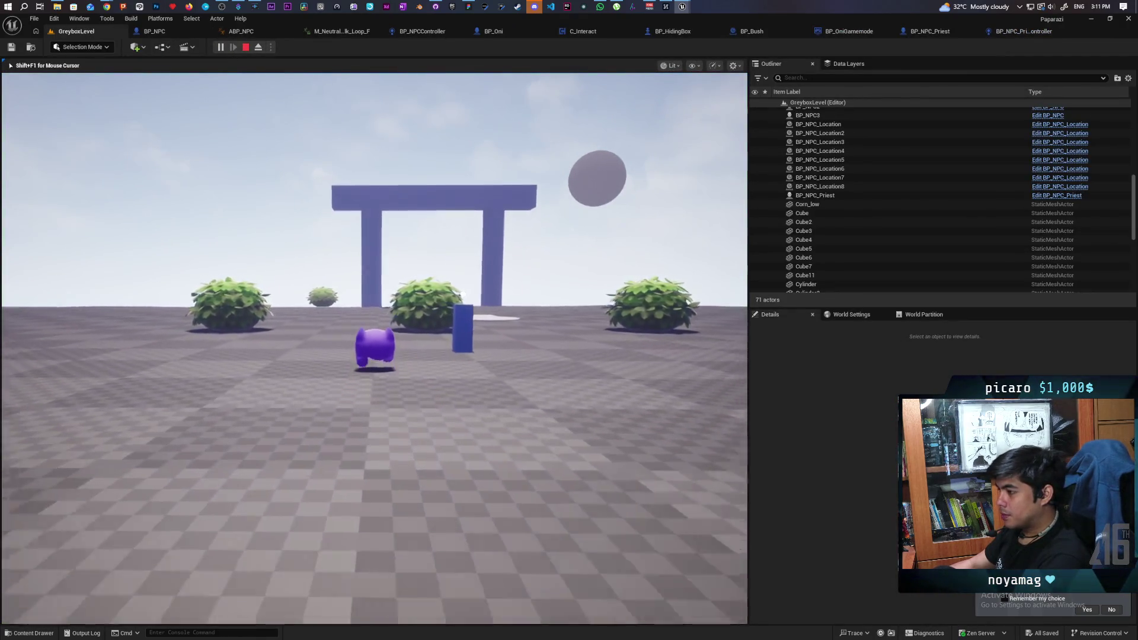
pyautogui.press('w')
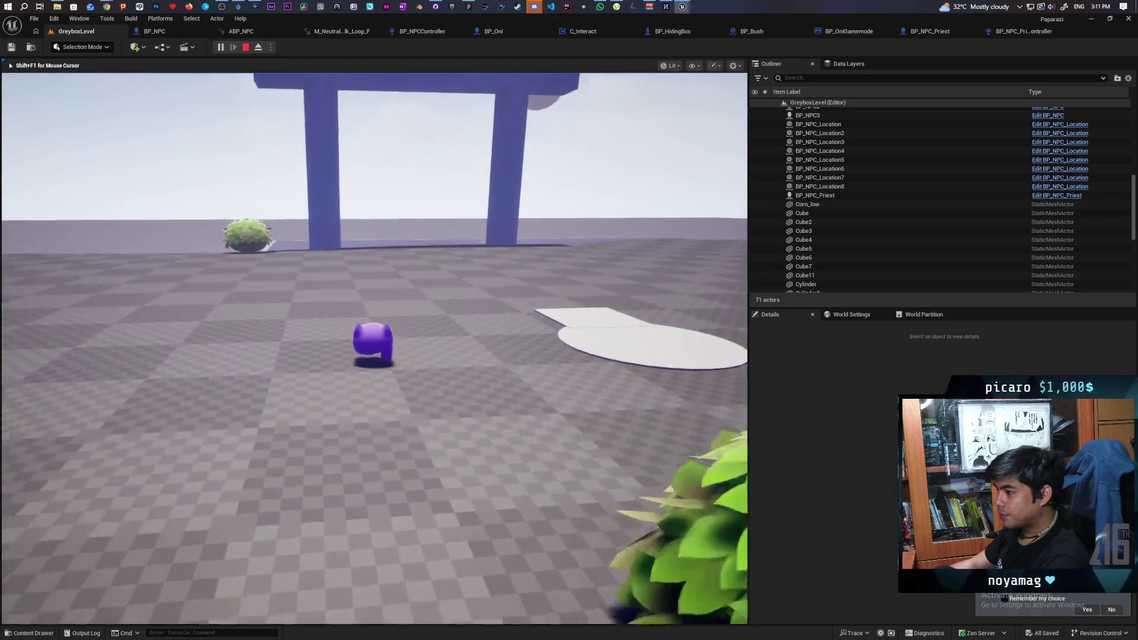
pyautogui.press('w')
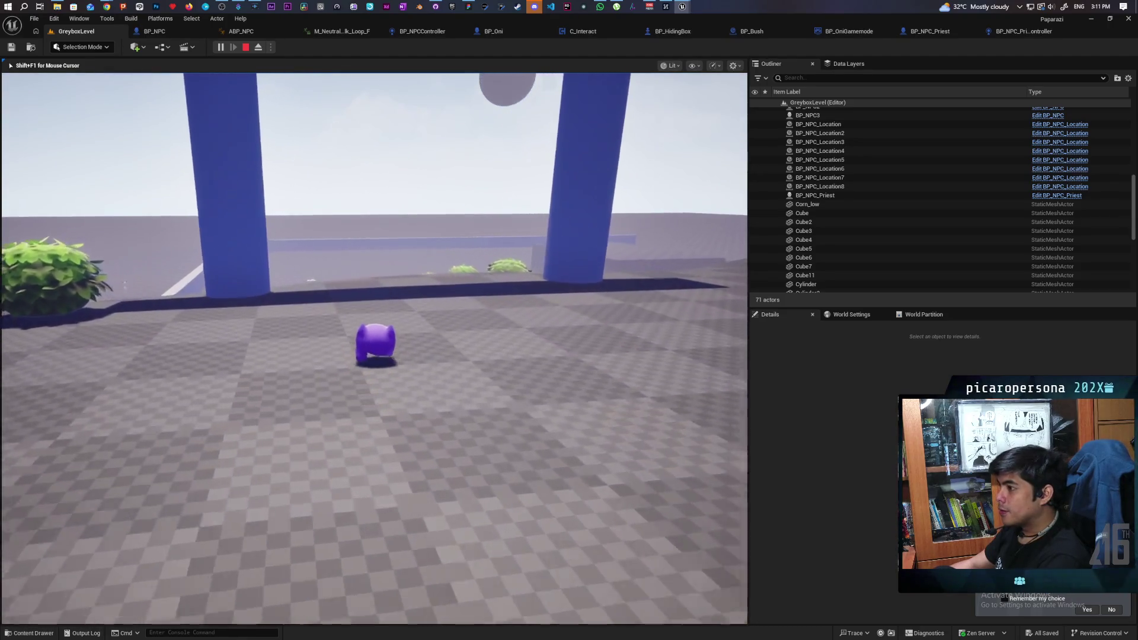
pyautogui.press('w')
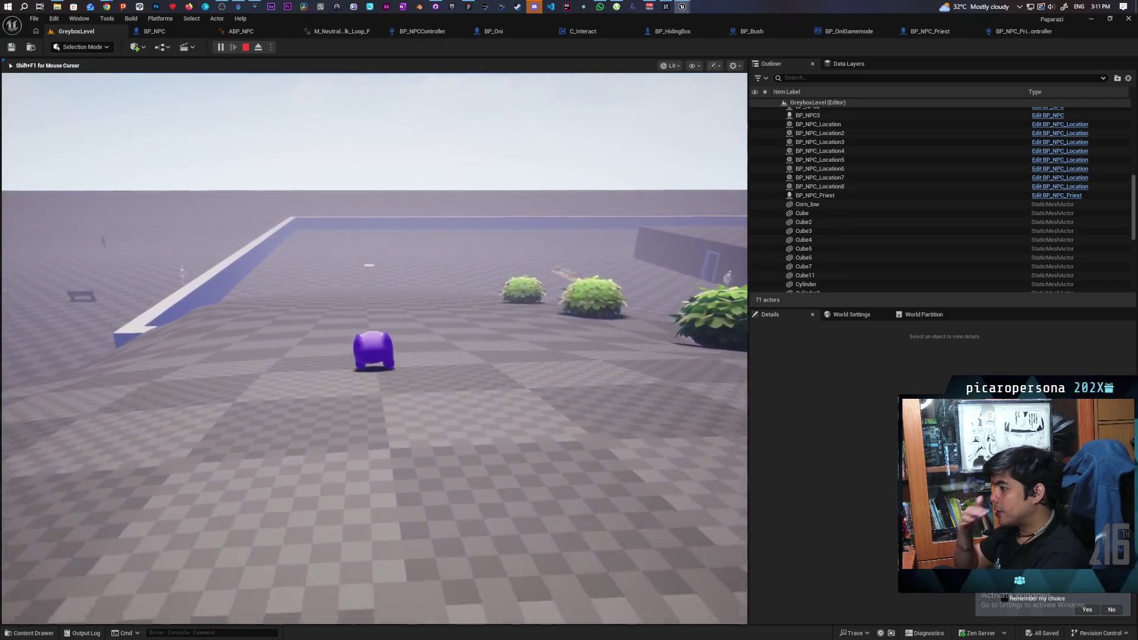
pyautogui.press('w')
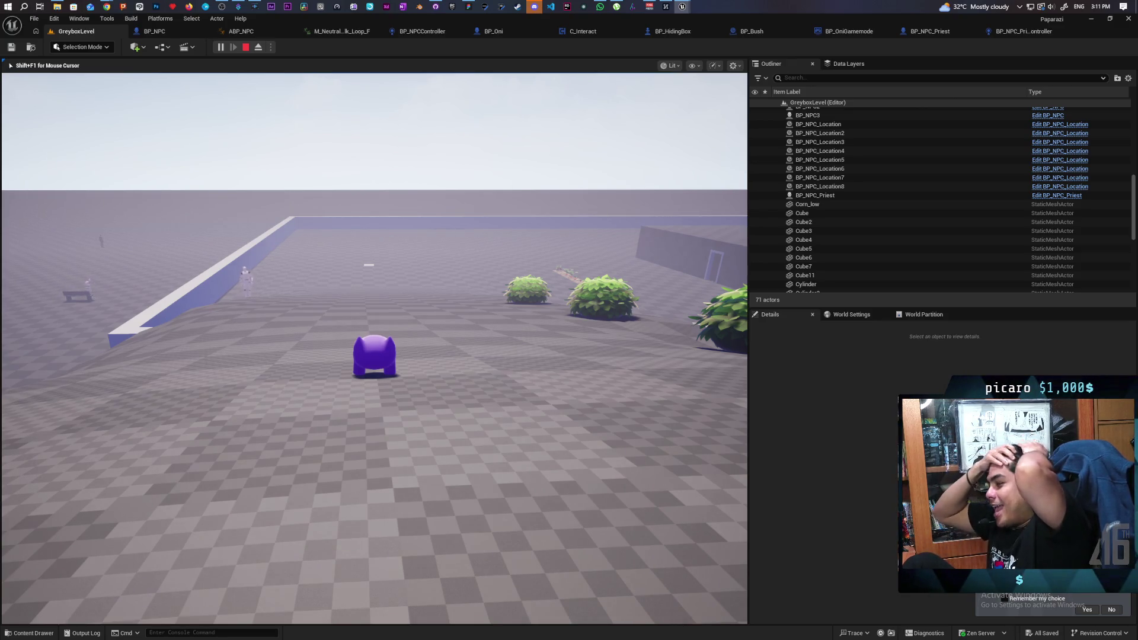
pyautogui.press('w')
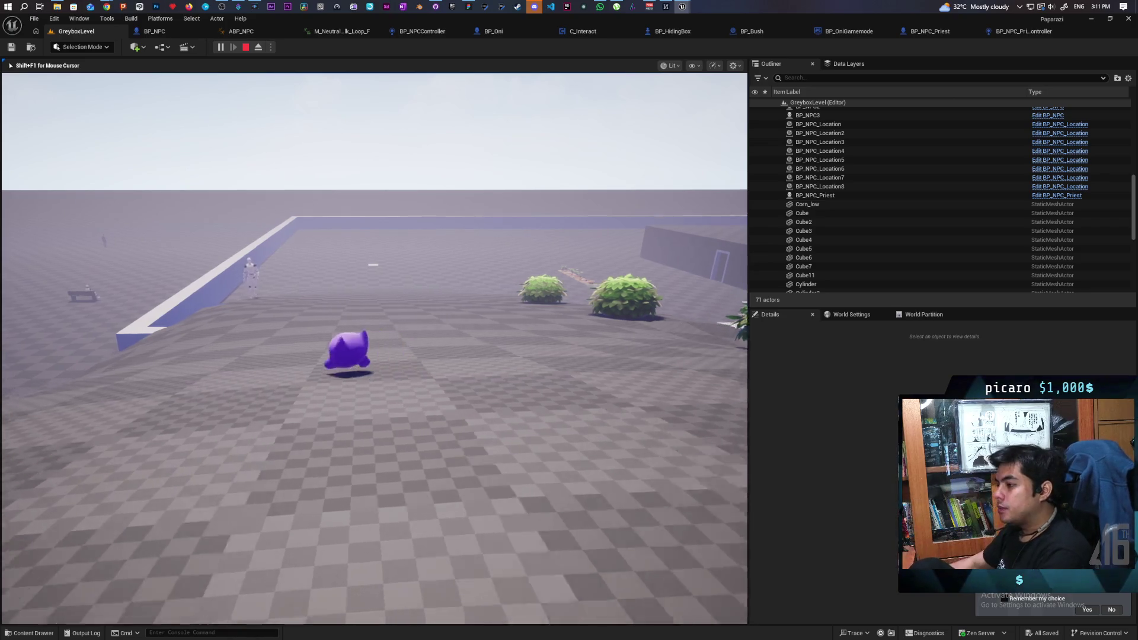
pyautogui.press('w')
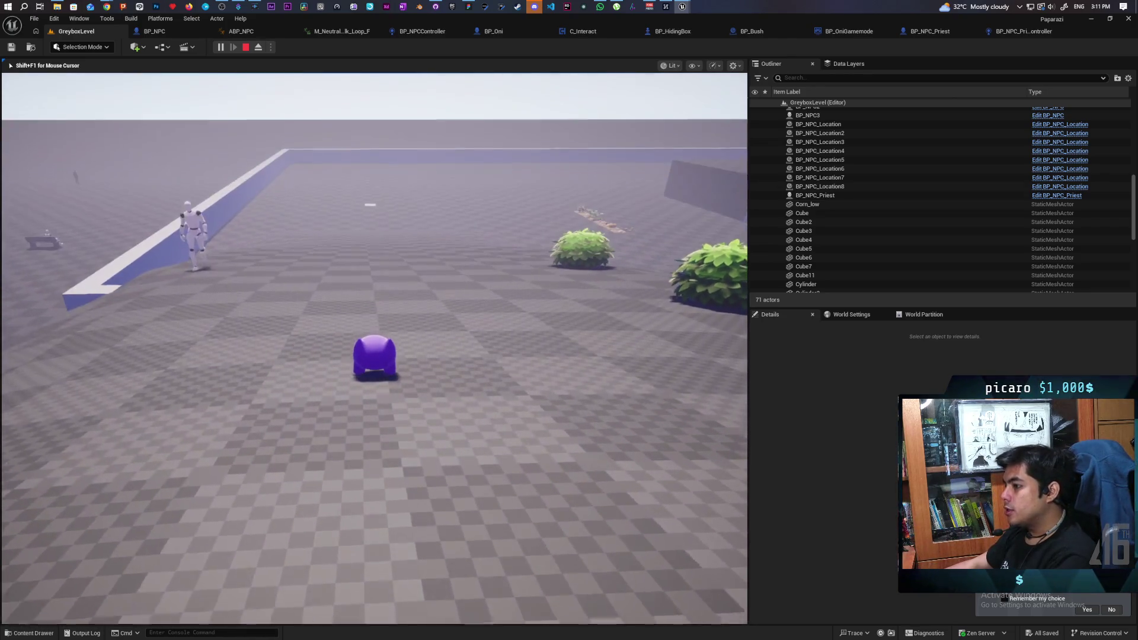
pyautogui.press('w')
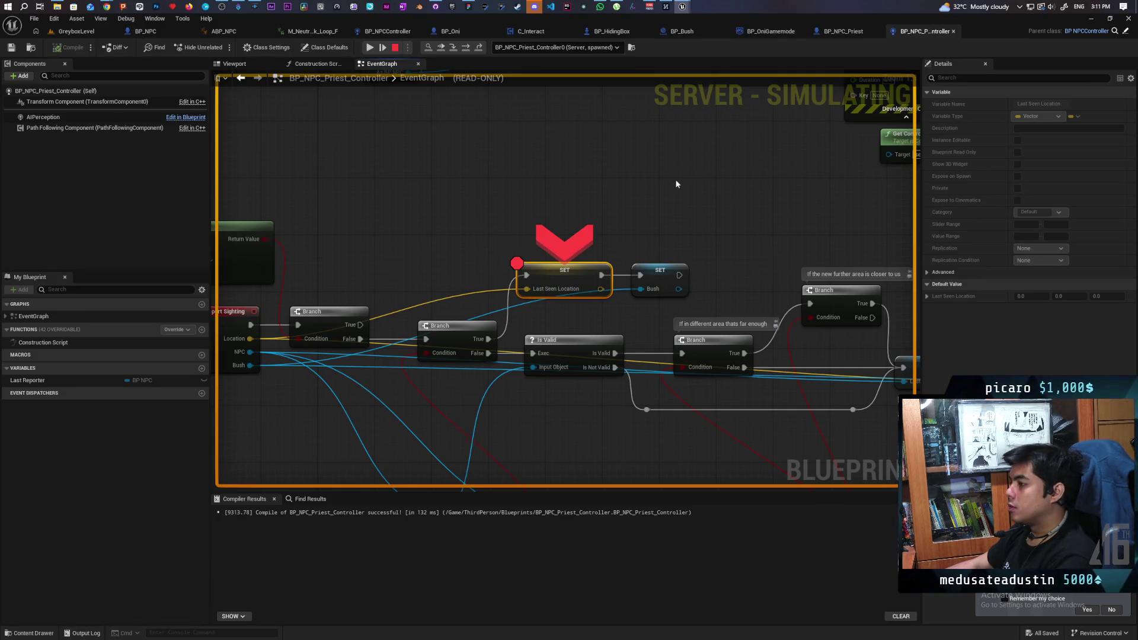
# - Stop the play-test, clear the Last Seen Location breakpoint, and show BP_NPCController's AIPerception settings
pyautogui.click(396, 48)
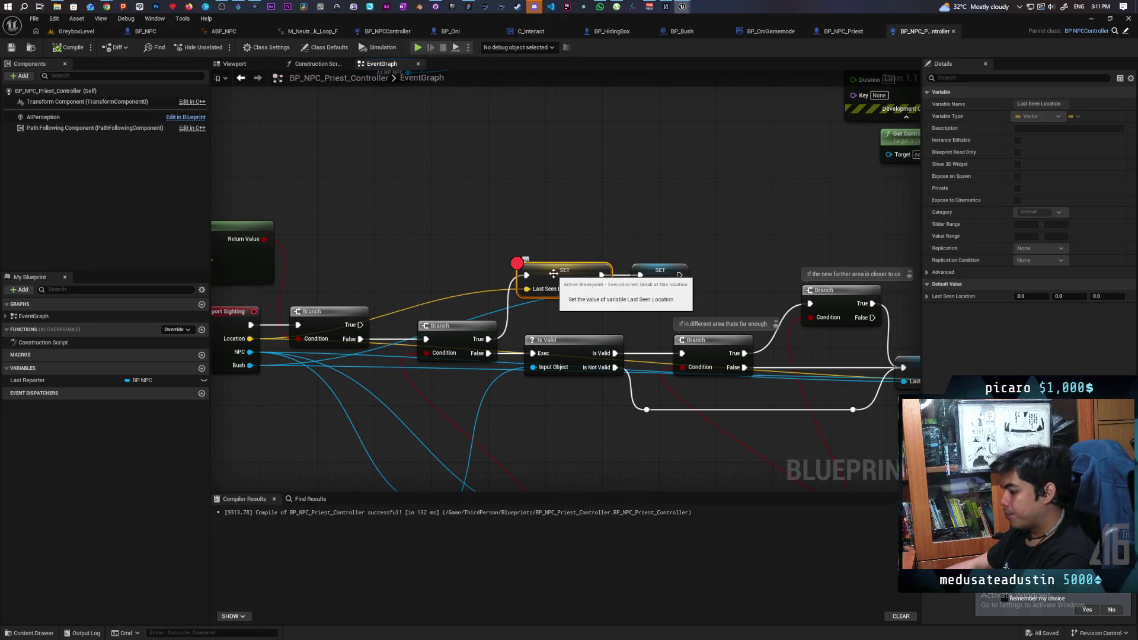
pyautogui.press('F9')
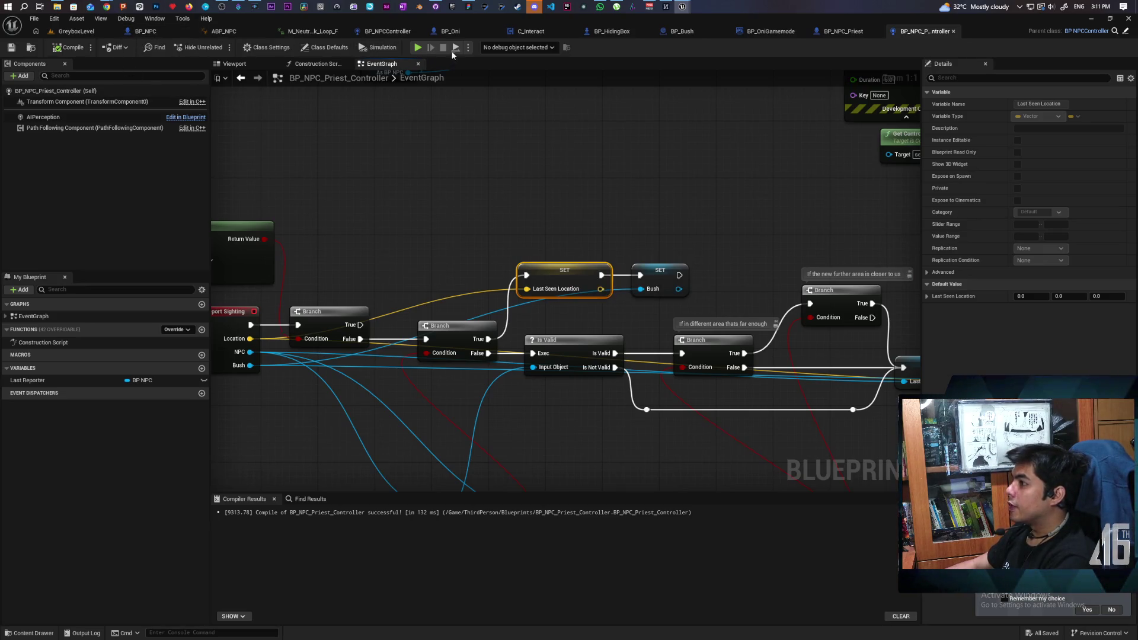
pyautogui.click(383, 31)
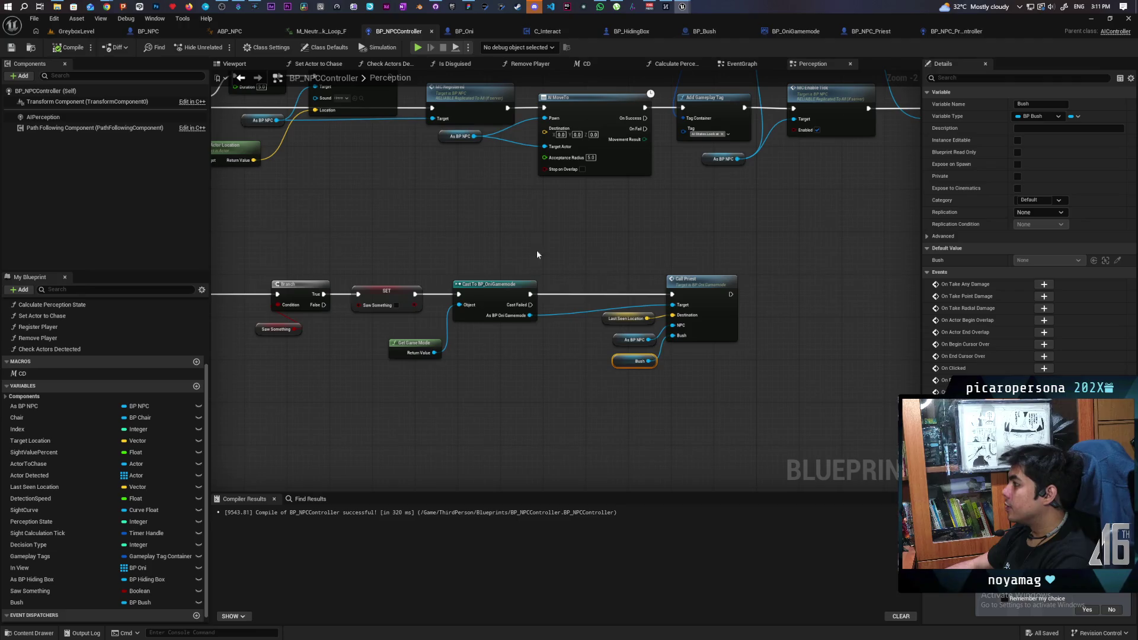
pyautogui.click(43, 118)
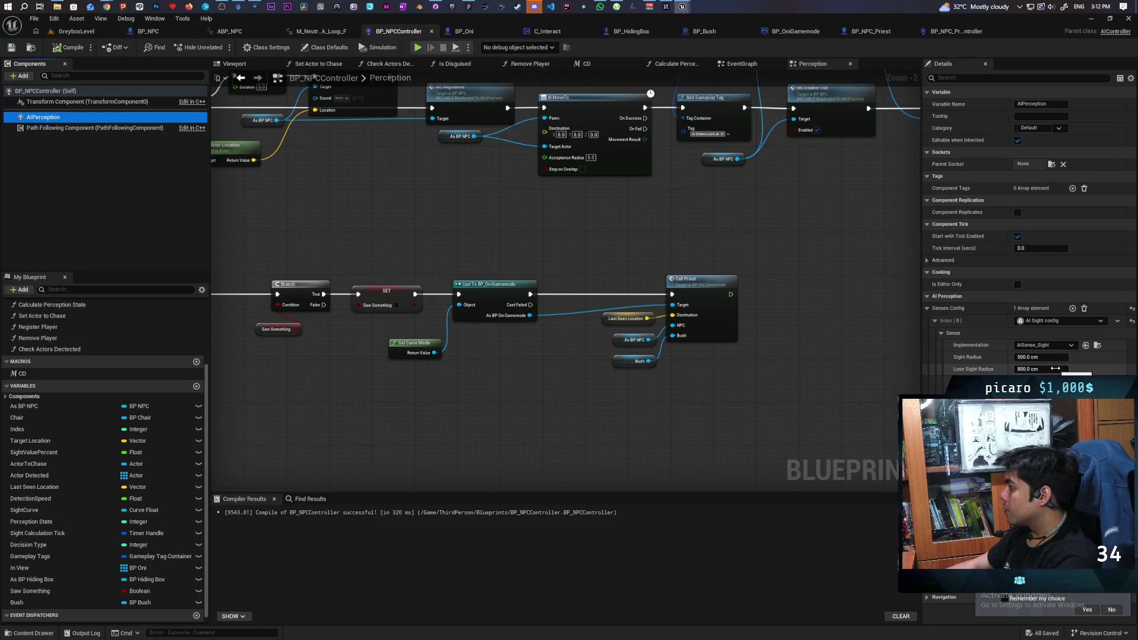
# - Set the NPC's Sight Radius to 800 and Lose Sight Radius to 1100
pyautogui.click(1061, 357)
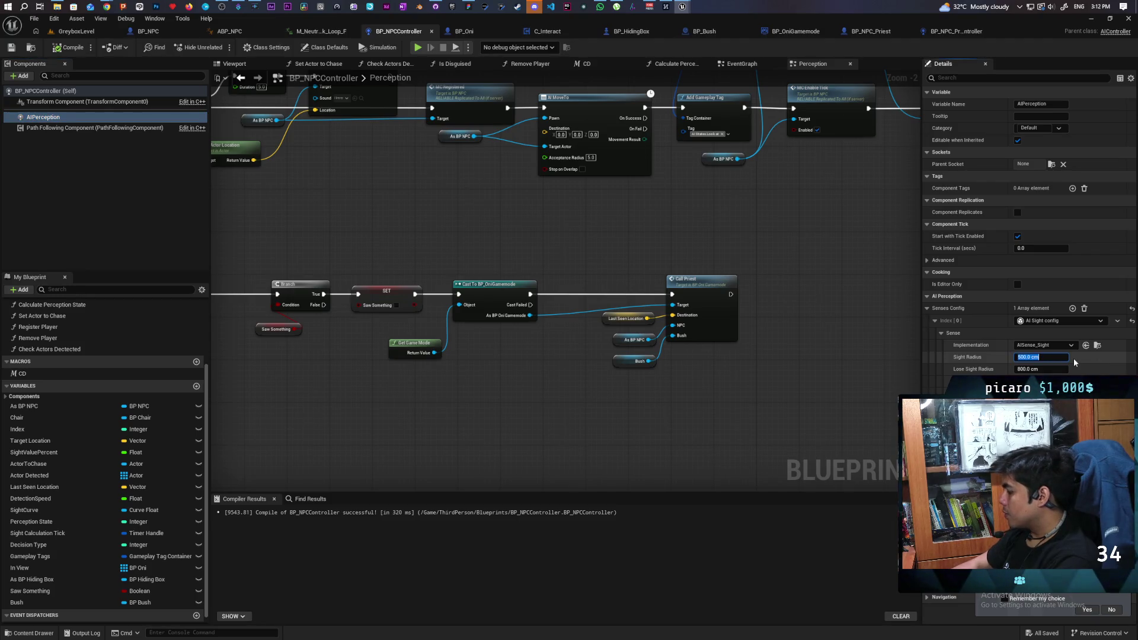
pyautogui.write('800')
pyautogui.press('Return')
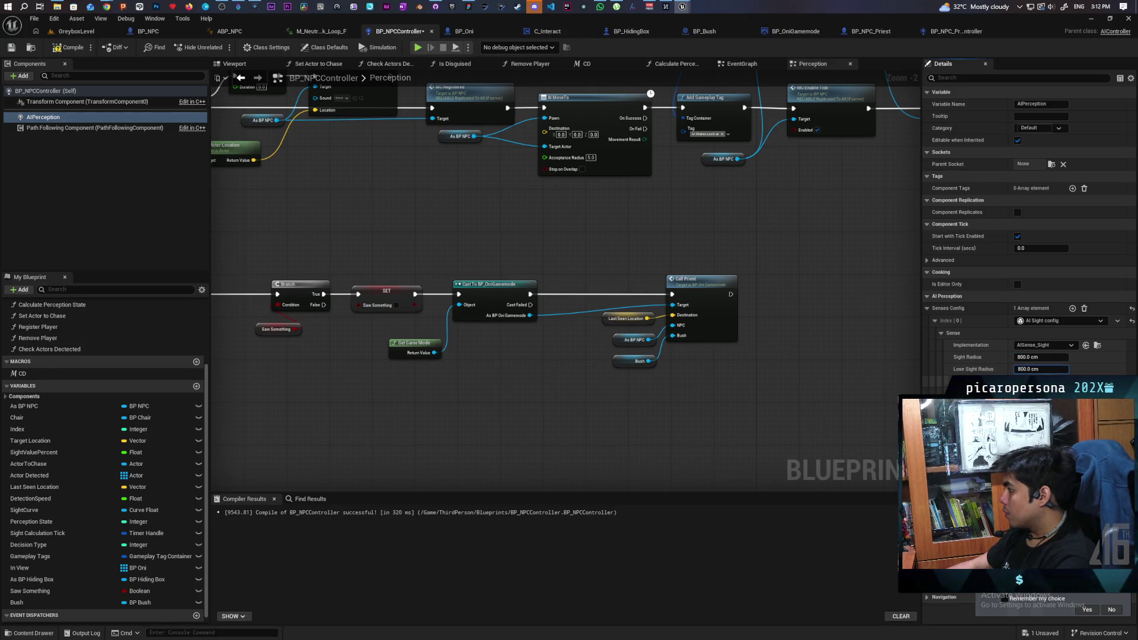
pyautogui.click(1020, 369)
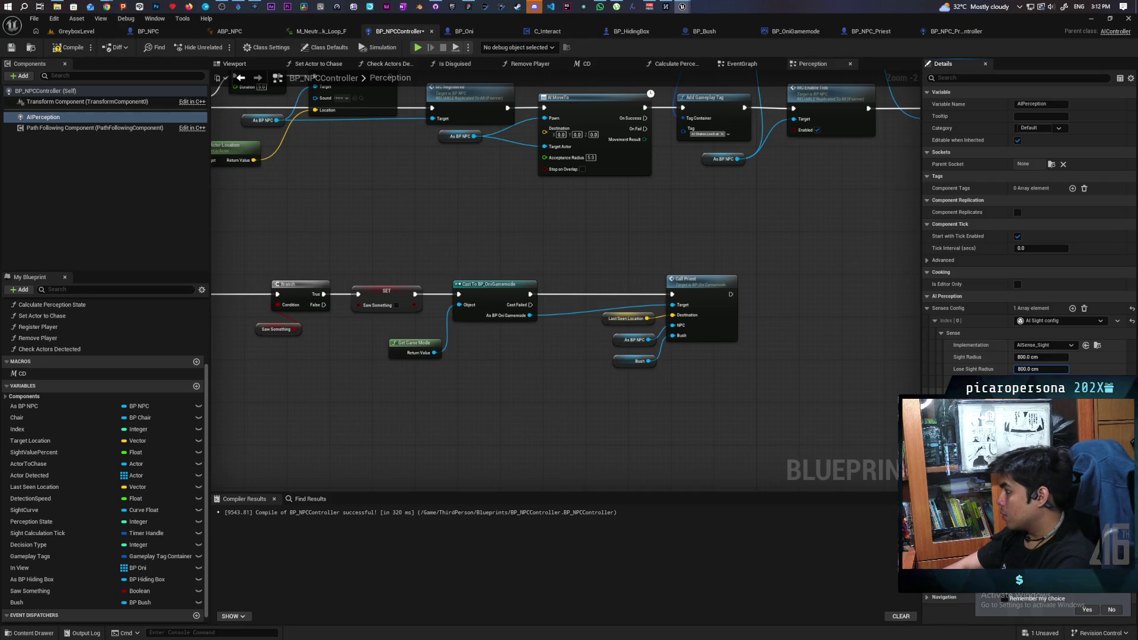
pyautogui.press('BackSpace')
pyautogui.write('11')
pyautogui.press('Return')
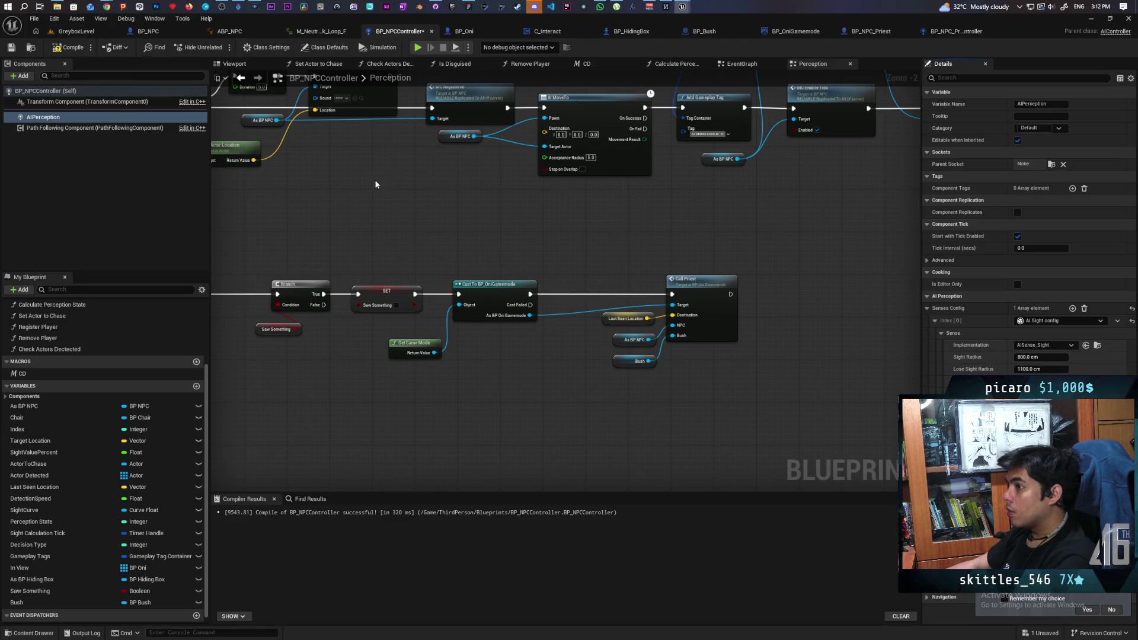
# - Compile and save the NPC controller blueprint, then start a new play-test
pyautogui.click(70, 47)
pyautogui.hotkey('ctrl', 's')
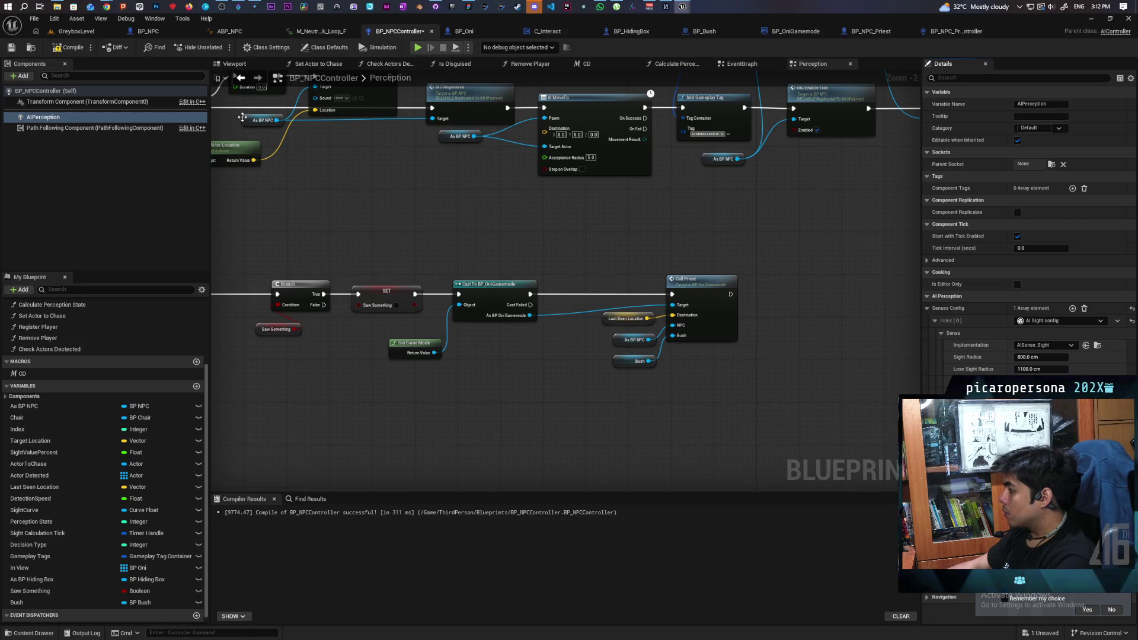
pyautogui.hotkey('alt', 'p')
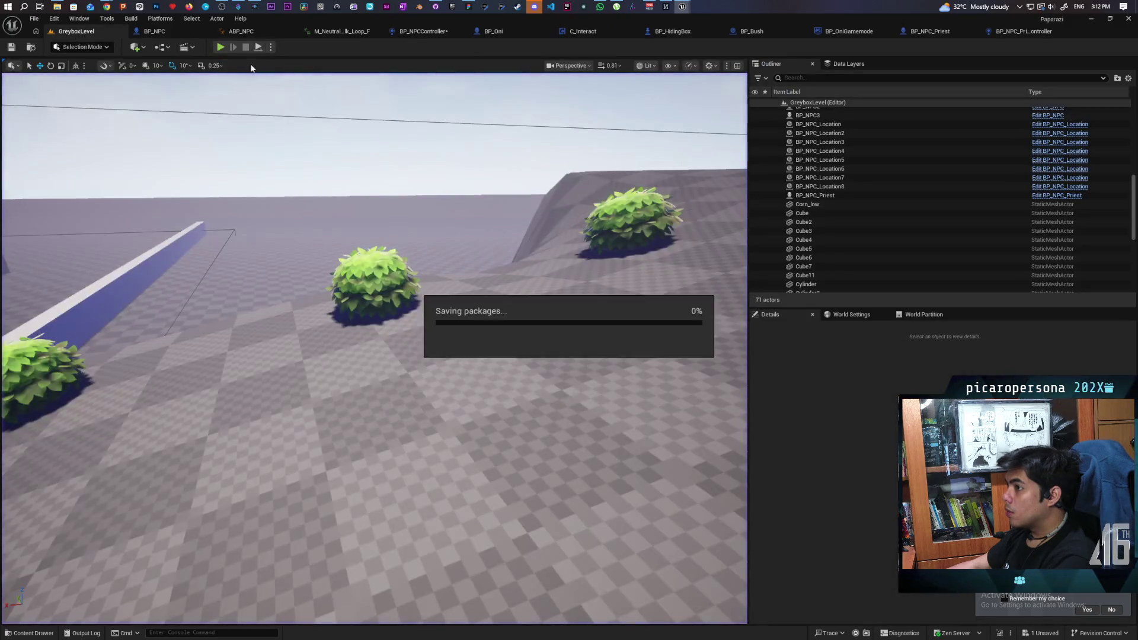
# - Walk the player through the gate toward the bushes and priest NPC to get spotted
pyautogui.press('w')
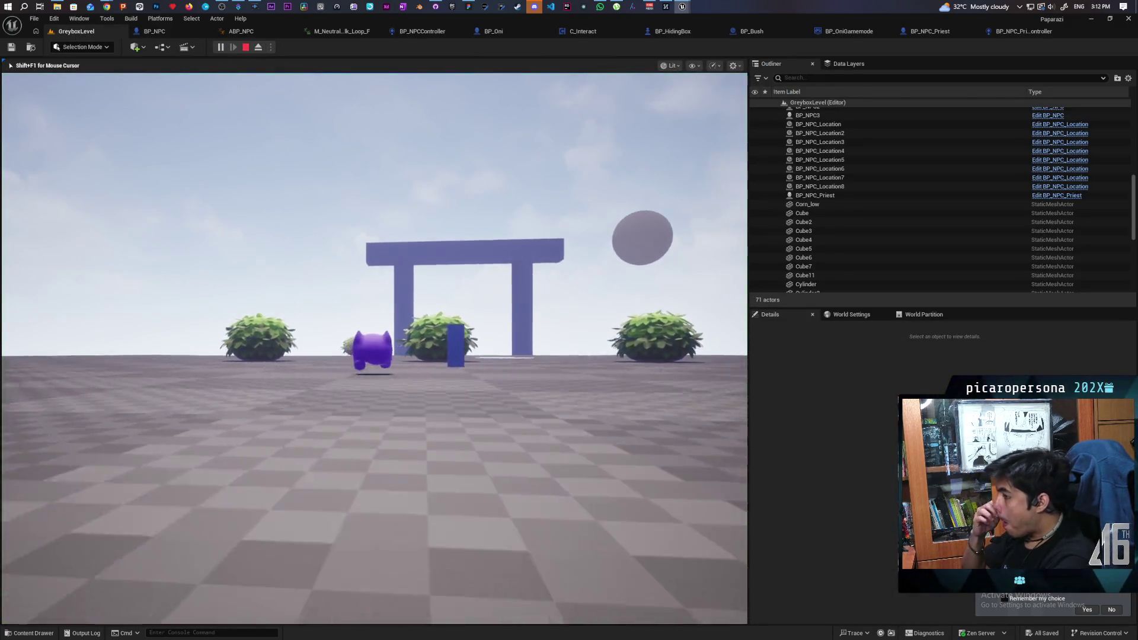
pyautogui.press('w')
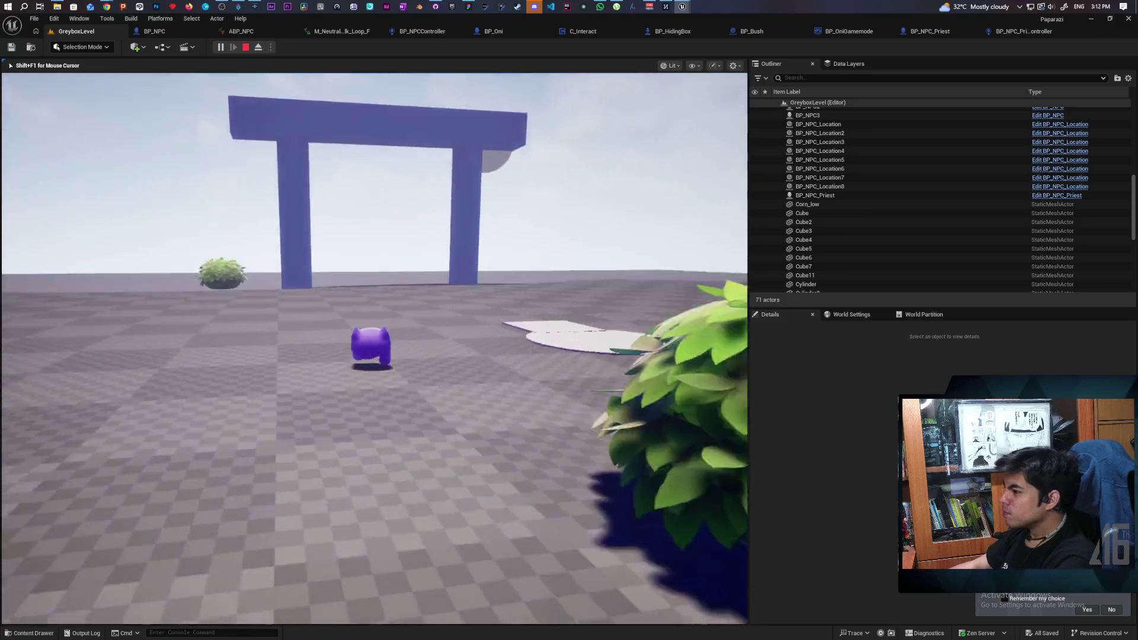
pyautogui.press('w')
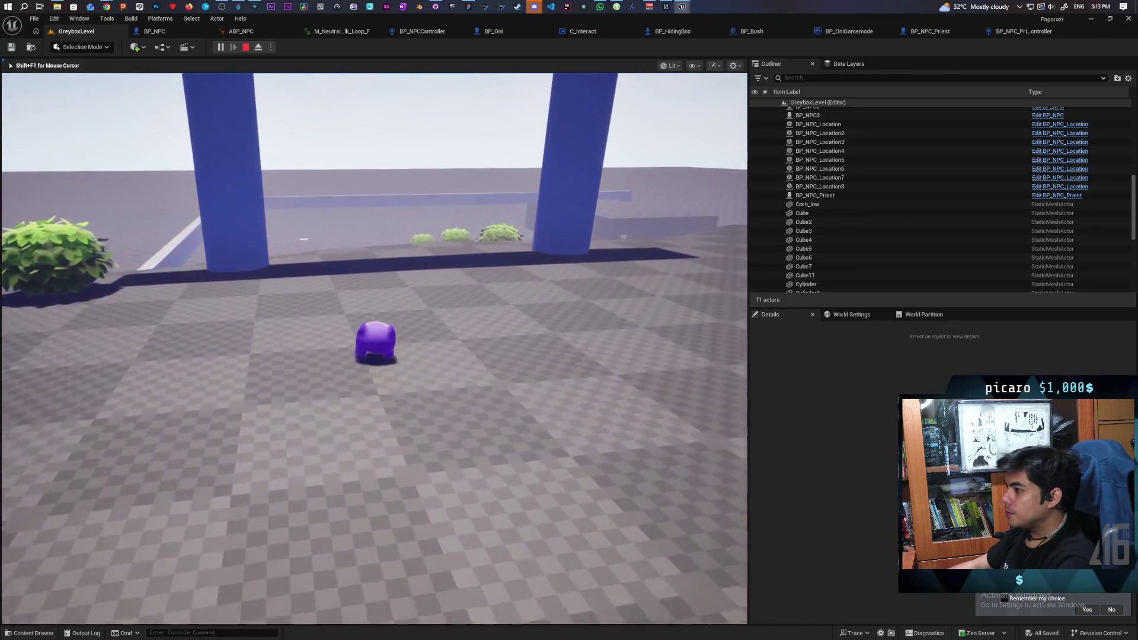
pyautogui.press('w')
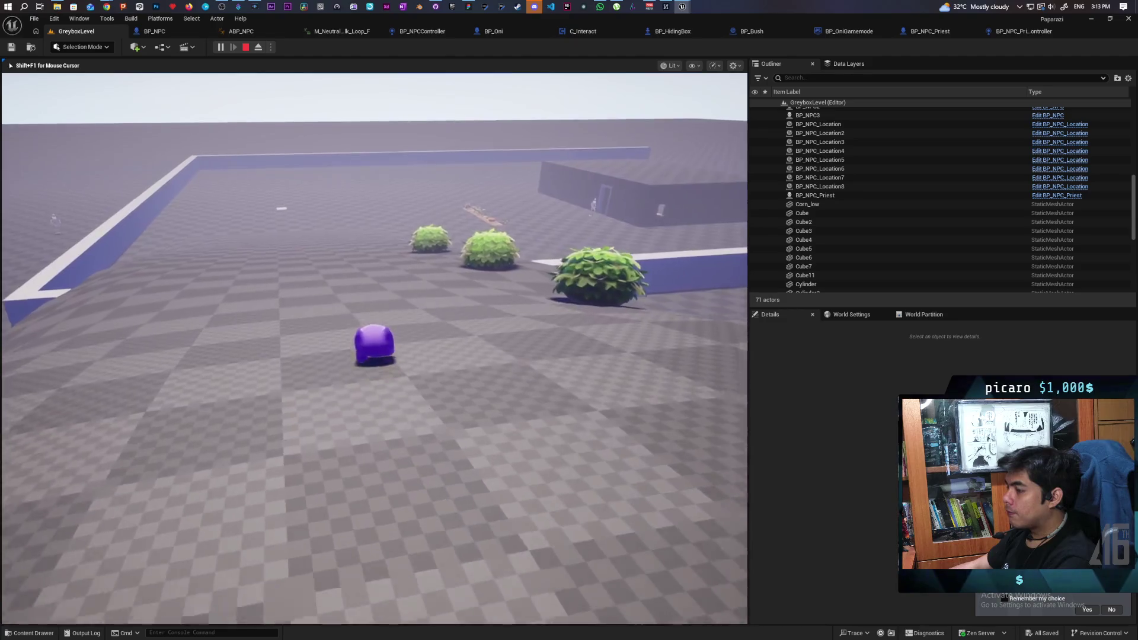
pyautogui.press('w')
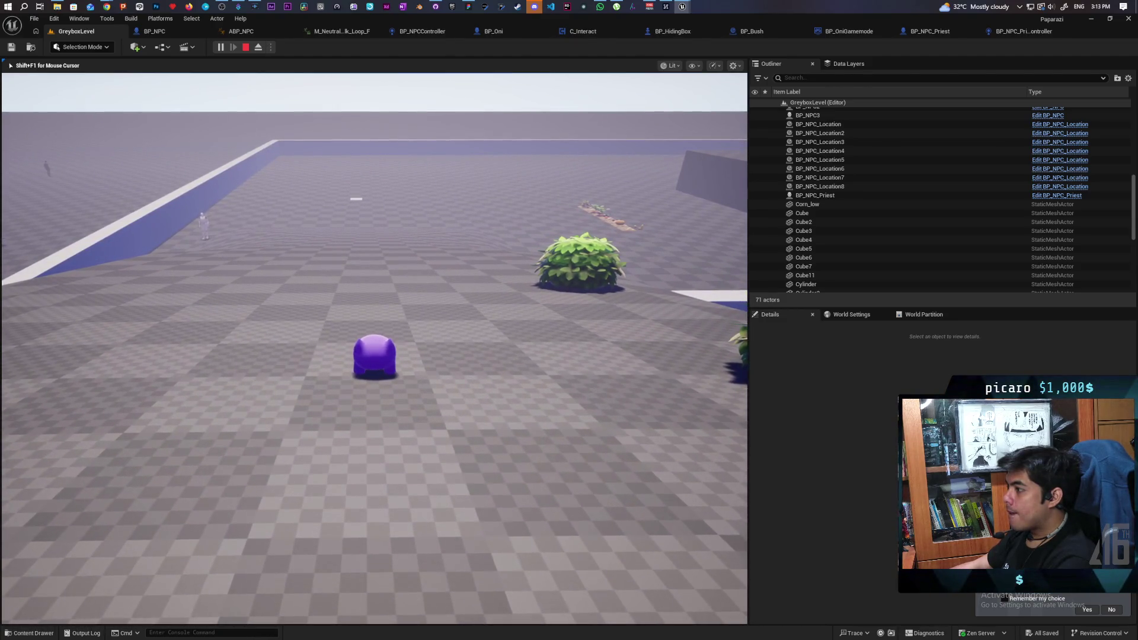
pyautogui.press('w')
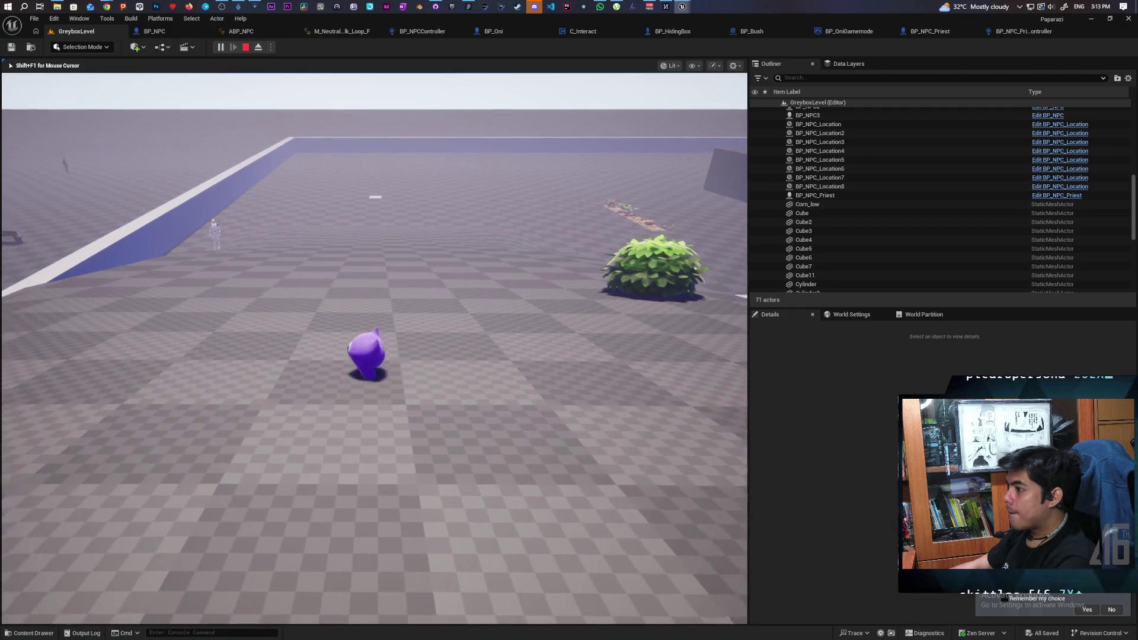
pyautogui.press('w')
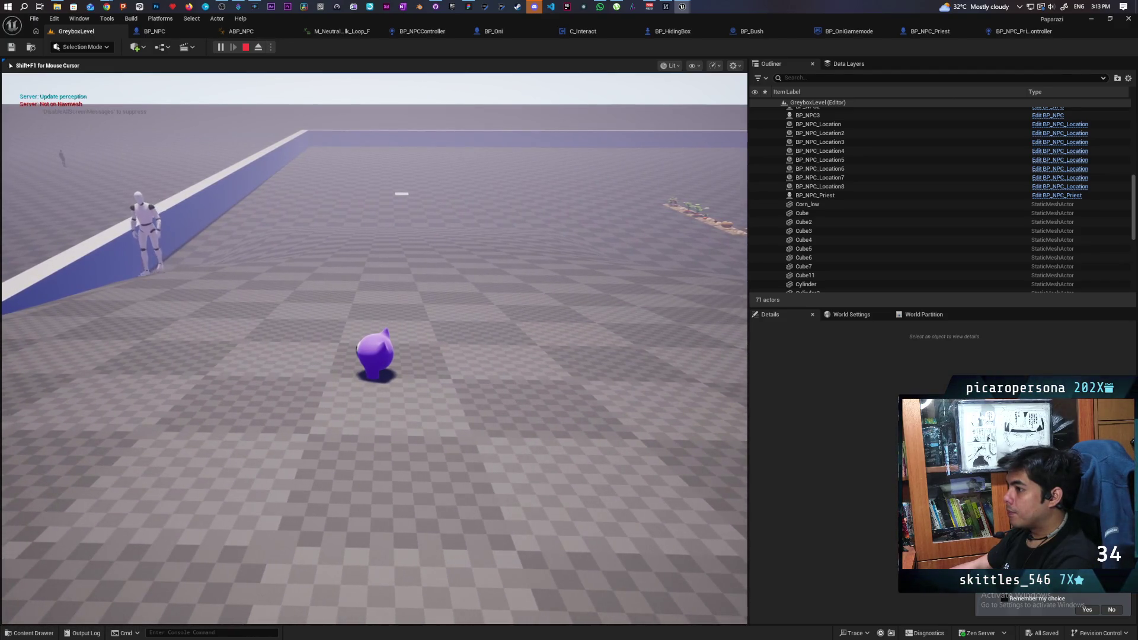
pyautogui.press('a')
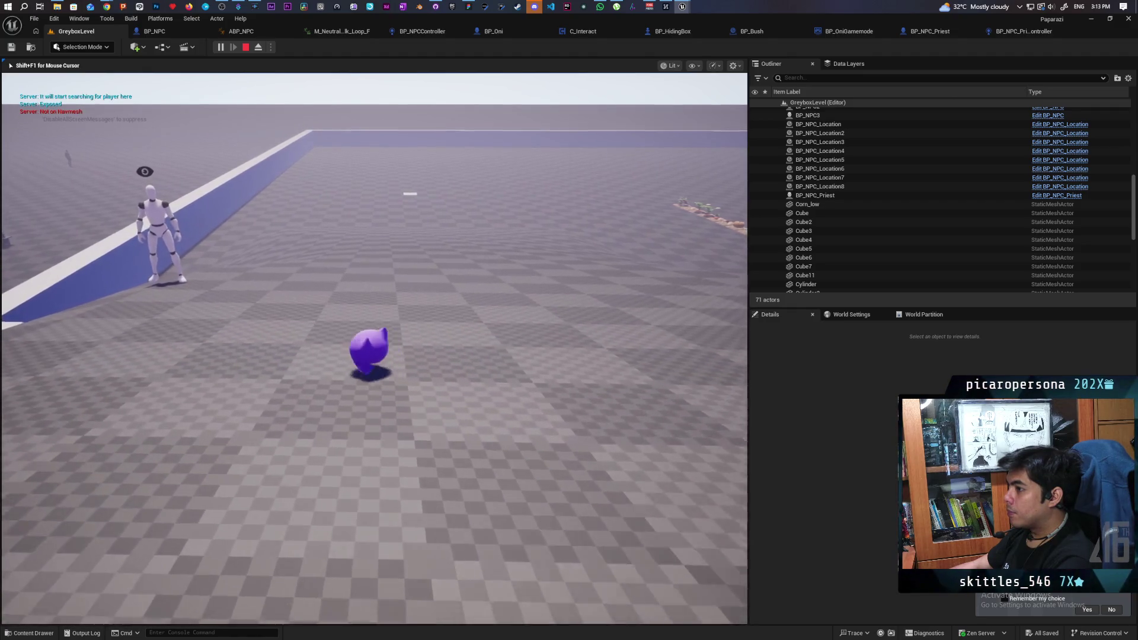
pyautogui.press('s')
pyautogui.press('d')
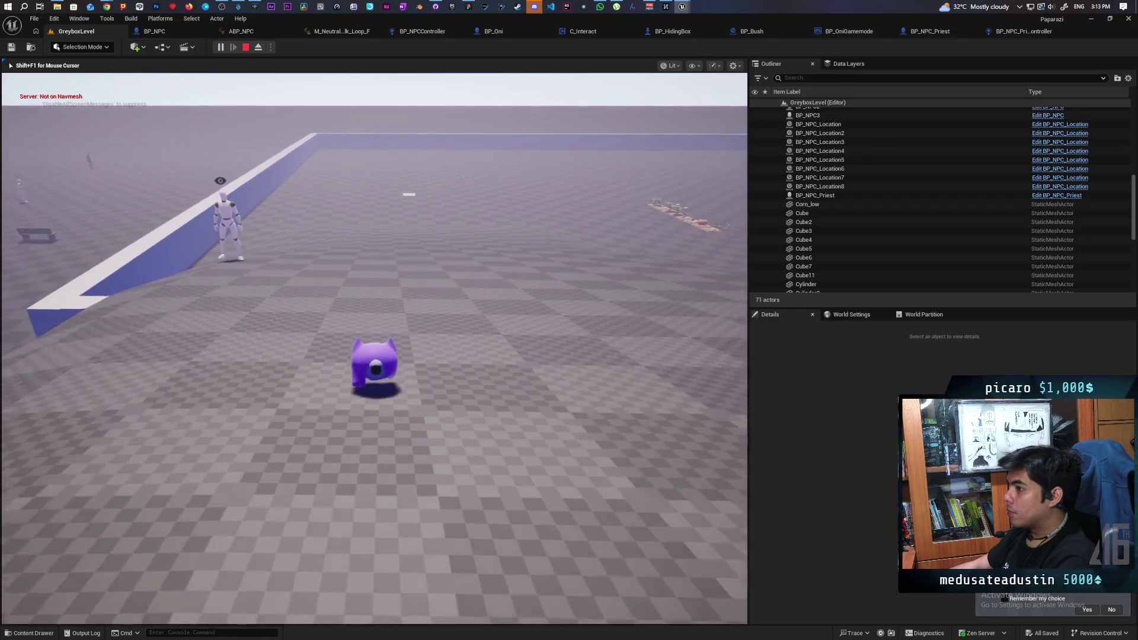
pyautogui.press('s')
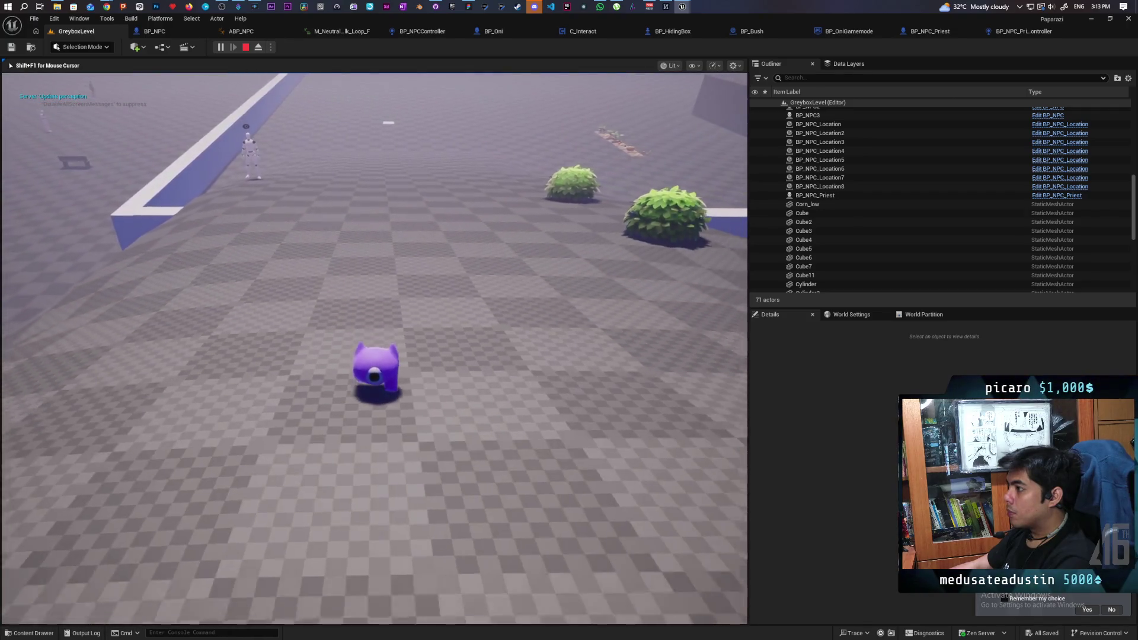
pyautogui.press('w')
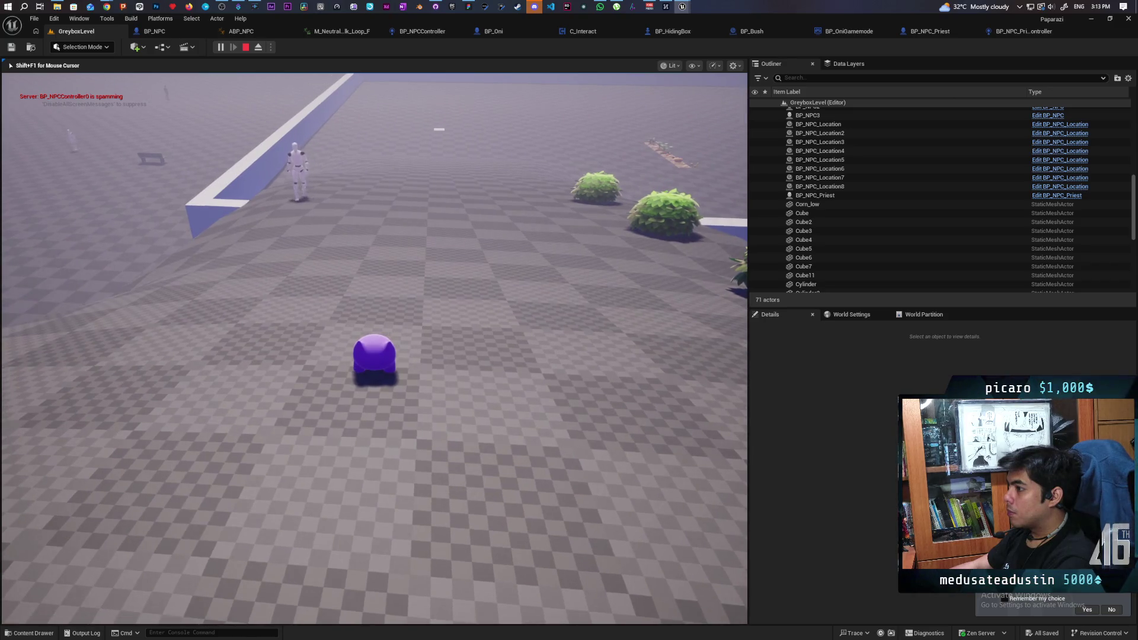
pyautogui.press('w')
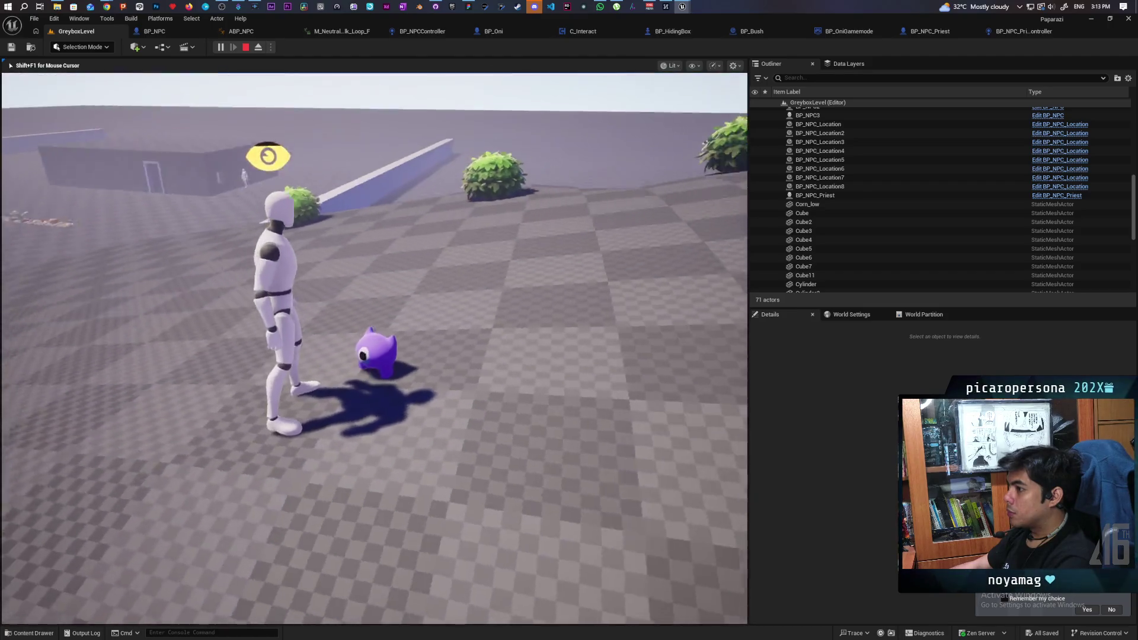
# - Hide the player in the bush, walk past the blue box, and end the play-test
pyautogui.press('w')
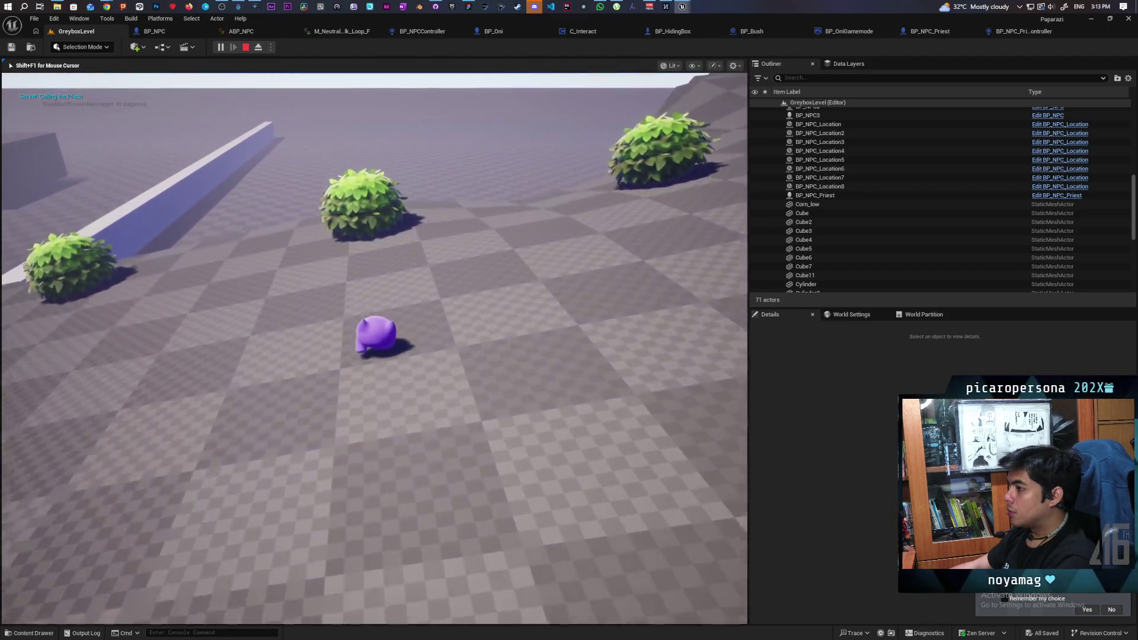
pyautogui.press('w')
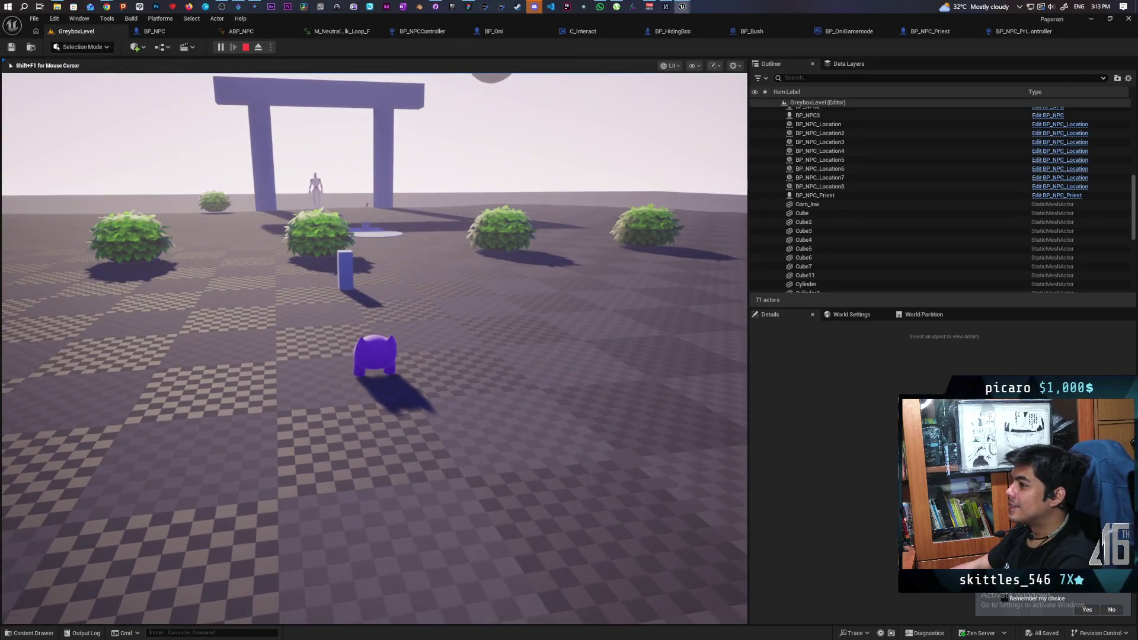
pyautogui.press('w')
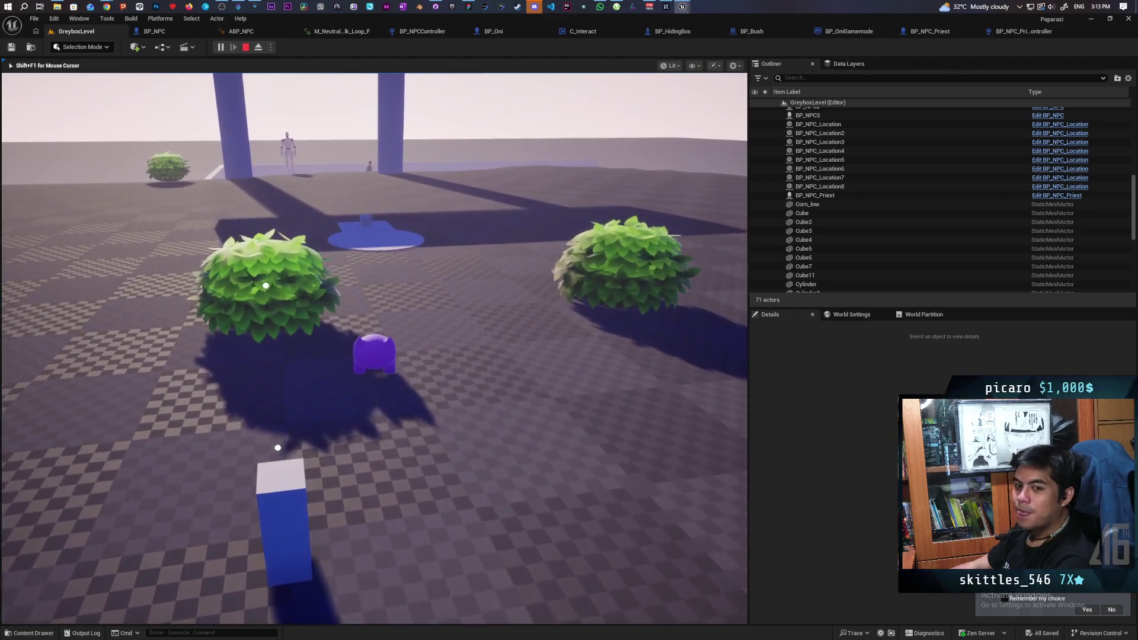
pyautogui.press('Escape')
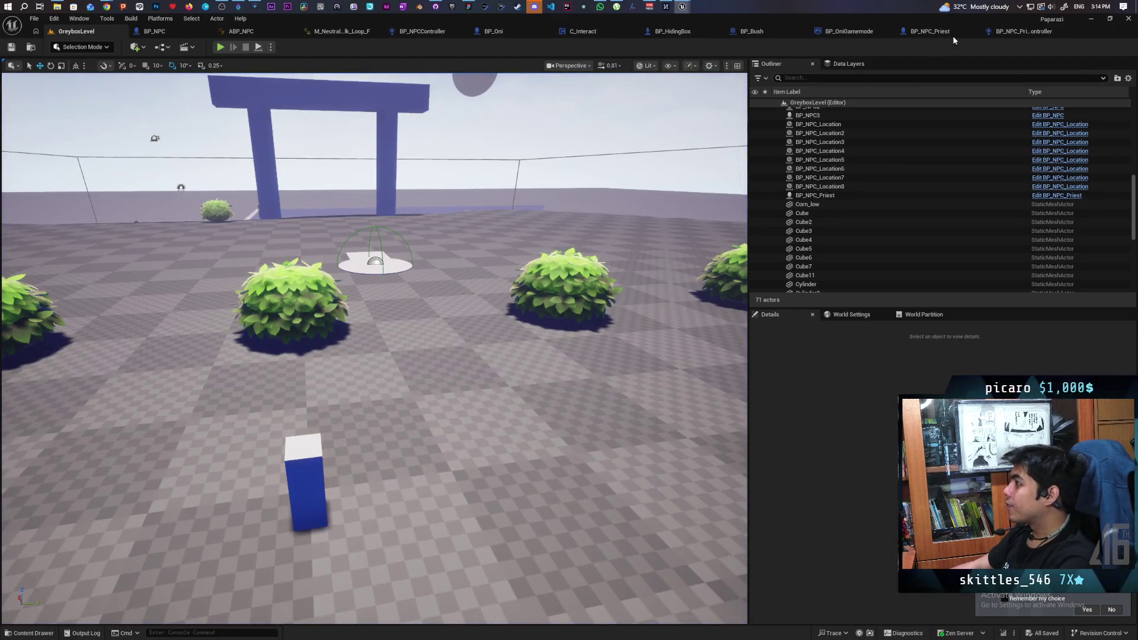
# - Inspect the report-sighting logic in the BP_NPC_Priest_Controller graph, then return to GreyboxLevel
pyautogui.click(1010, 33)
pyautogui.scroll(-1, 502, 247)
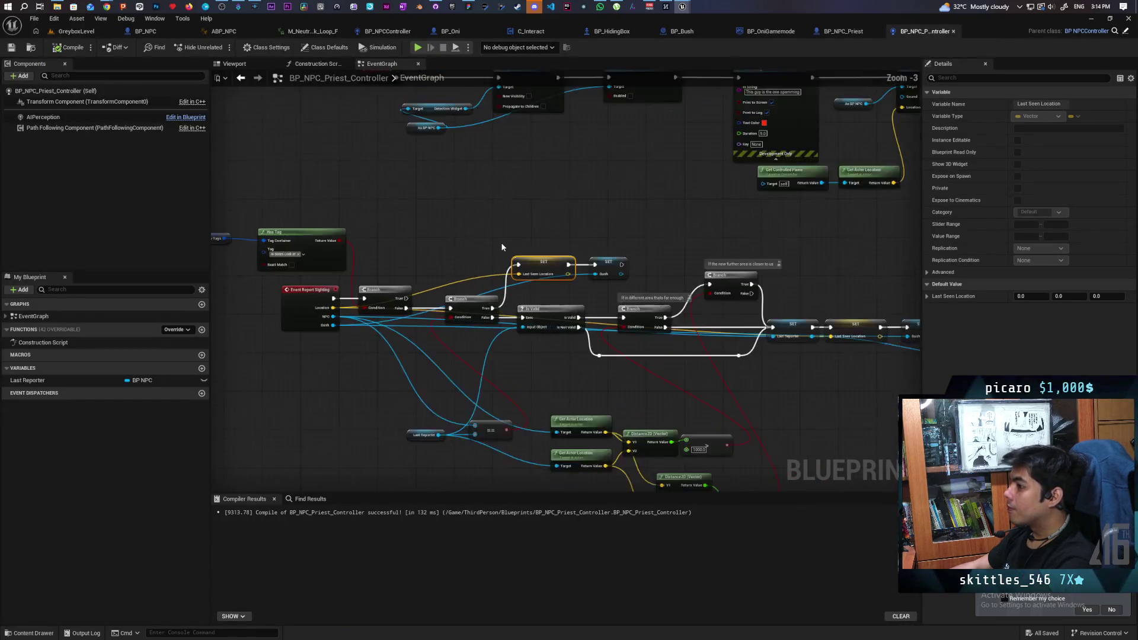
pyautogui.scroll(1, 503, 249)
pyautogui.moveTo(467, 241)
pyautogui.mouseDown()
pyautogui.moveTo(558, 227)
pyautogui.moveTo(557, 214)
pyautogui.mouseUp()
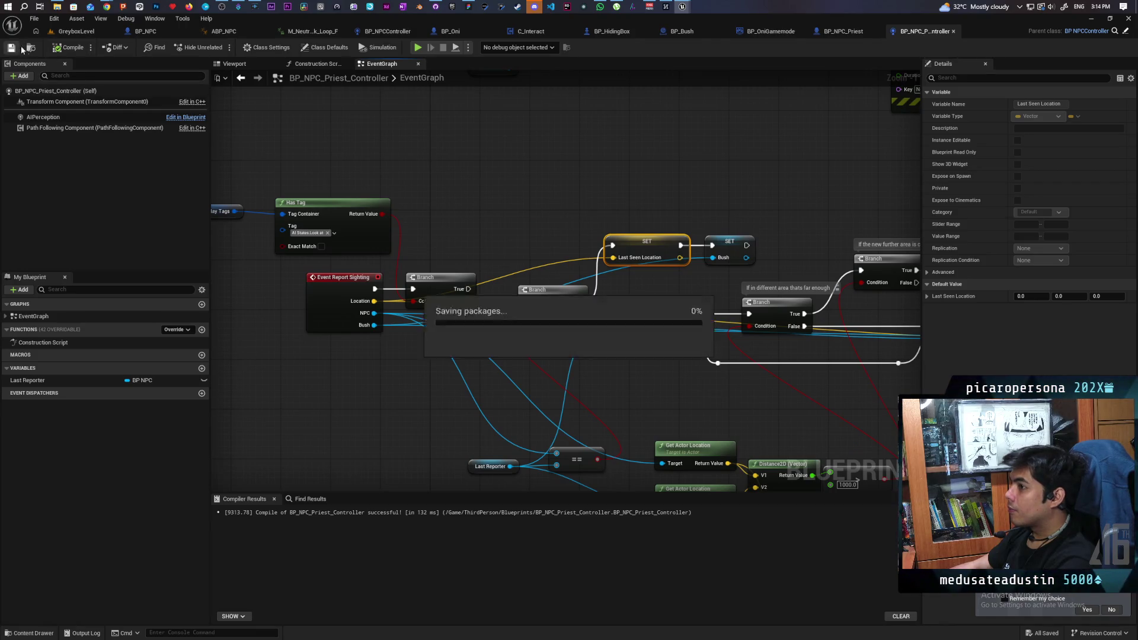
pyautogui.click(73, 33)
# - Commit the four changed files to main as 'fixed reporting hiding in bush' and push to origin
pyautogui.click(435, 7)
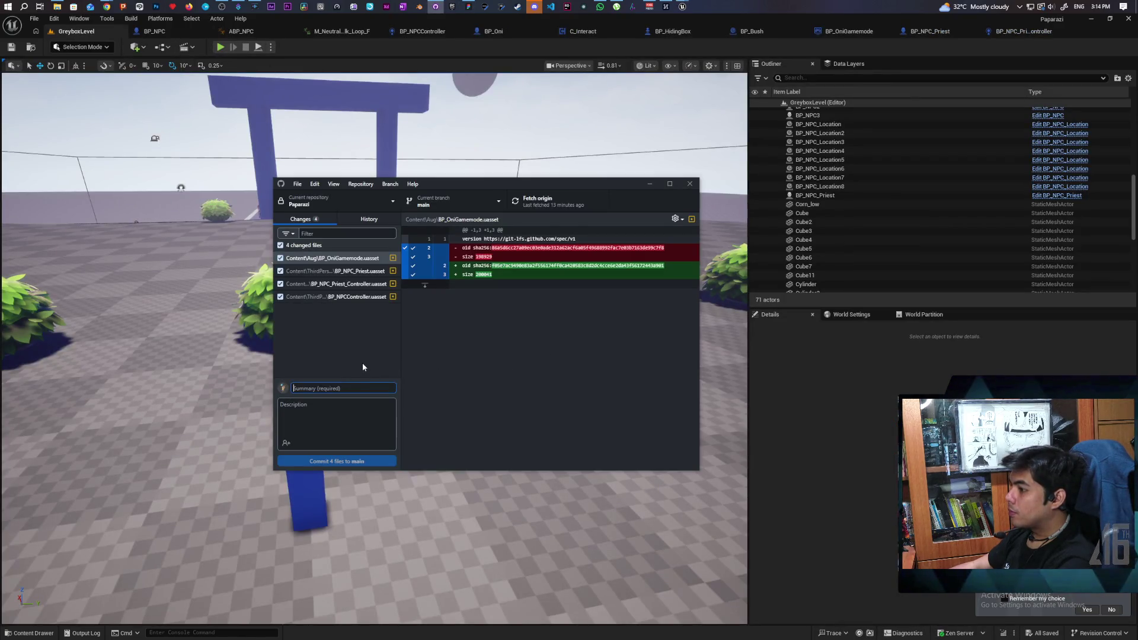
pyautogui.write('fixed')
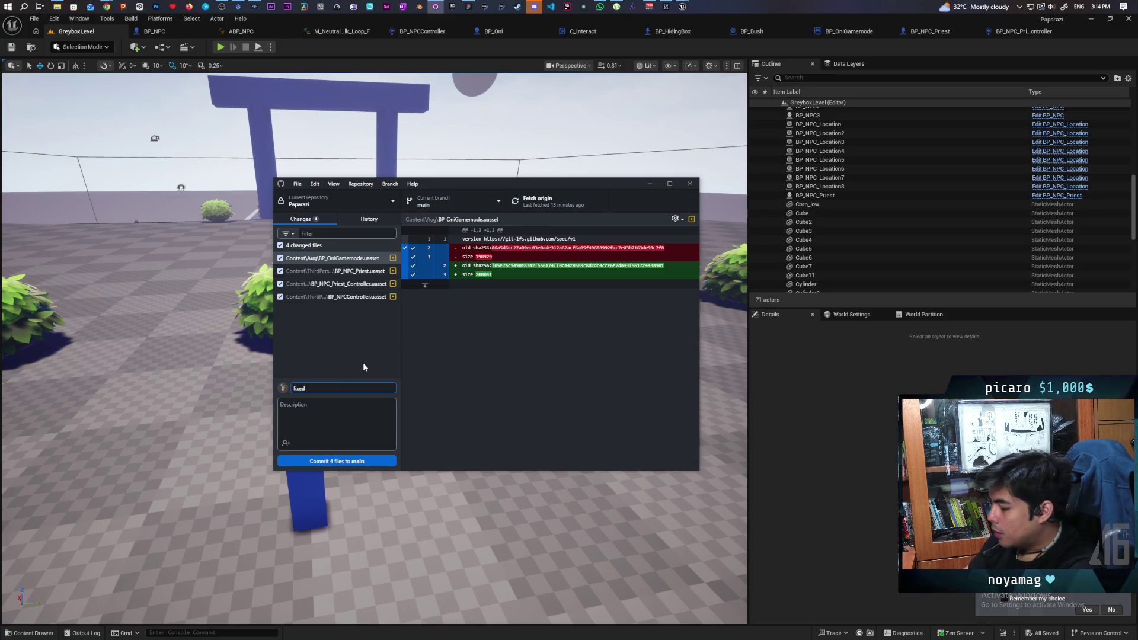
pyautogui.write(' reporting hiding in')
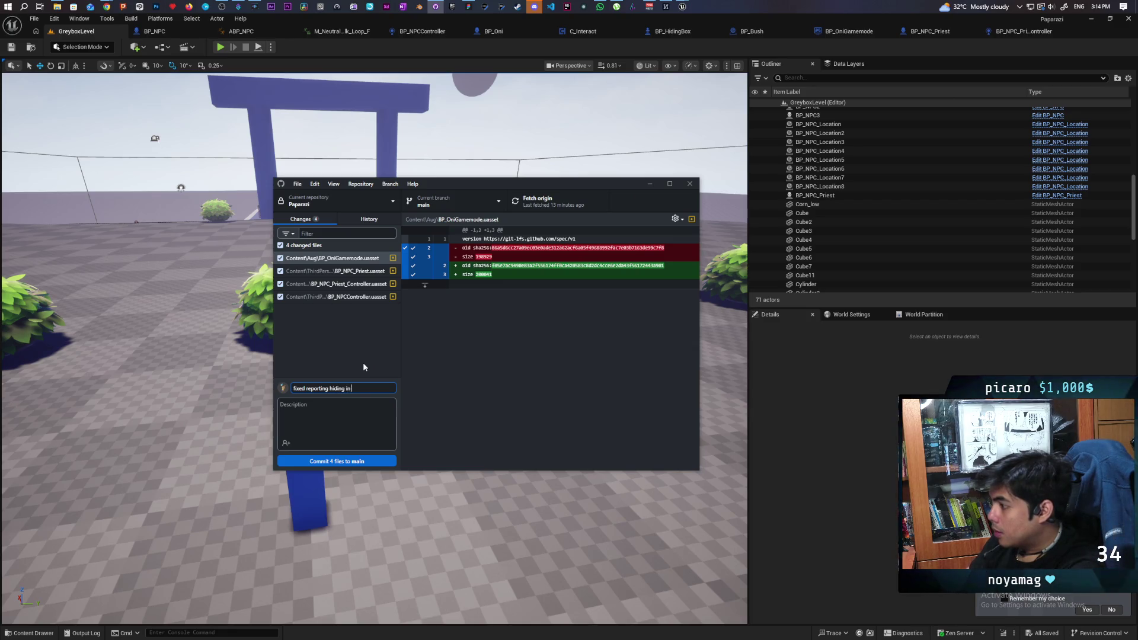
pyautogui.write(' bush')
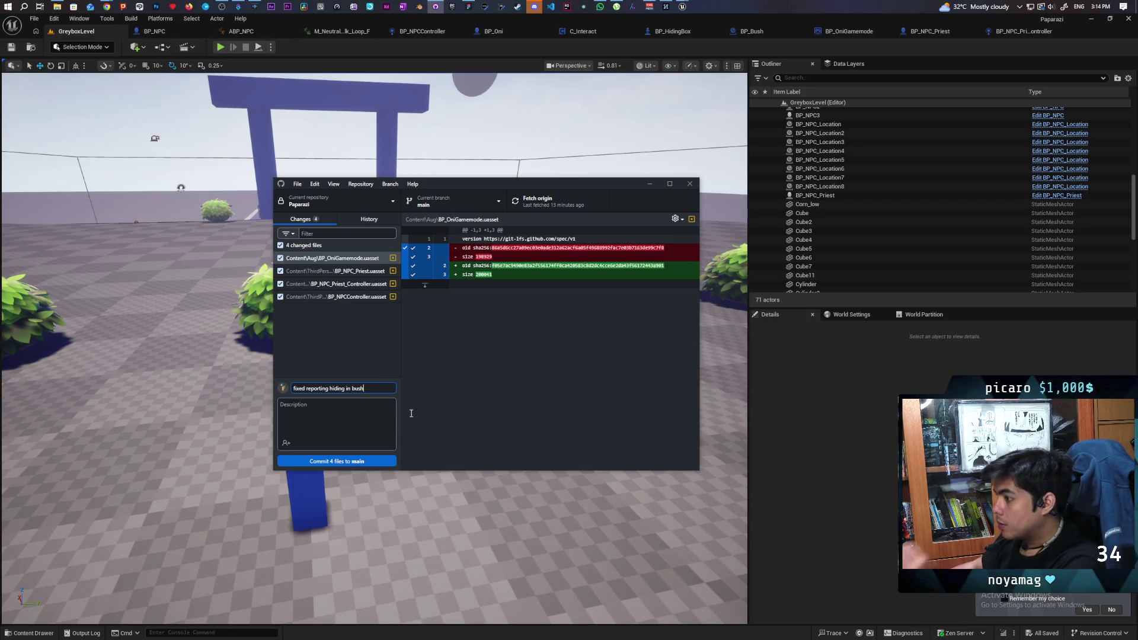
pyautogui.click(350, 461)
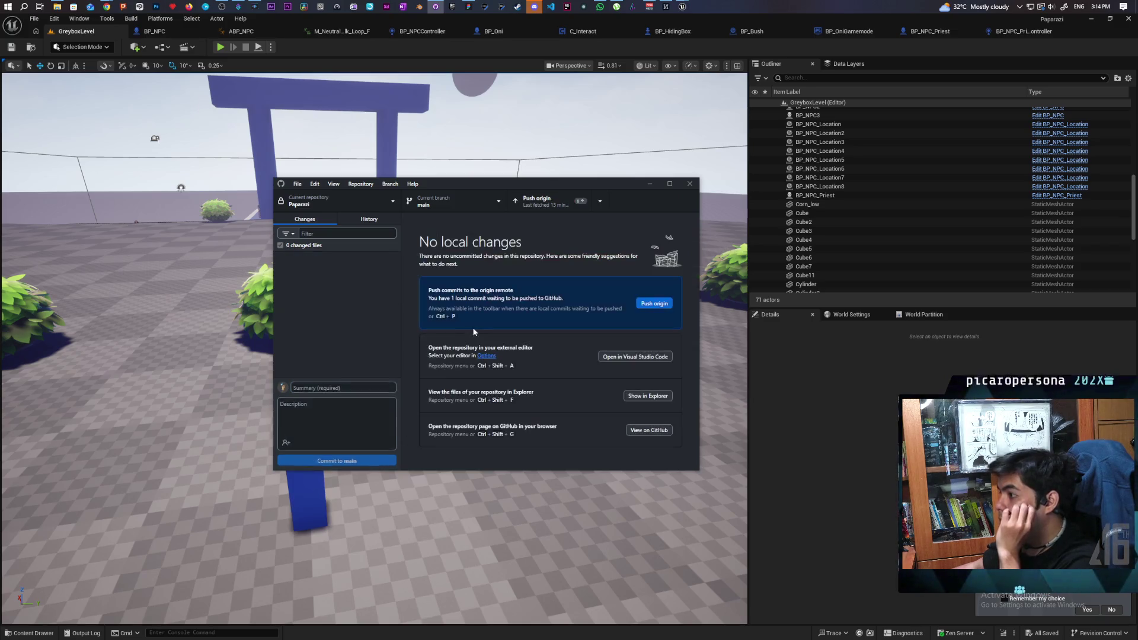
pyautogui.click(543, 205)
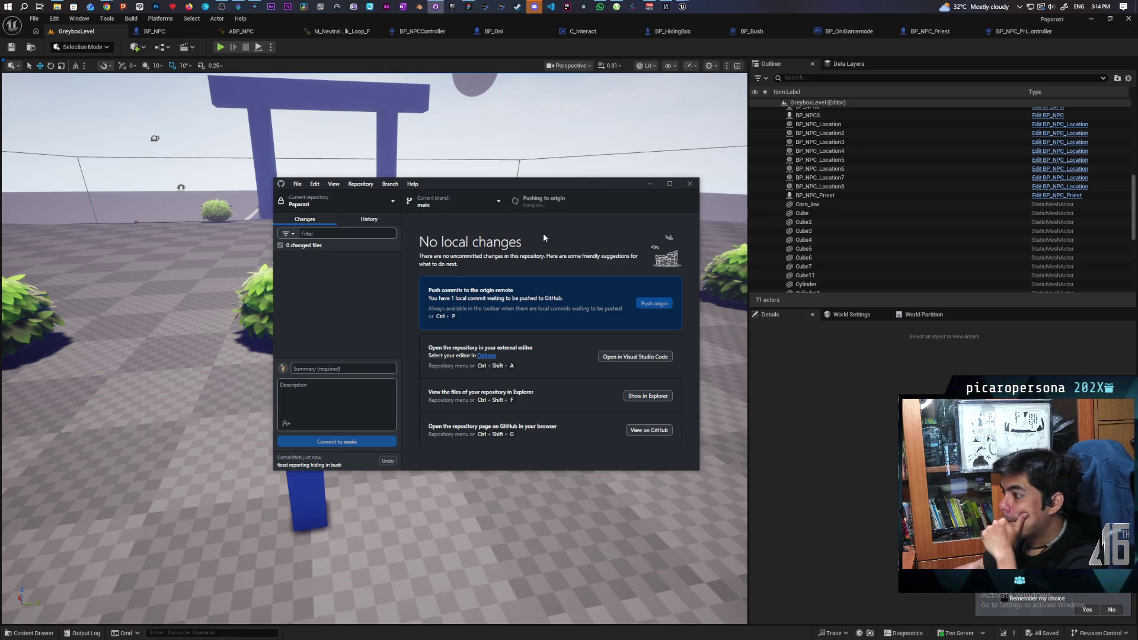
pyautogui.click(468, 7)
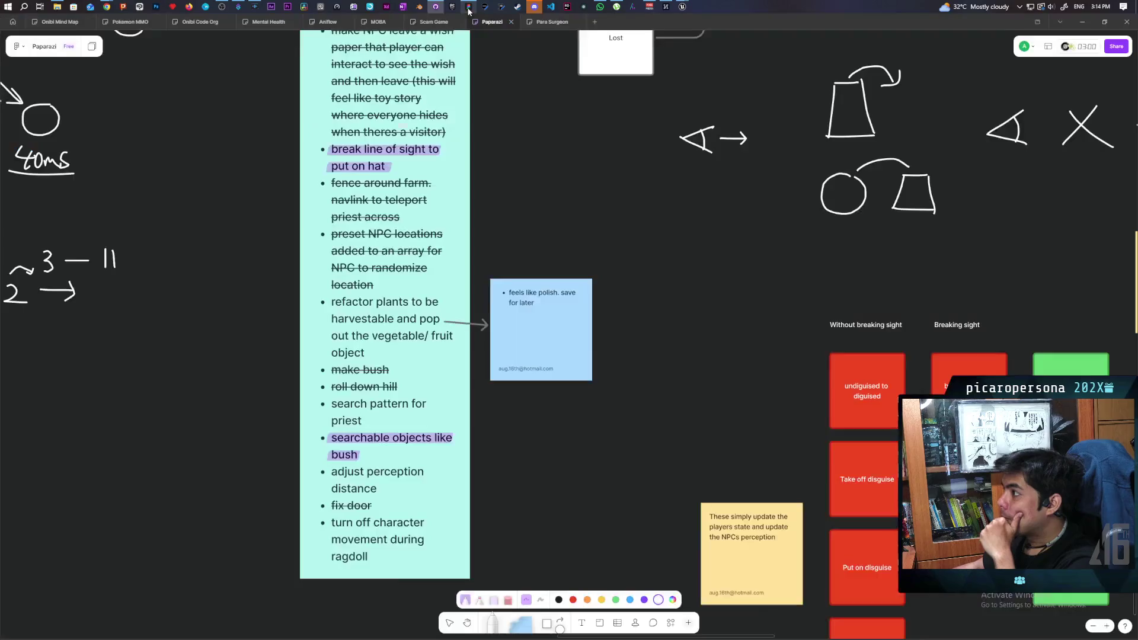
# - Add the task 'make NPC wait for priest after reporting' below 'ragdoll' on the teal list
pyautogui.scroll(-3, 574, 447)
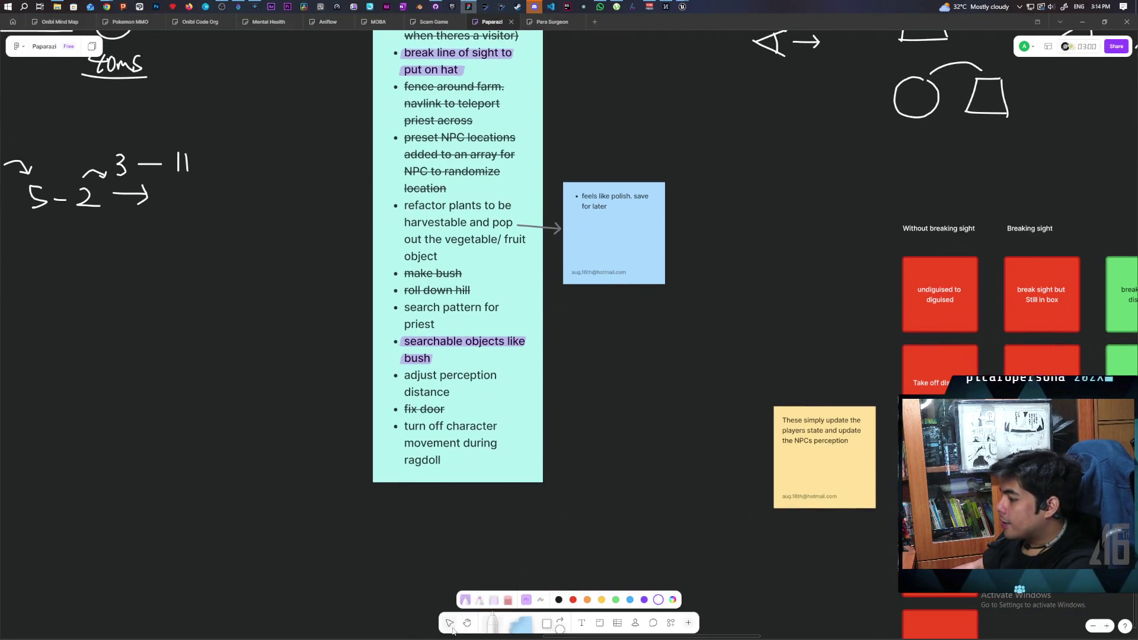
pyautogui.click(449, 623)
pyautogui.click(450, 458)
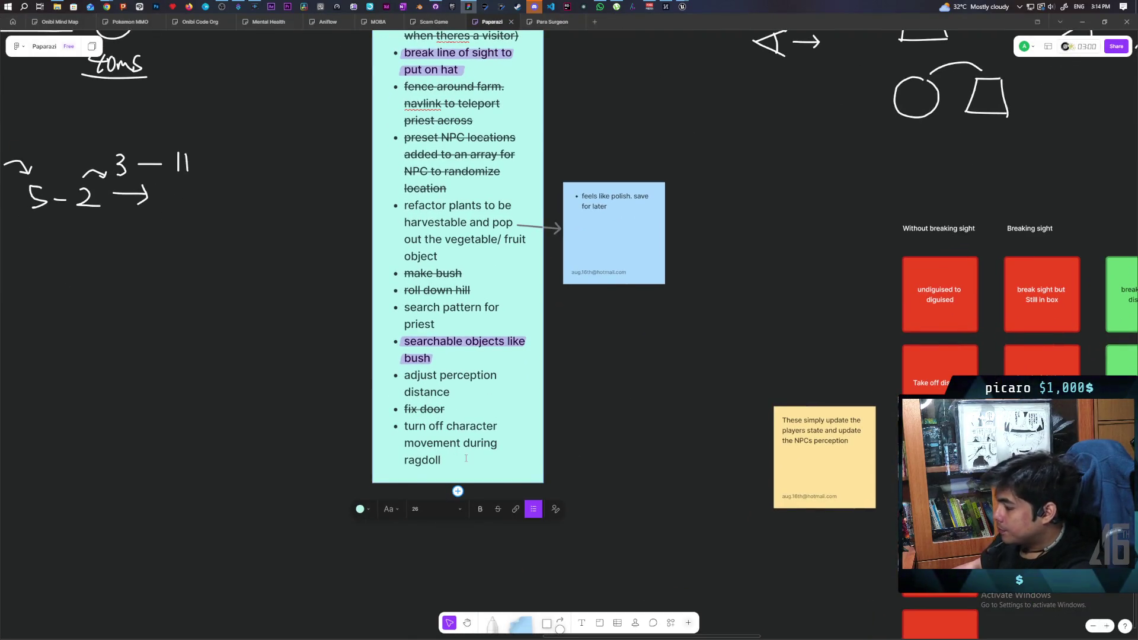
pyautogui.press('Return')
pyautogui.write('make ')
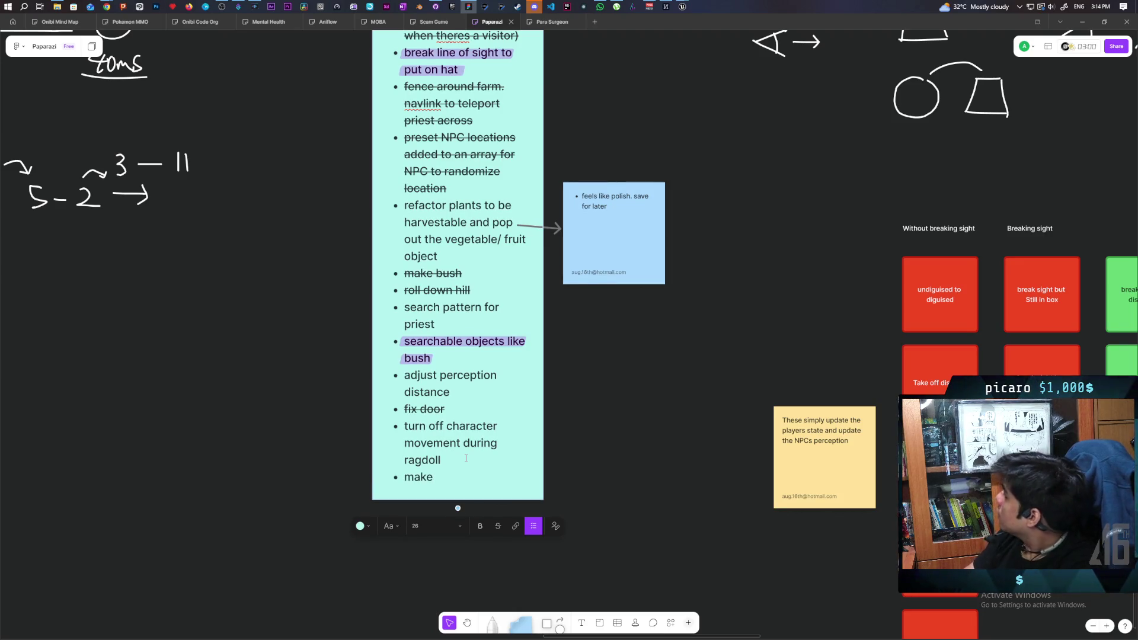
pyautogui.write('NPC wait')
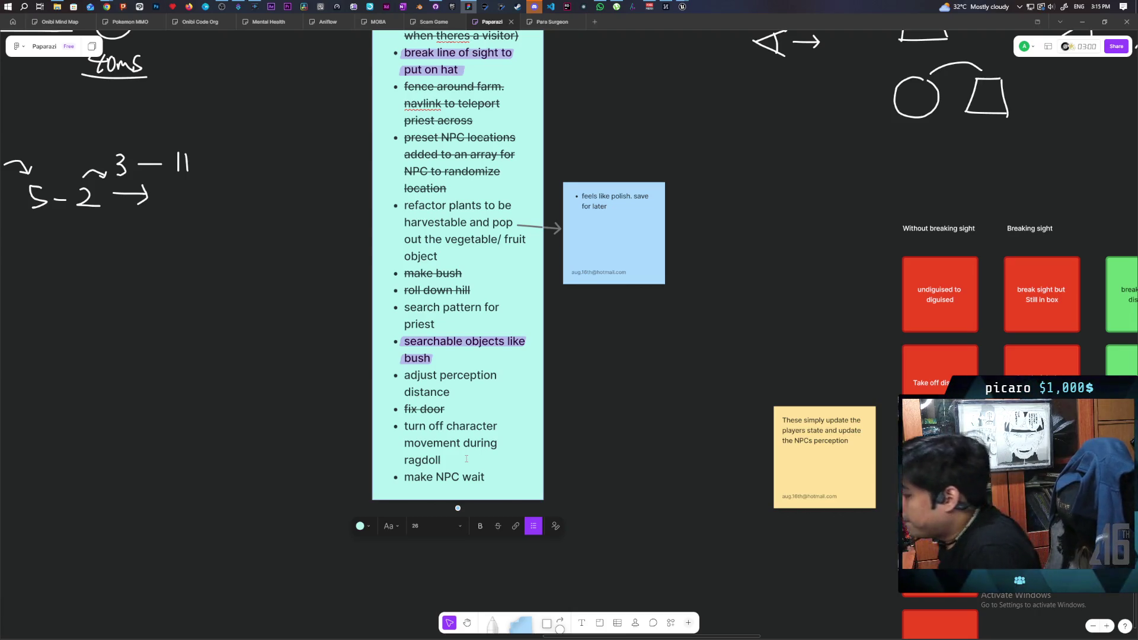
pyautogui.write('for ')
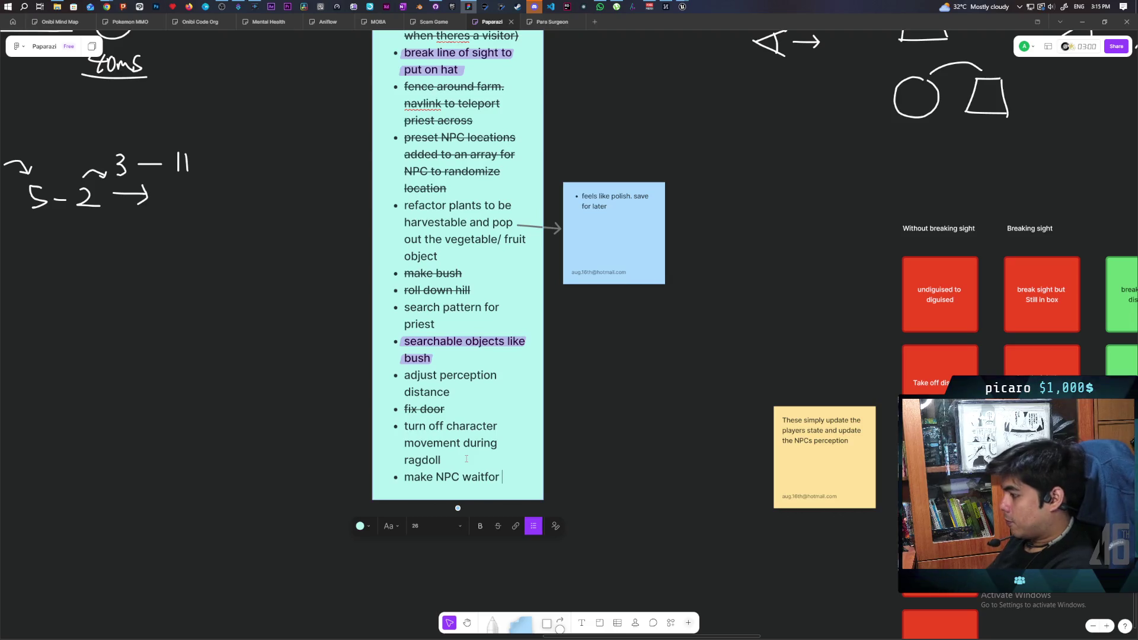
pyautogui.press('BackSpace')
pyautogui.press('BackSpace')
pyautogui.press('BackSpace')
pyautogui.press('BackSpace')
pyautogui.write(' for priest ')
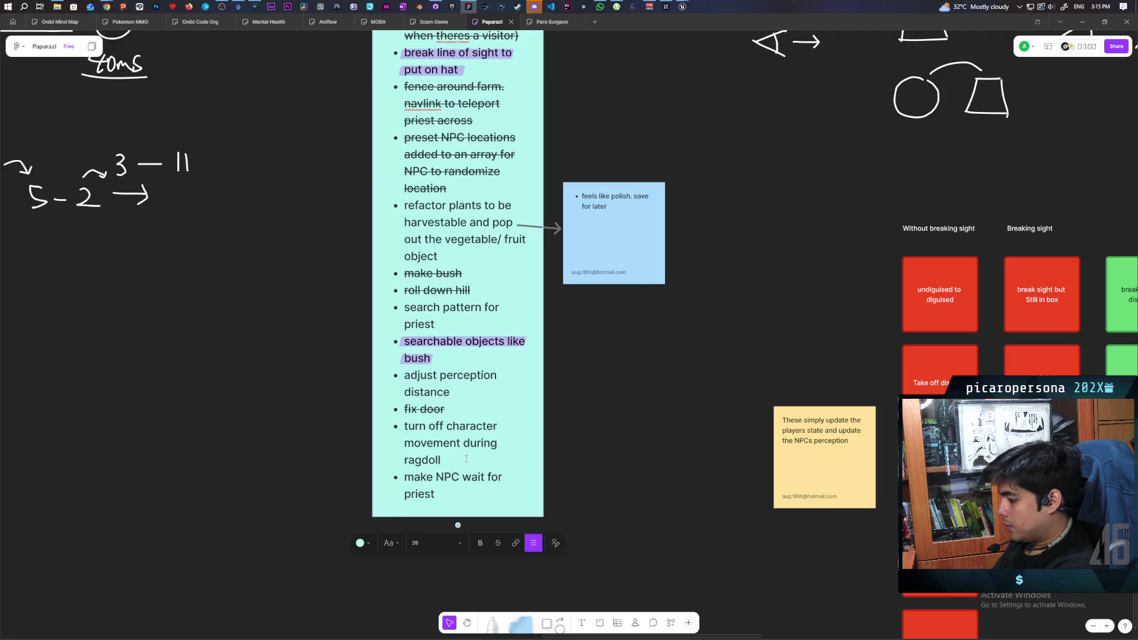
pyautogui.write('af')
pyautogui.write('reposrting')
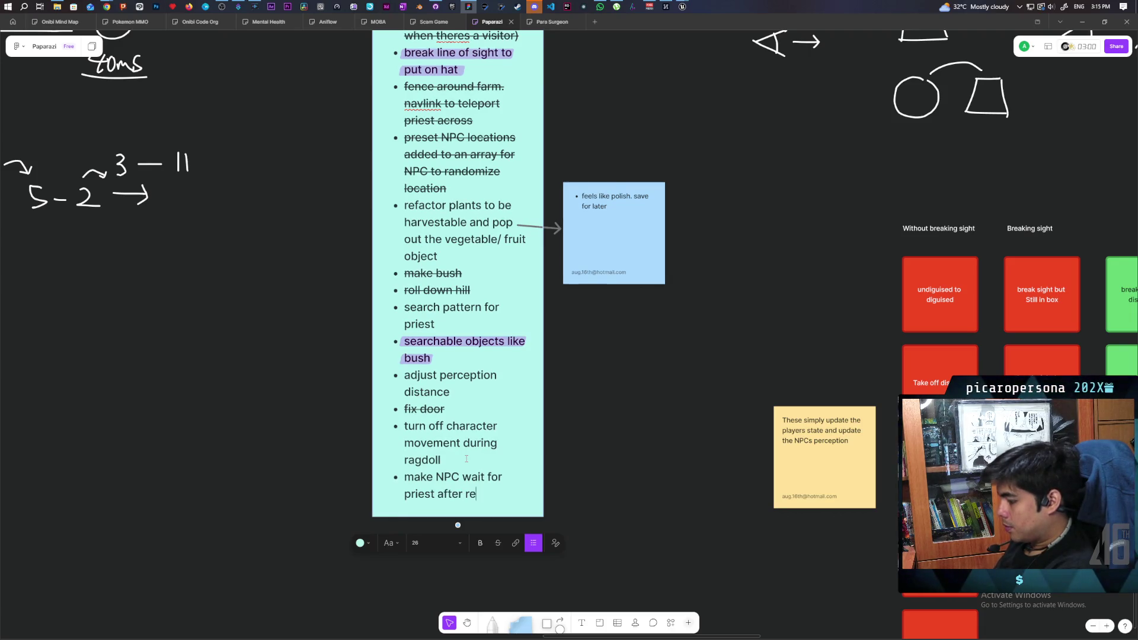
pyautogui.press('BackSpace')
pyautogui.press('BackSpace')
pyautogui.press('BackSpace')
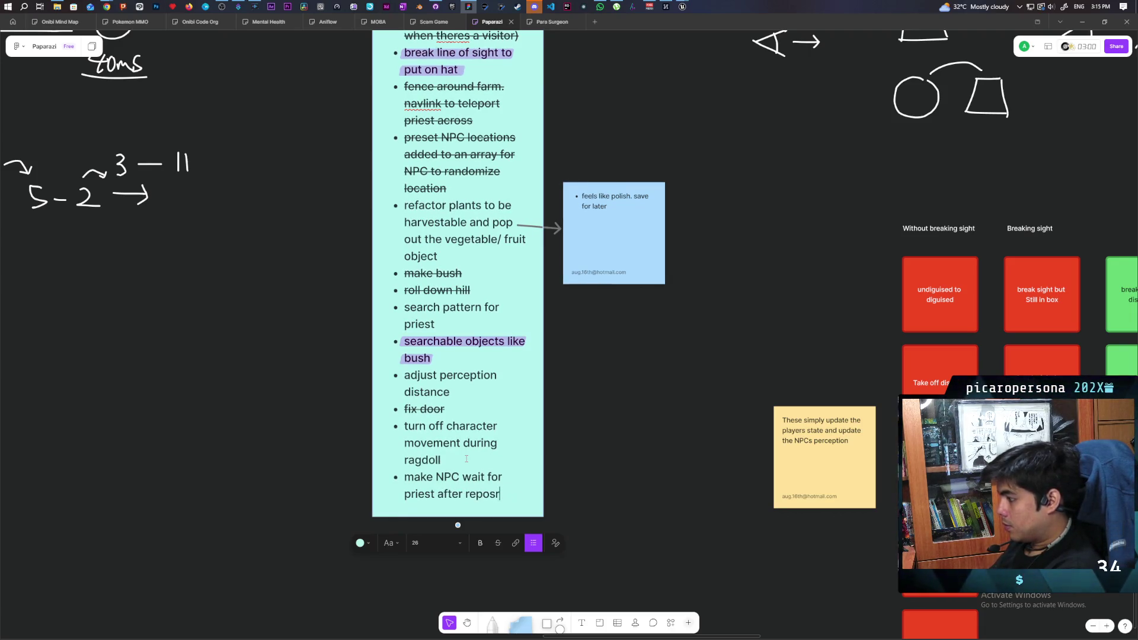
pyautogui.write('rting')
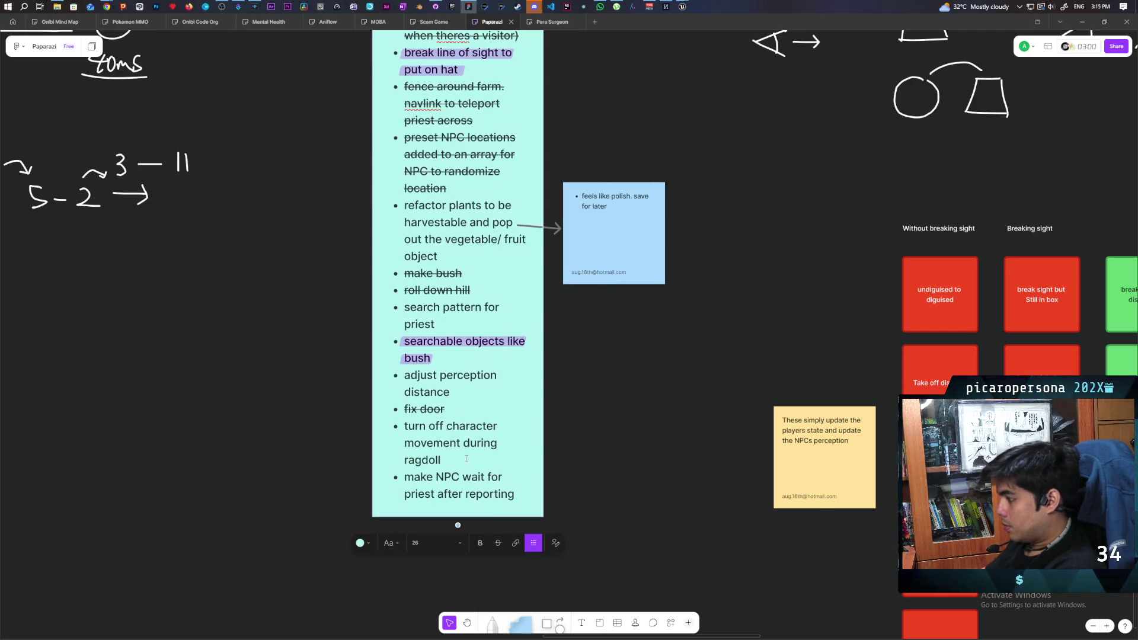
pyautogui.click(658, 455)
# - Check the repository status in GitHub Desktop, then bring the Paparazi level editor forward
pyautogui.click(435, 6)
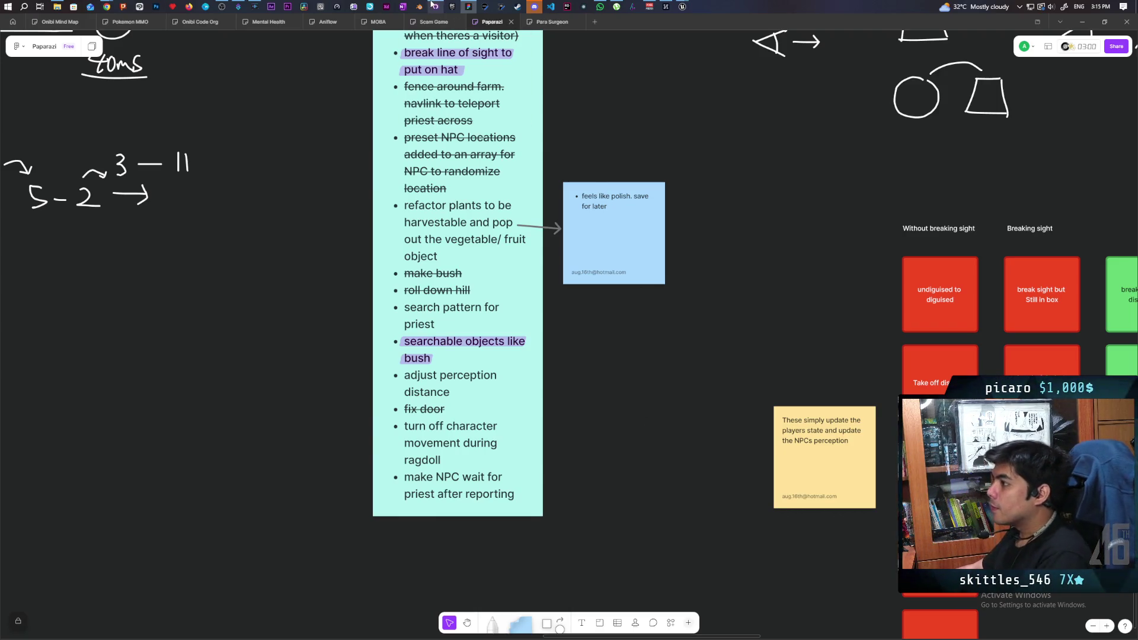
pyautogui.click(612, 72)
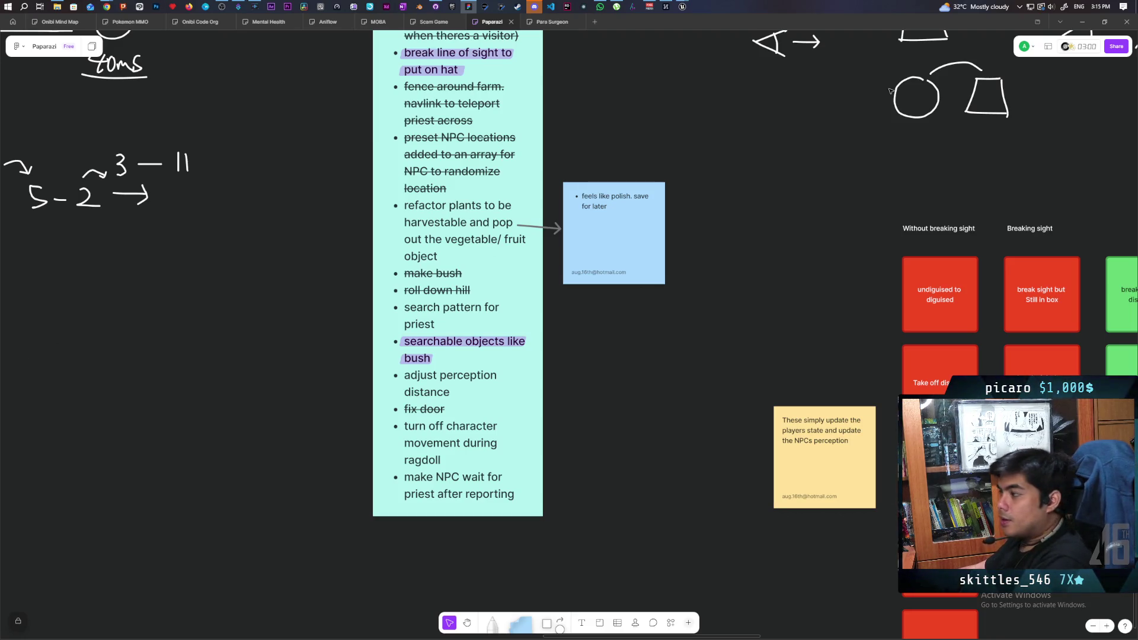
pyautogui.moveTo(683, 7)
pyautogui.click(639, 67)
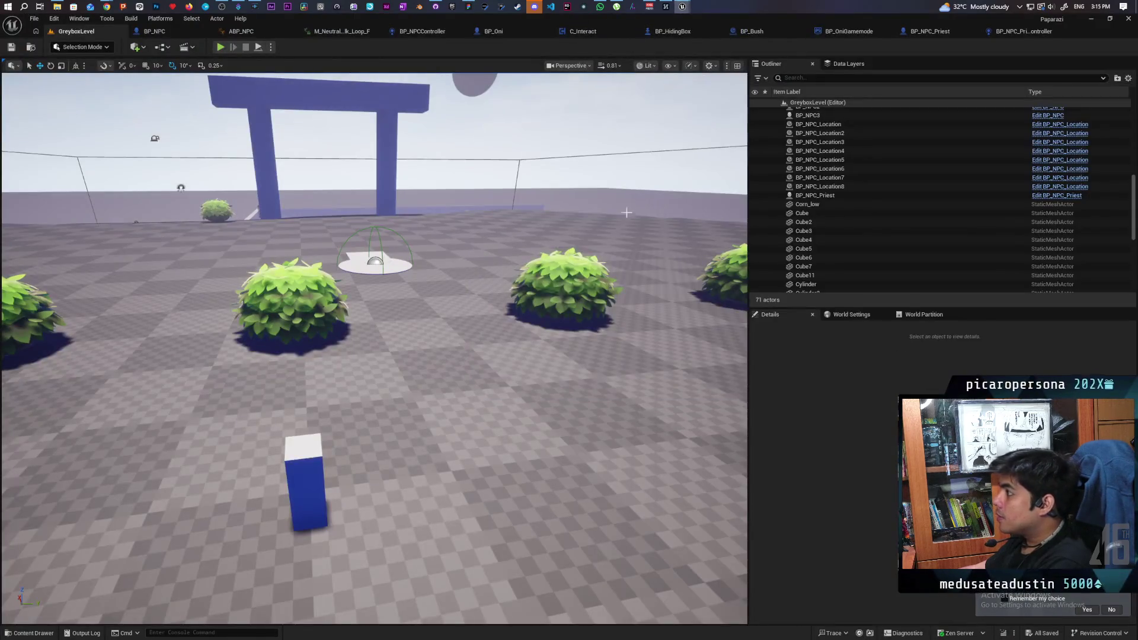
# - Close the stylized_bush1 mesh editor window
pyautogui.moveTo(682, 8)
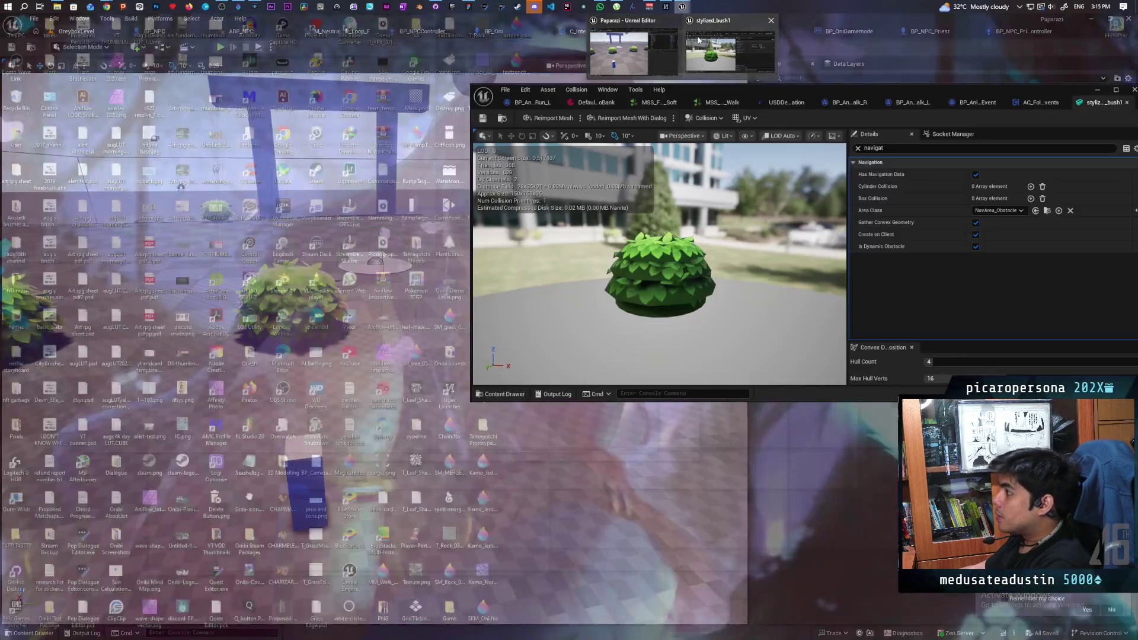
pyautogui.click(729, 60)
pyautogui.moveTo(873, 92); pyautogui.dragTo(618, 137)
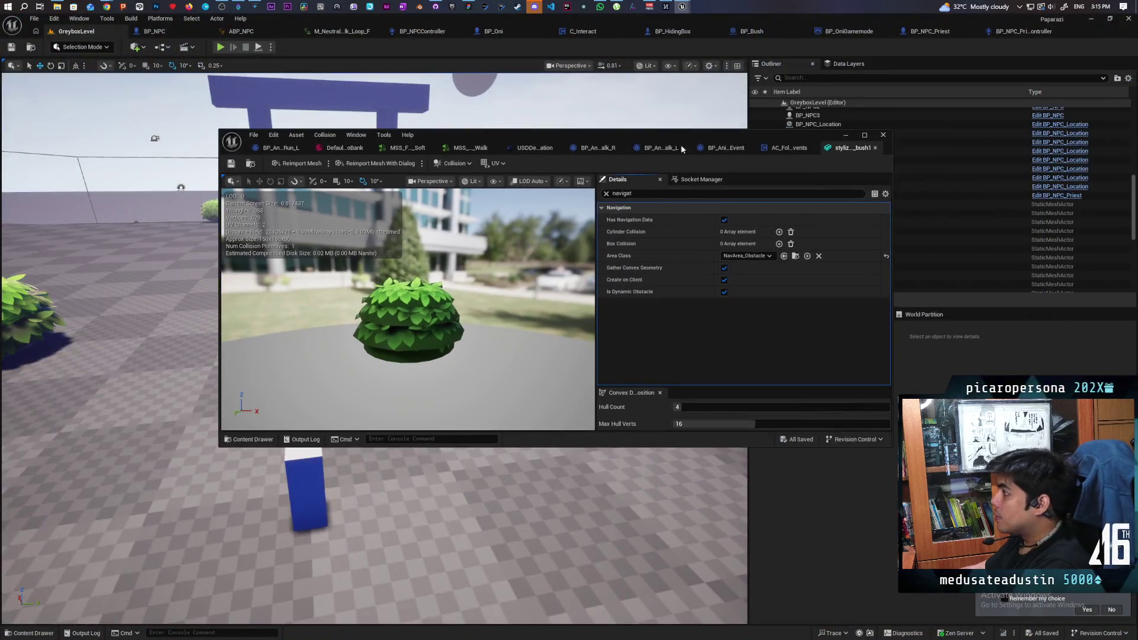
pyautogui.click(888, 142)
# - Fly the viewport toward the torii gate, then play-test and walk the player toward the bushes
pyautogui.moveTo(489, 245)
pyautogui.mouseDown()
pyautogui.moveTo(450, 118)
pyautogui.moveTo(457, 183)
pyautogui.moveTo(456, 166)
pyautogui.mouseUp()
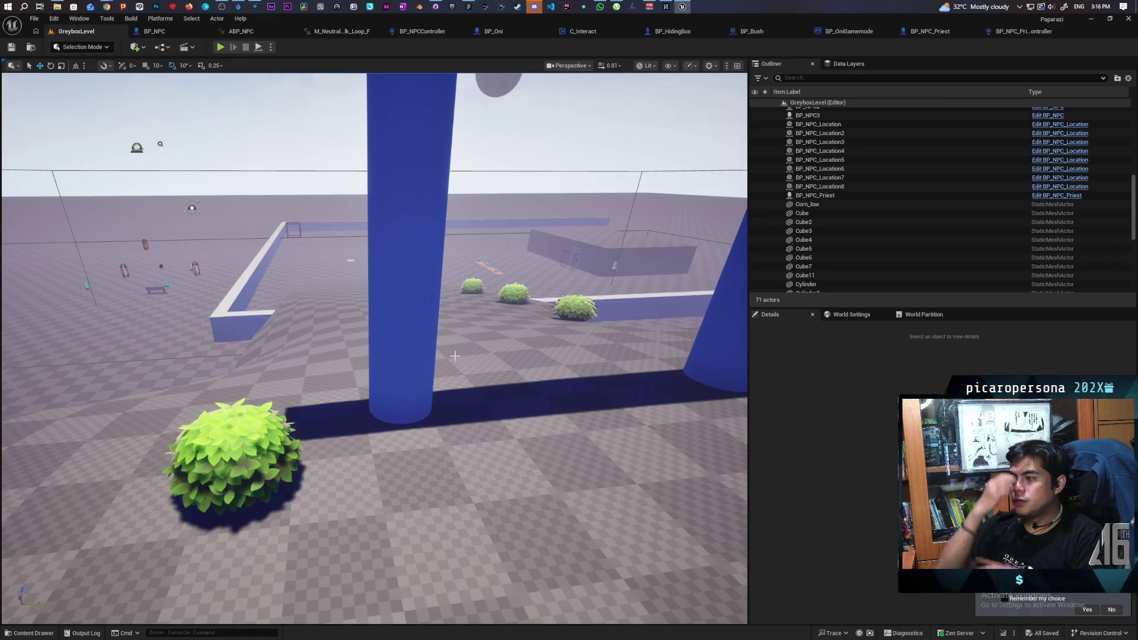
pyautogui.click(217, 47)
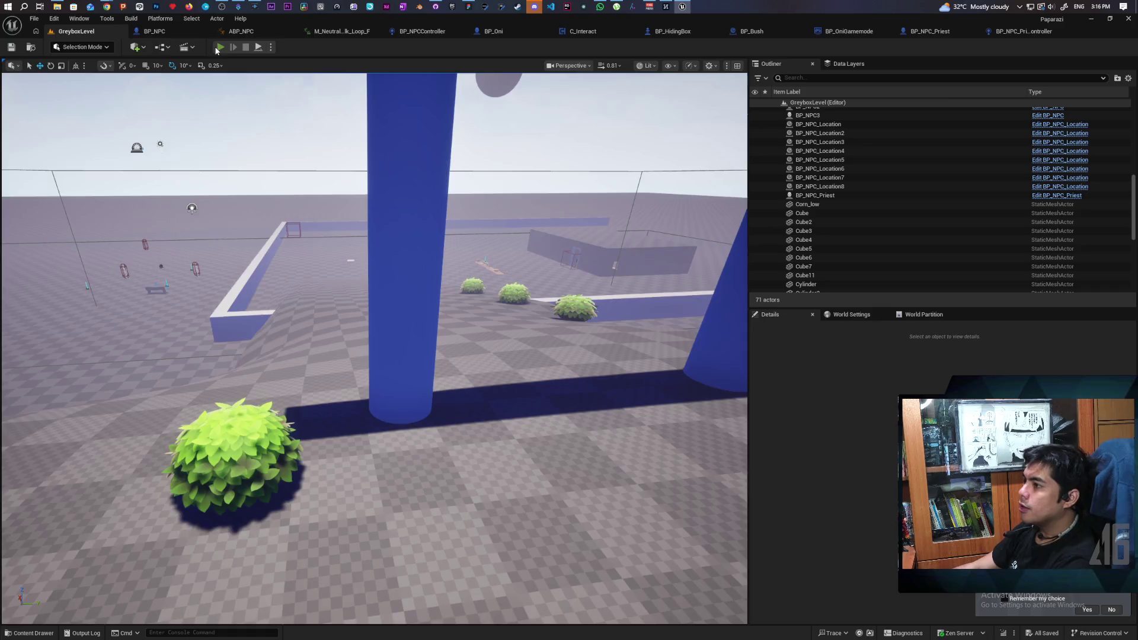
pyautogui.press('w')
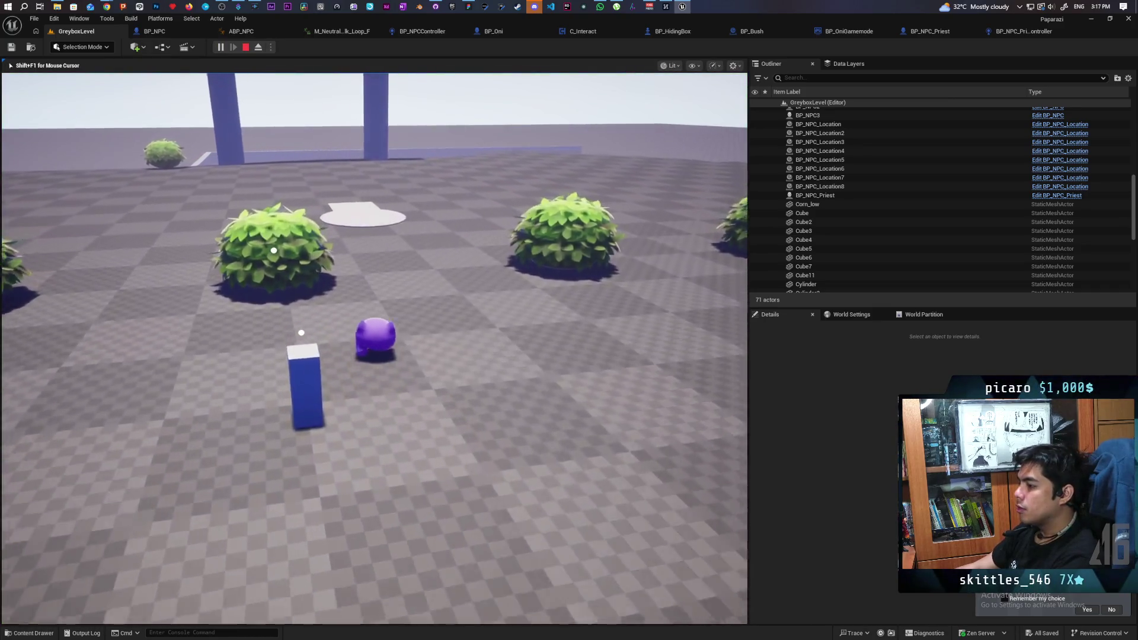